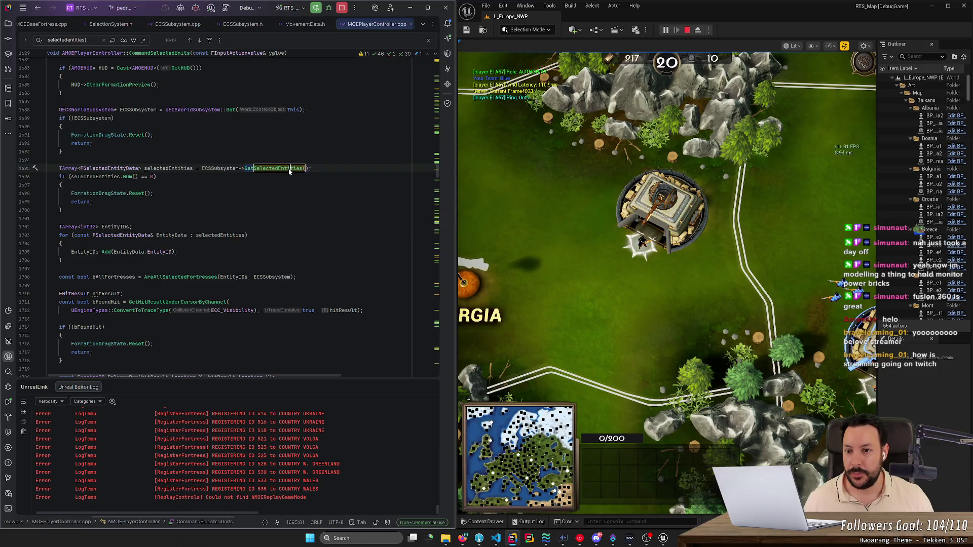
# Step: Pass GetGenericTeamId() as the argument to the GetSelectedEntities call in CommandSelectedUnits
pyautogui.press('Left')
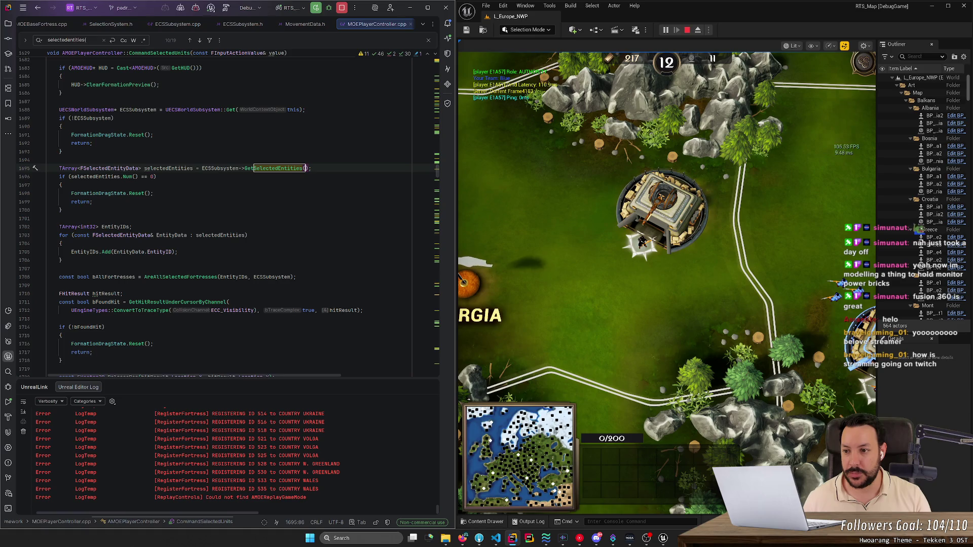
pyautogui.write('TeamId')
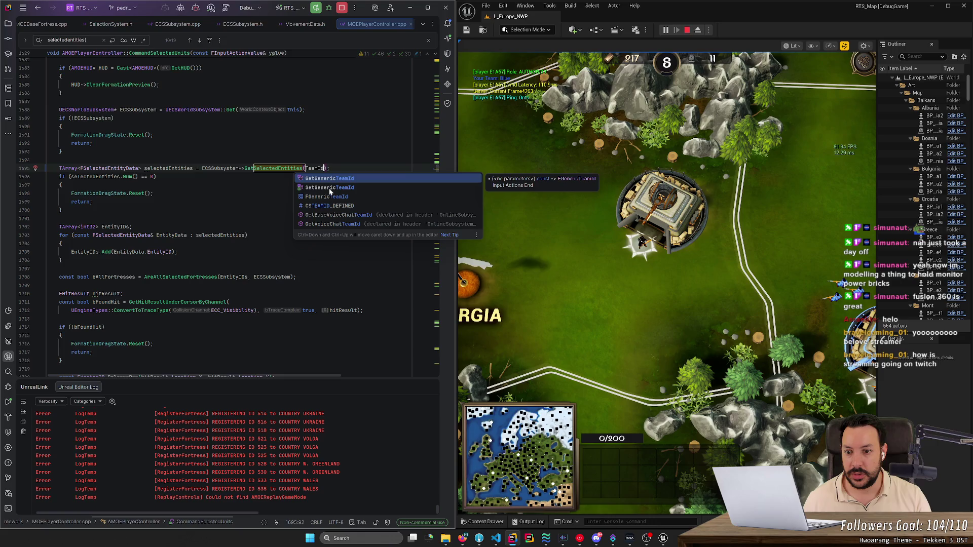
pyautogui.press('Return')
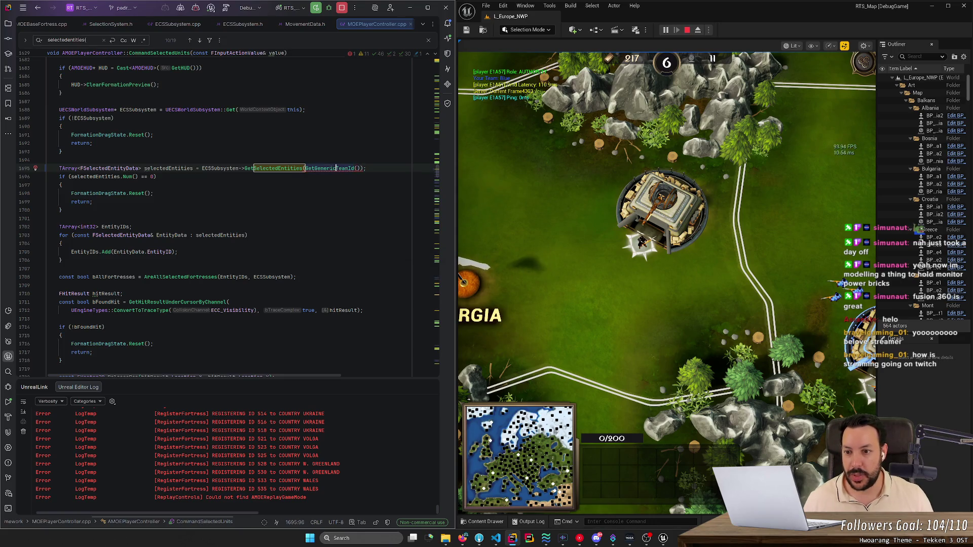
# Step: Peek GetGenericTeamId's definition, then open GetSelectedEntities' definition in ECSSubsystem.cpp
pyautogui.press('F12')
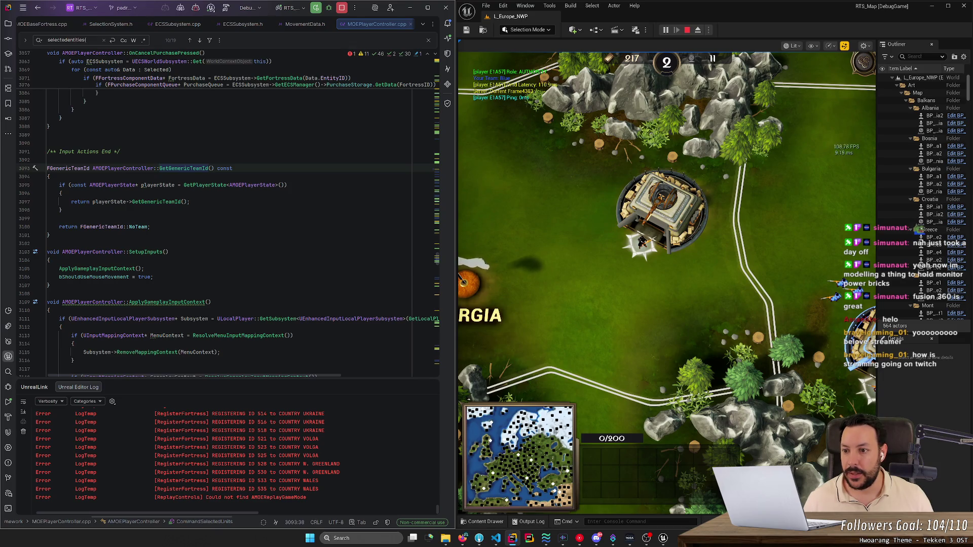
pyautogui.hotkey('ctrl', '-')
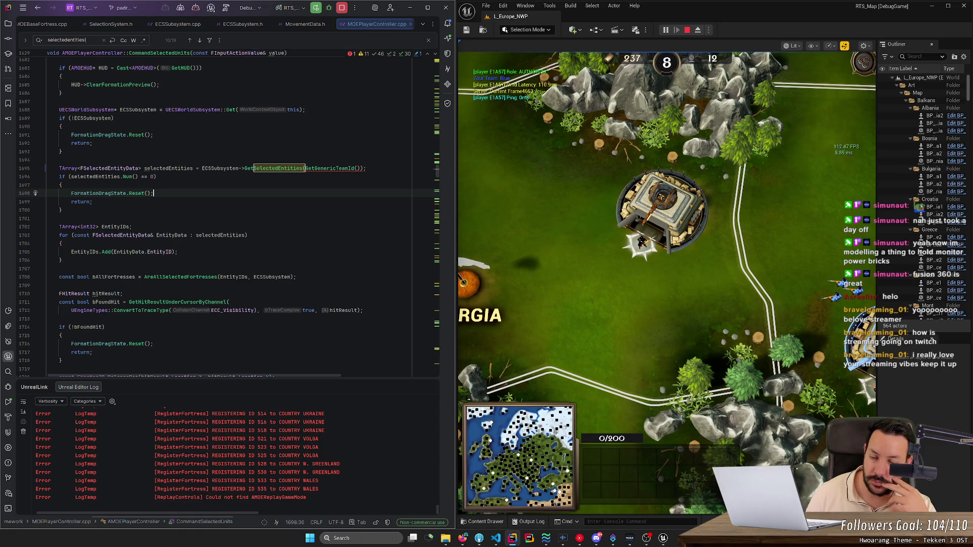
pyautogui.doubleClick(344, 170)
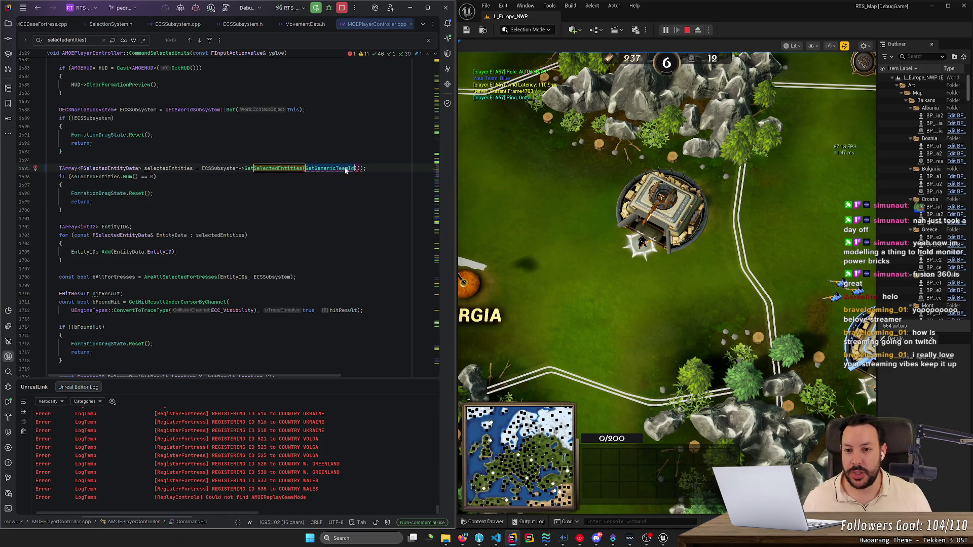
pyautogui.keyDown('ctrl'); pyautogui.click(265, 169); pyautogui.keyUp('ctrl')
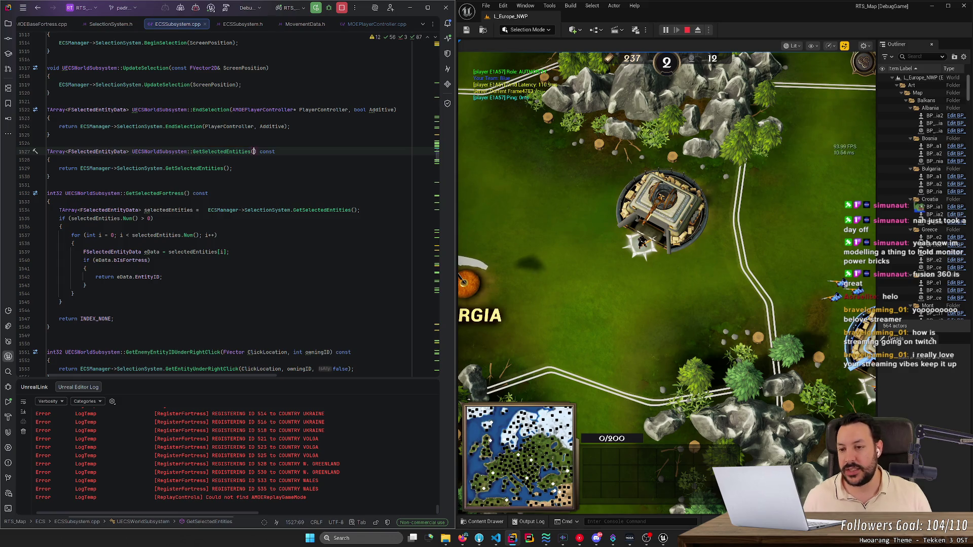
# Step: Add an int32 TeamID = -1 parameter to GetSelectedEntities and forward TeamID to SelectionSystem.GetSelectedEntities
pyautogui.write('int32 Team')
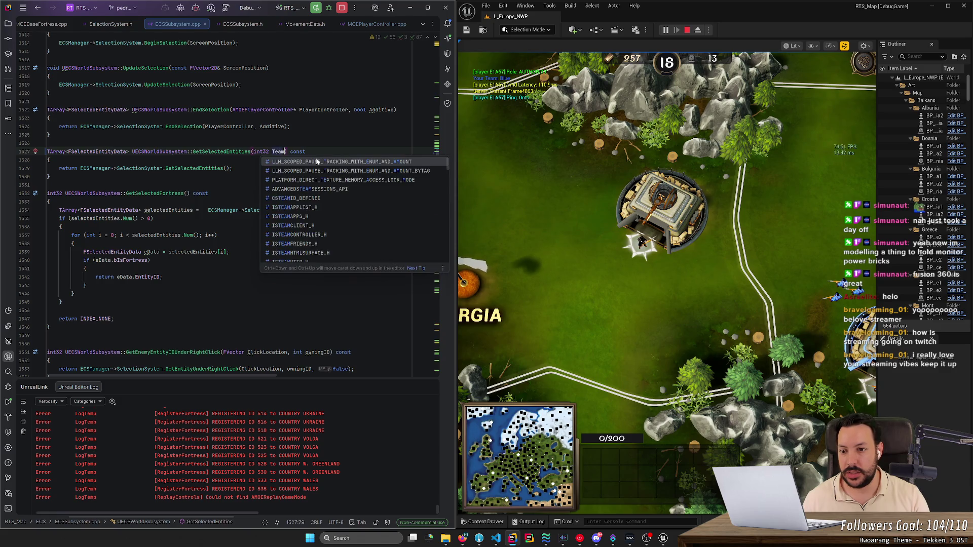
pyautogui.write('ID ')
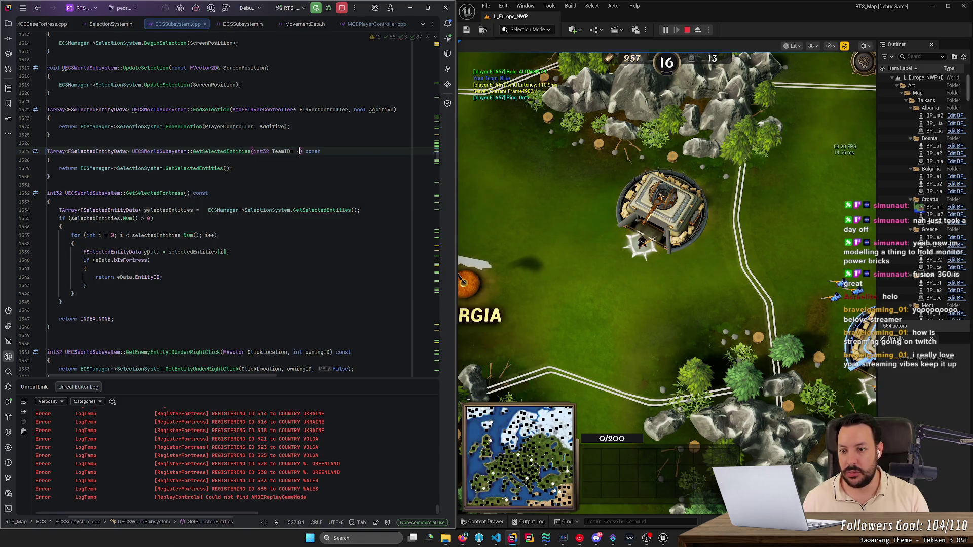
pyautogui.write('= -1')
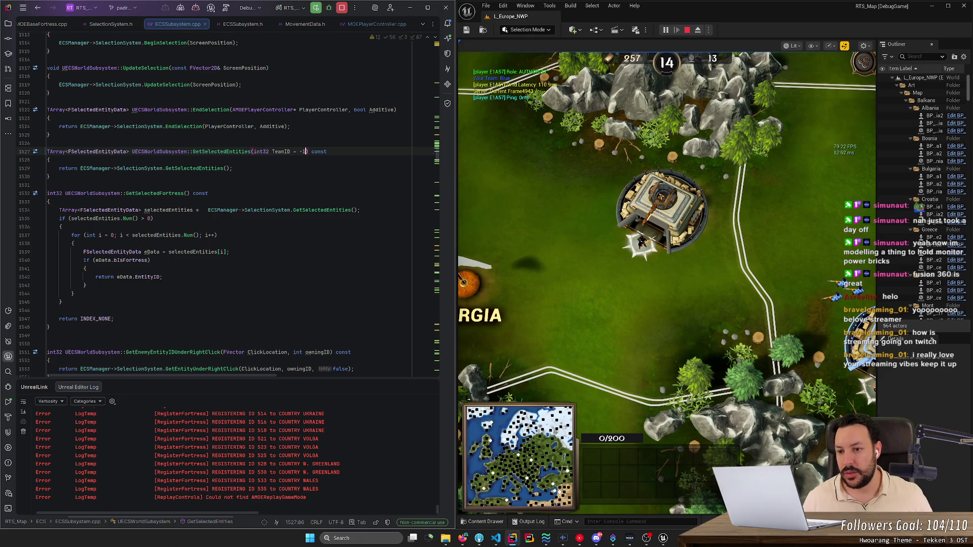
pyautogui.press('Down')
pyautogui.press('Down')
pyautogui.press('Left')
pyautogui.press('Left')
pyautogui.write('Team')
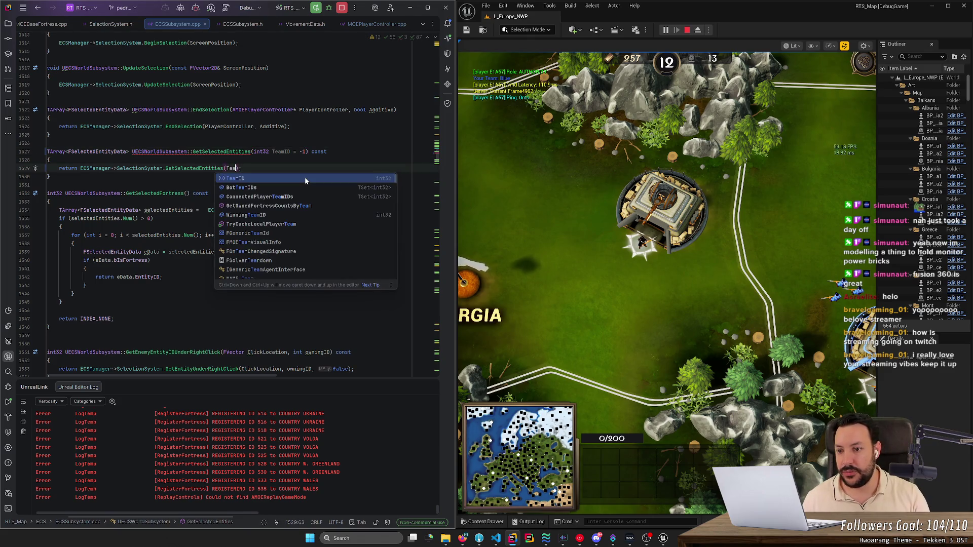
pyautogui.write('ID')
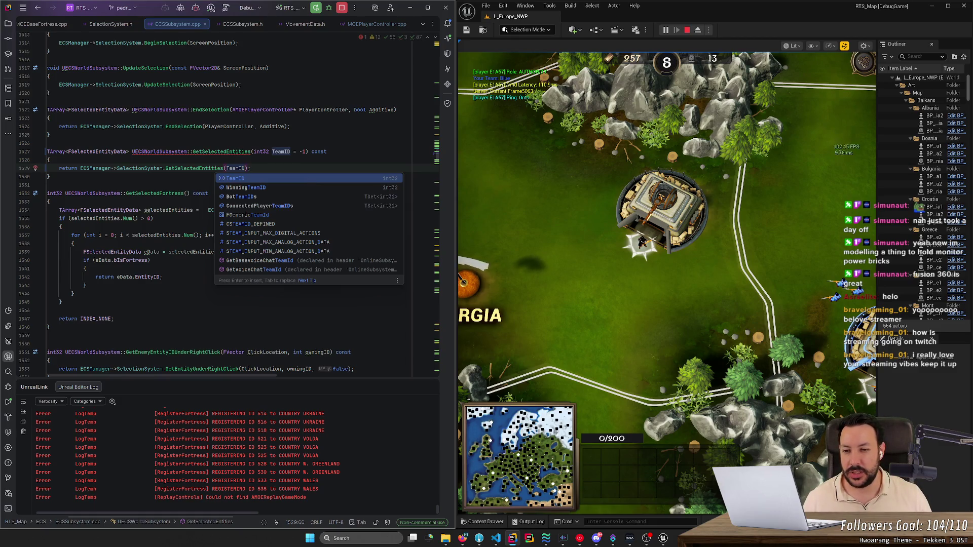
pyautogui.press('Escape')
pyautogui.click(50, 160)
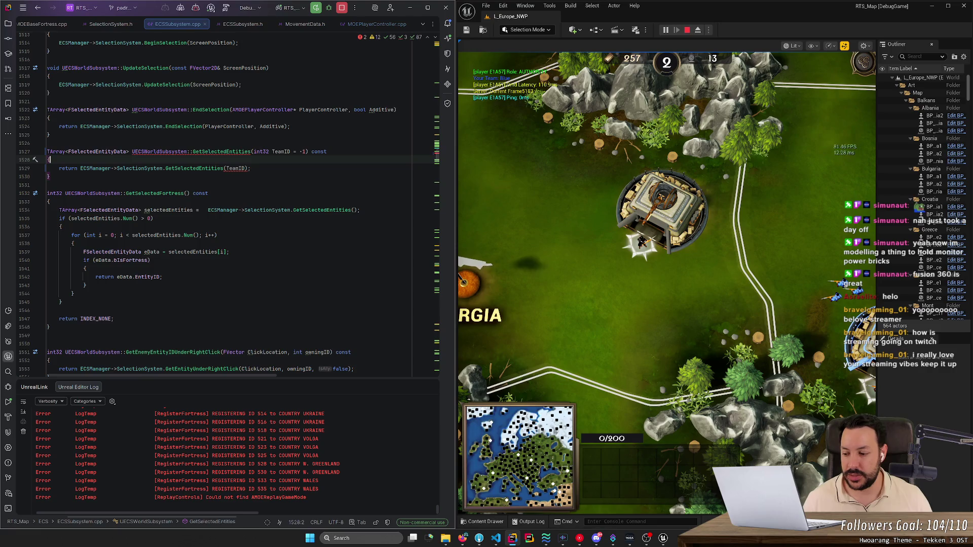
pyautogui.click(251, 168)
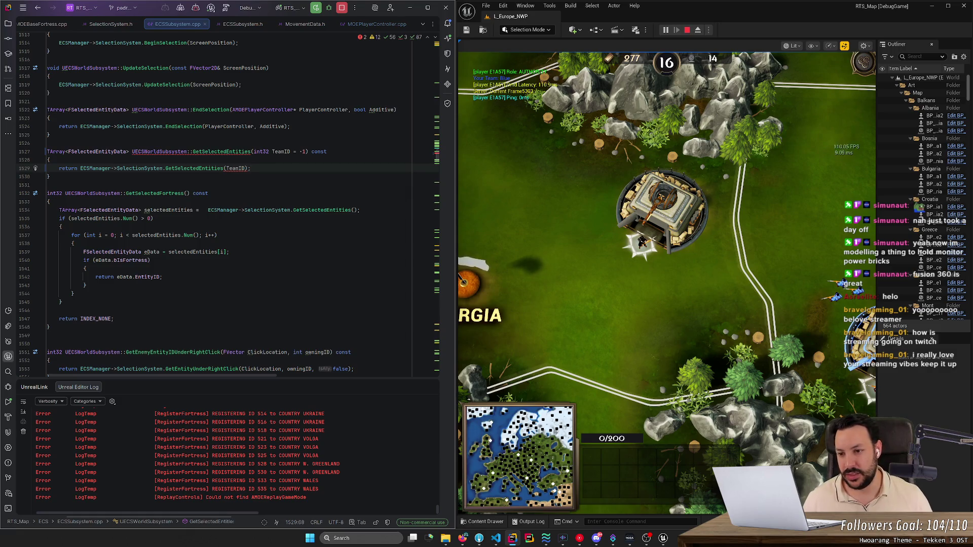
# Step: Drop the = -1 default from the .cpp definition and paste int32 TeamID = -1 into the header declaration
pyautogui.click(223, 152)
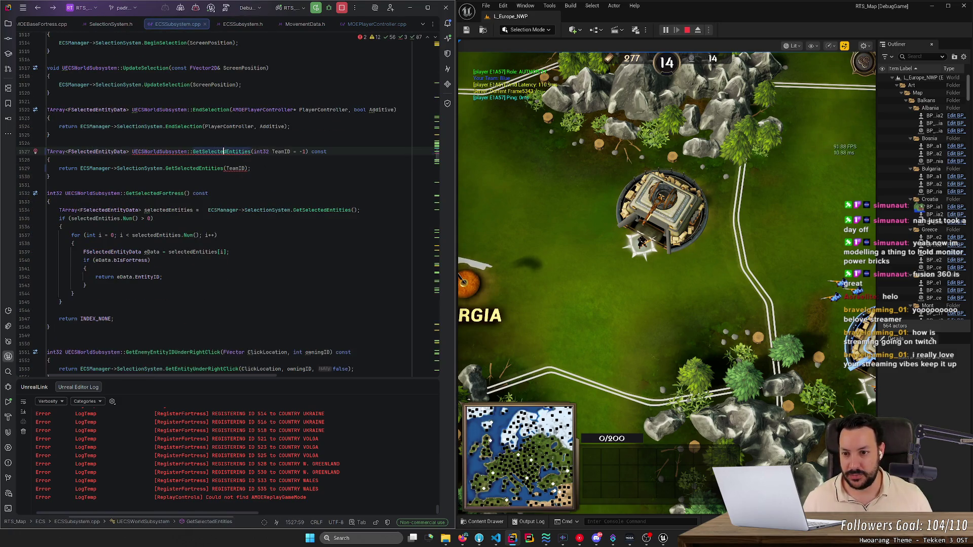
pyautogui.moveTo(293, 152); pyautogui.dragTo(308, 152)
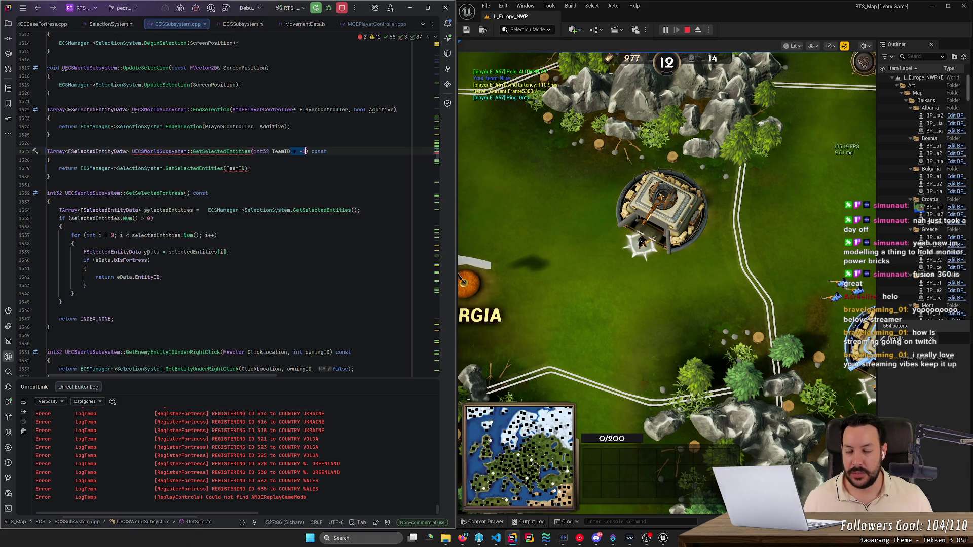
pyautogui.press('ctrl')
pyautogui.press('ctrl')
pyautogui.press('Escape')
pyautogui.hotkey('ctrl', 'w')
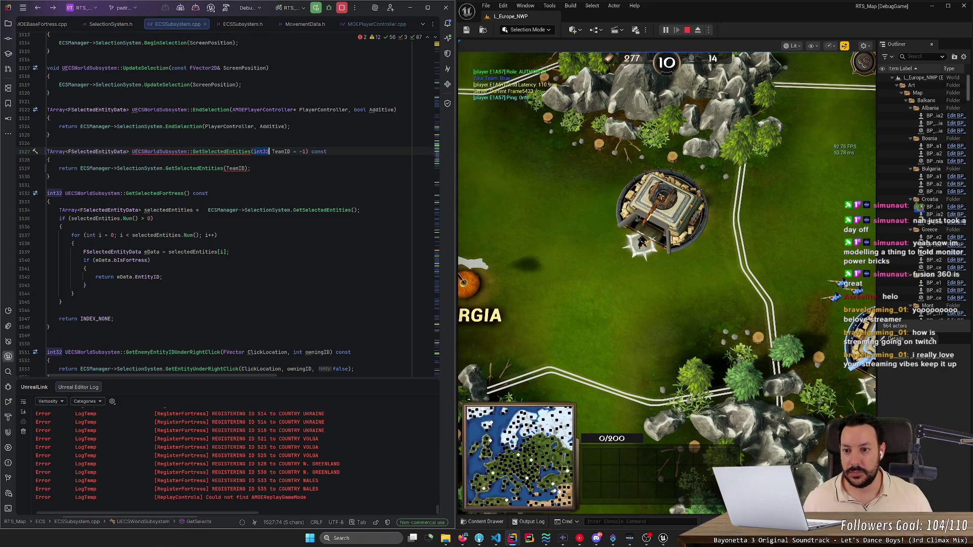
pyautogui.press('BackSpace')
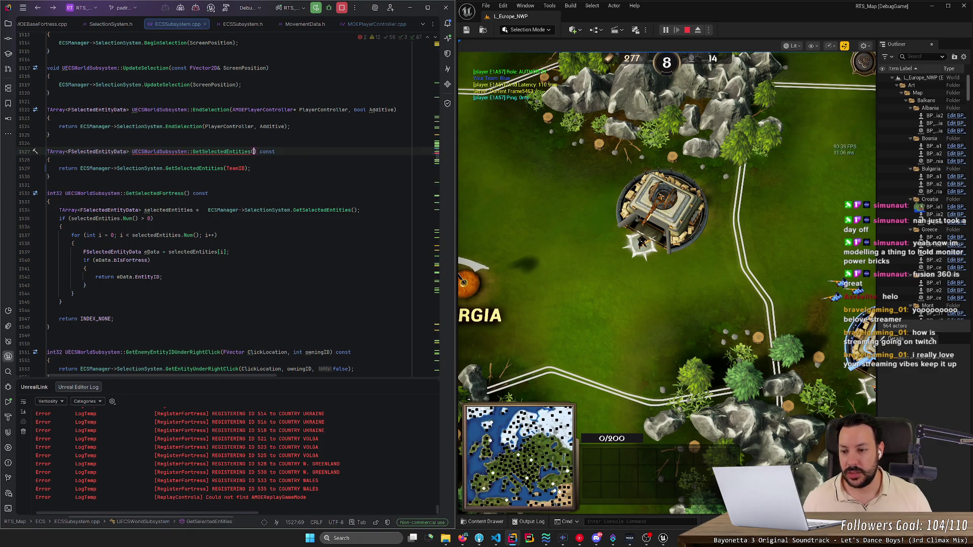
pyautogui.hotkey('ctrl', 'z')
pyautogui.press('Right')
pyautogui.press('BackSpace')
pyautogui.press('BackSpace')
pyautogui.press('BackSpace')
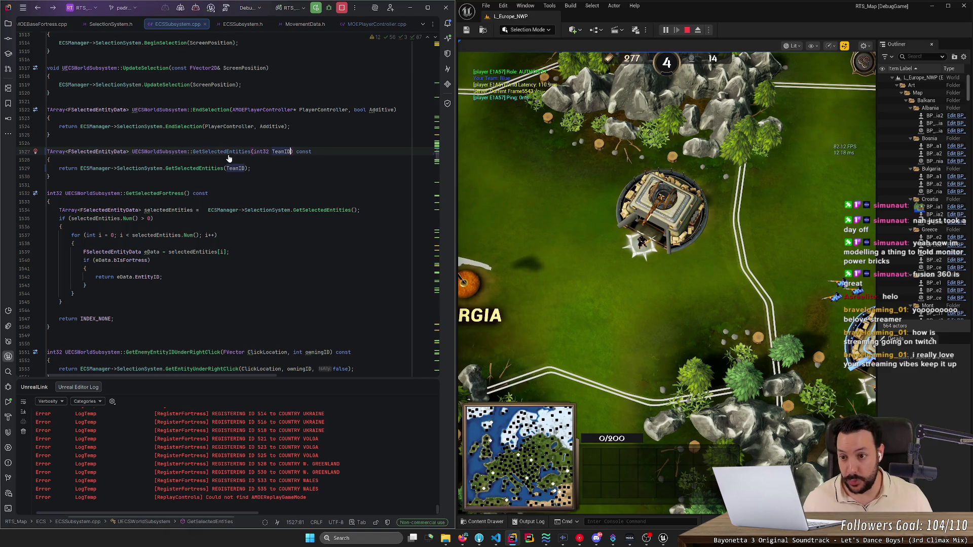
pyautogui.keyDown('ctrl'); pyautogui.click(228, 153); pyautogui.keyUp('ctrl')
pyautogui.click(202, 168)
pyautogui.write('int32 TeamID = -1')
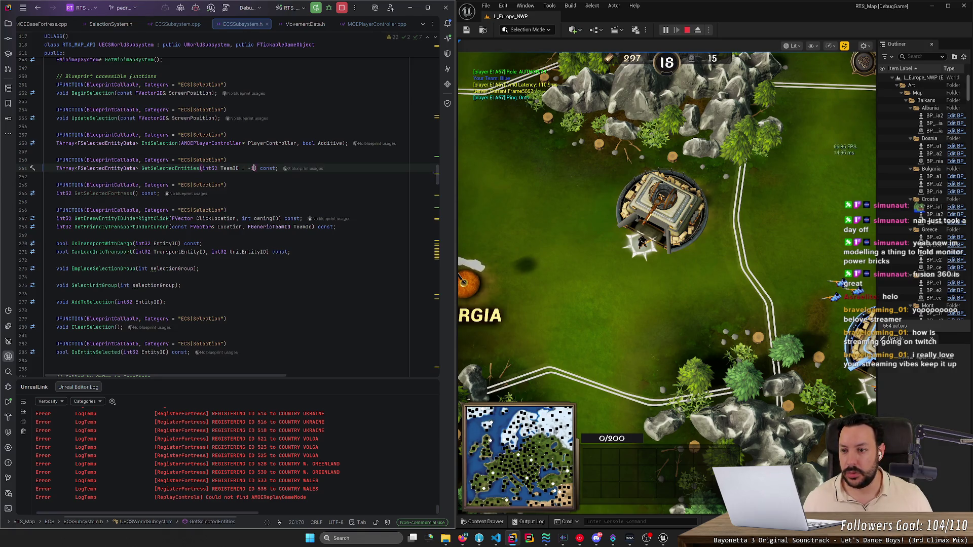
# Step: Jump from the header declaration to the GetSelectedEntities(int32 TeamID) definition in ECSSubsystem.cpp
pyautogui.rightClick(161, 170)
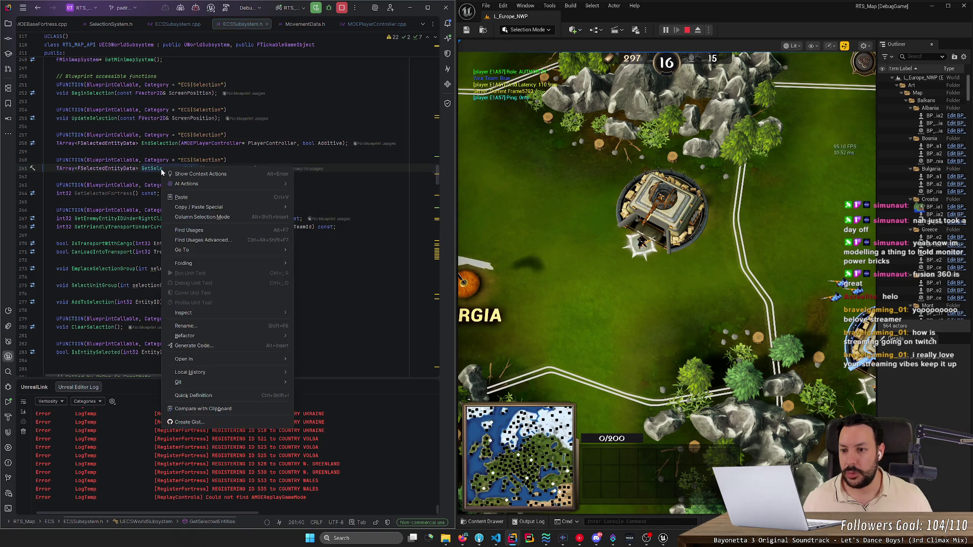
pyautogui.press('Escape')
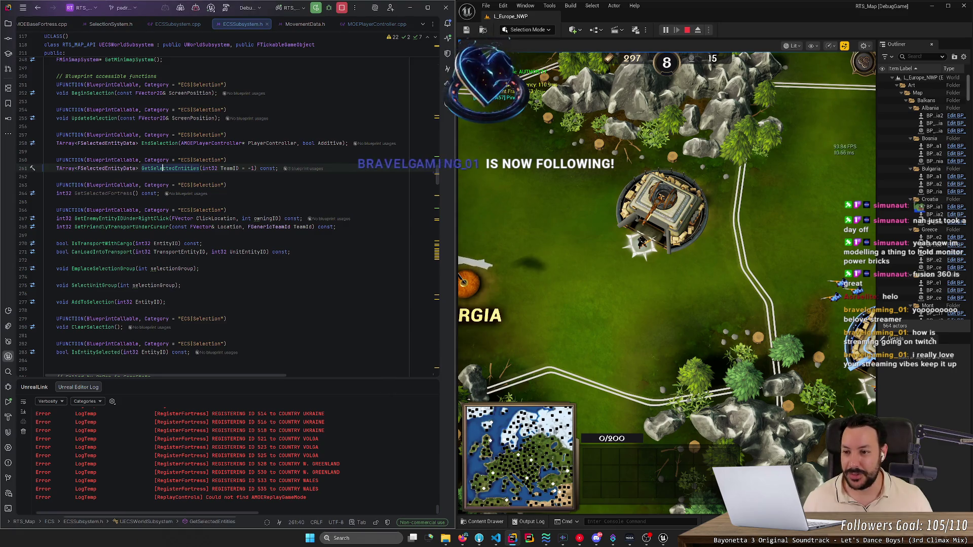
pyautogui.moveTo(127, 219)
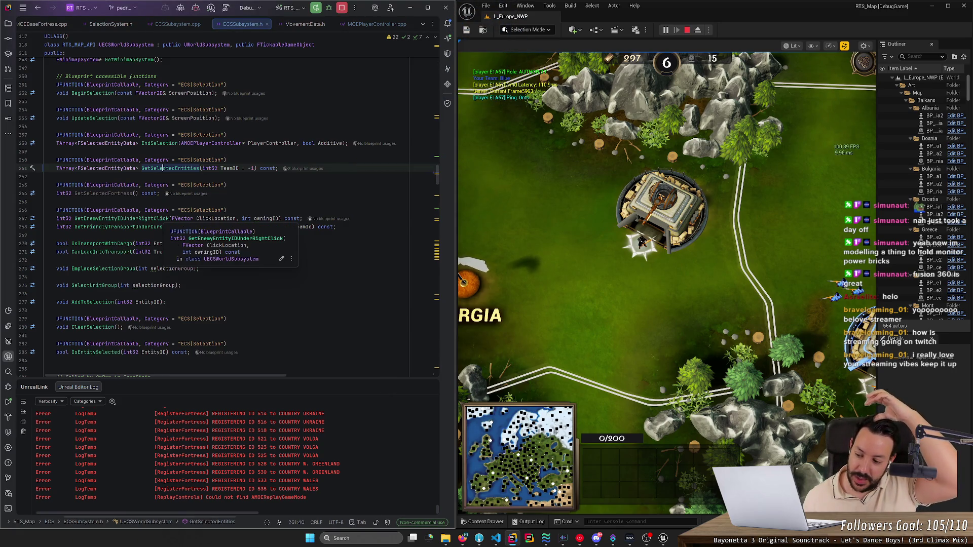
pyautogui.click(45, 176)
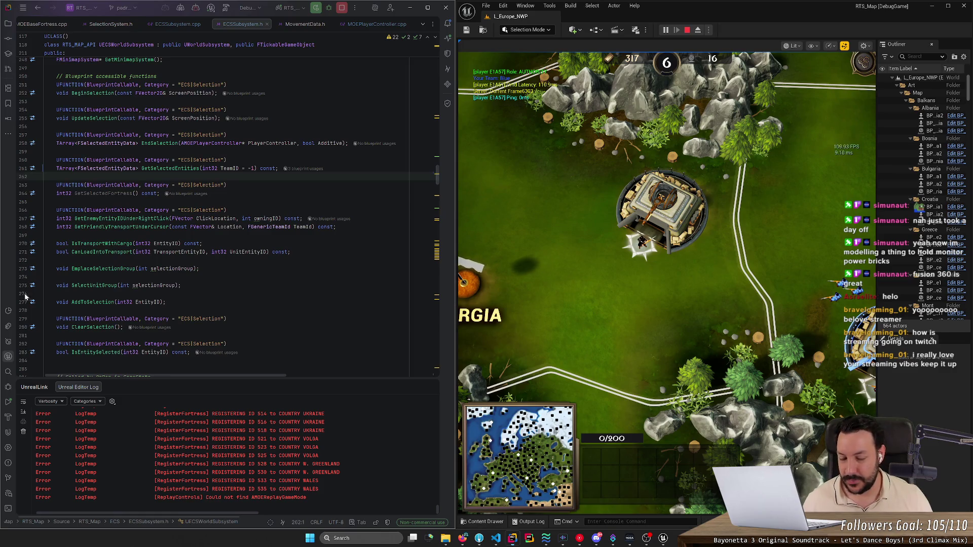
pyautogui.click(44, 176)
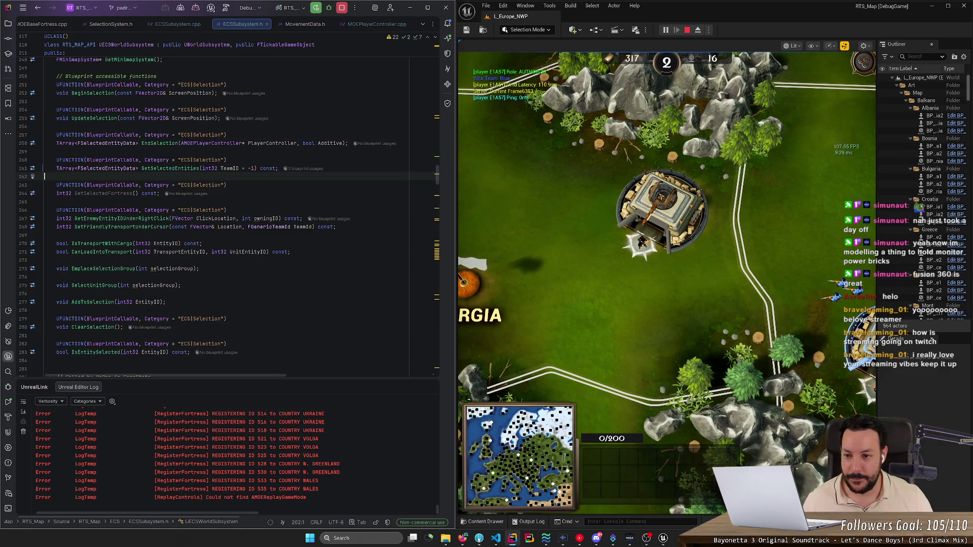
pyautogui.click(181, 168)
pyautogui.hotkey('ctrl', 'b')
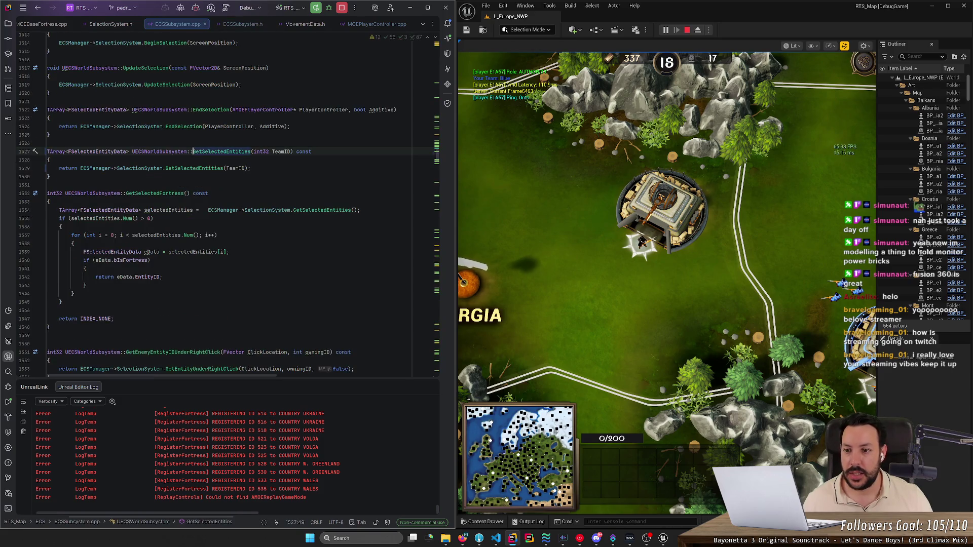
# Step: Turn FSelectionSystem's GetSelectedEntities into a bare declaration taking int32 TeamID = -1, then stop the game
pyautogui.click(198, 169)
pyautogui.hotkey('ctrl', 'b')
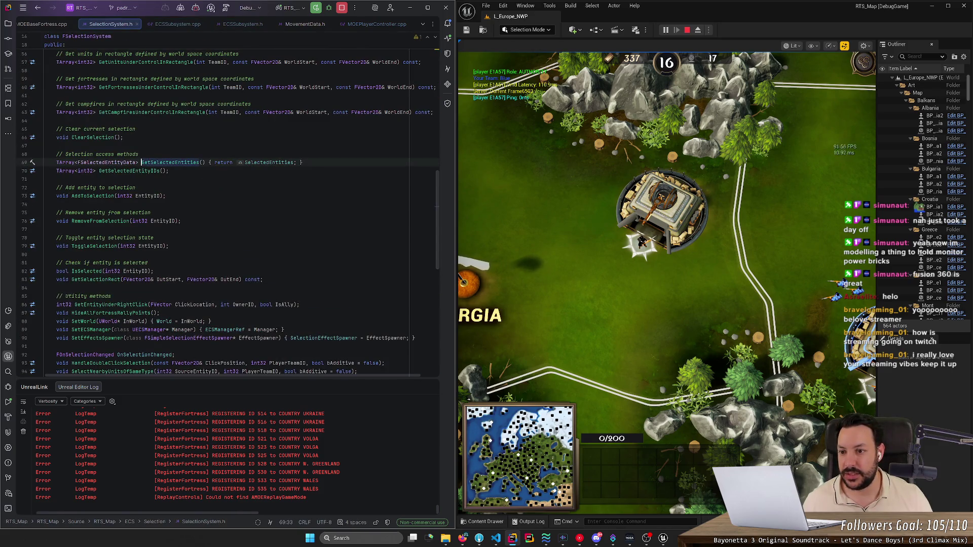
pyautogui.write('int32 TeamID = -1')
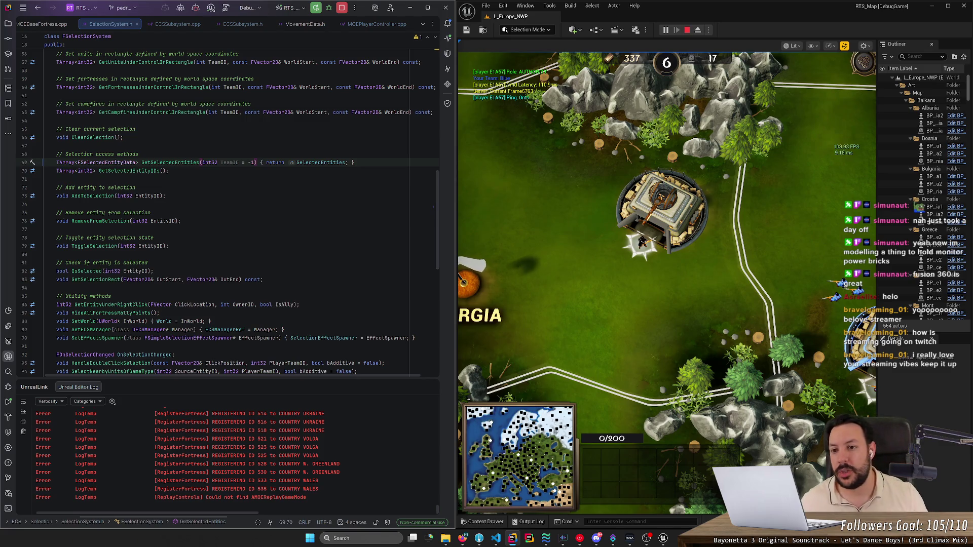
pyautogui.write(');')
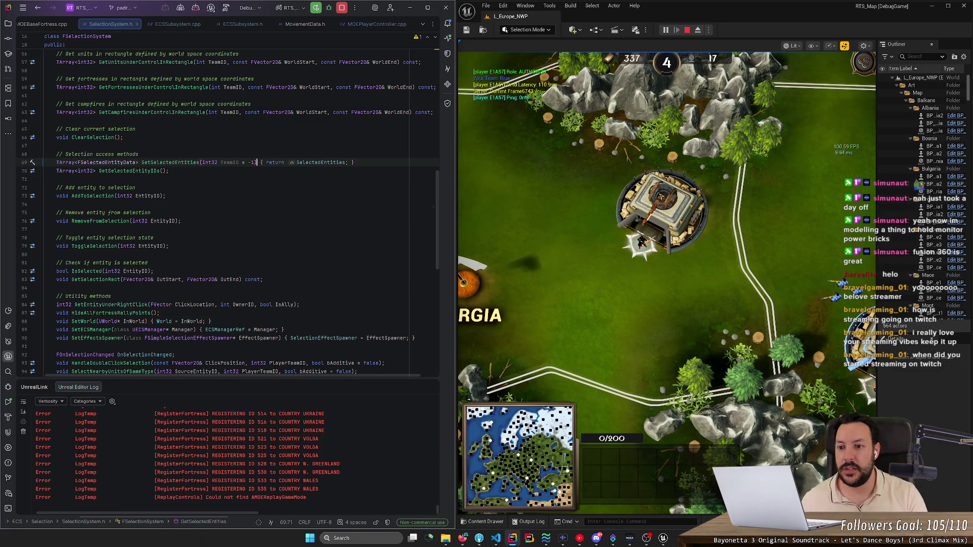
pyautogui.hotkey('shift', 'End')
pyautogui.hotkey('ctrl', 'c')
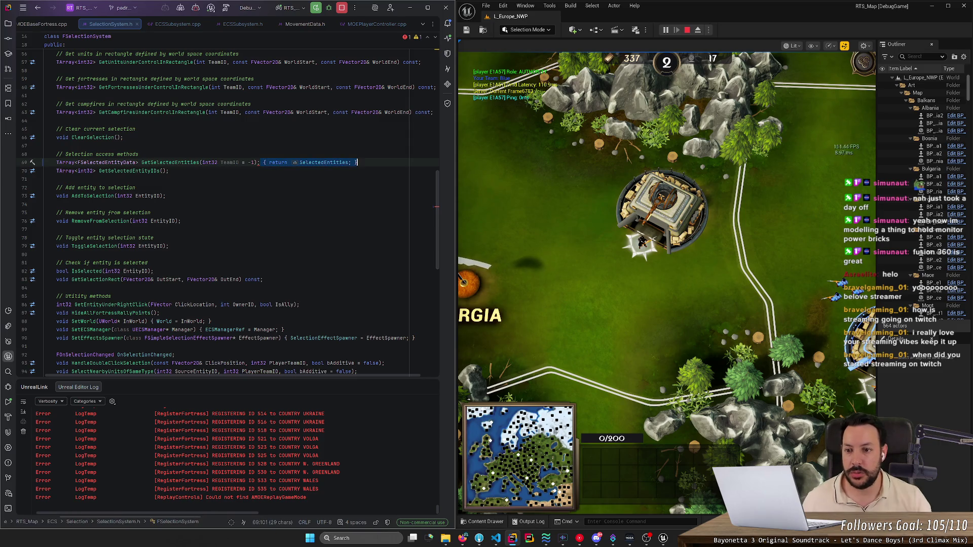
pyautogui.press('Delete')
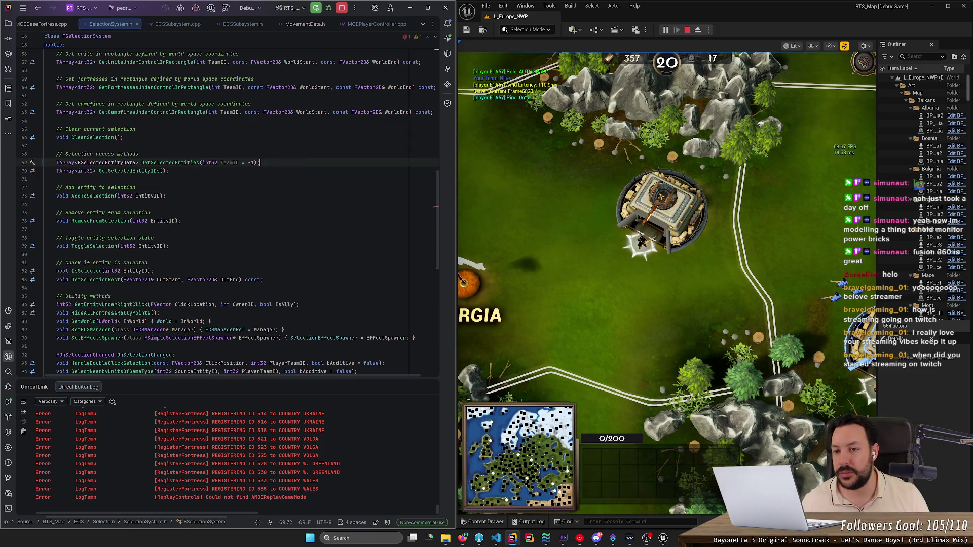
pyautogui.click(344, 10)
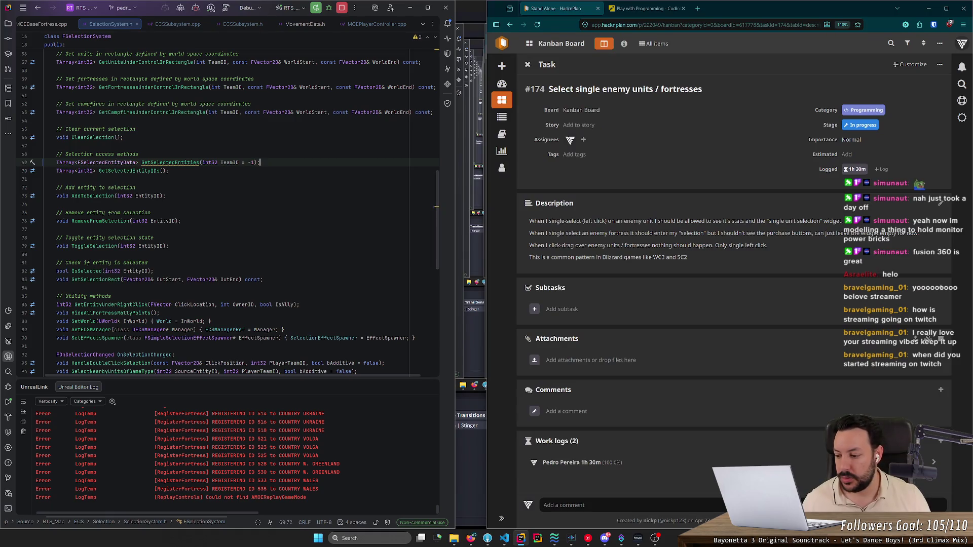
pyautogui.scroll(1, 169, 203)
pyautogui.click(169, 188)
pyautogui.moveTo(168, 188)
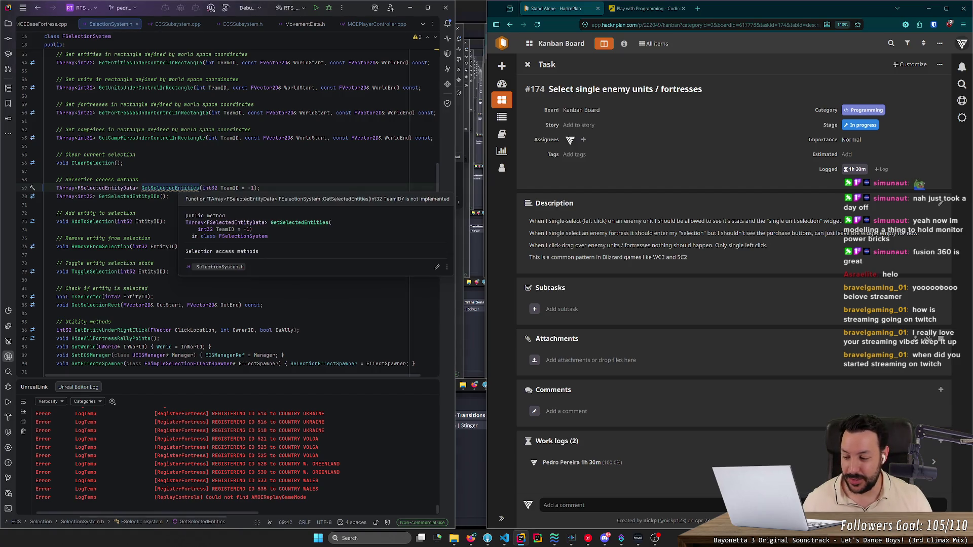
# Step: Generate a GetSelectedEntities definition in SelectionSystem.cpp from the unimplemented declaration
pyautogui.rightClick(180, 188)
pyautogui.moveTo(233, 224)
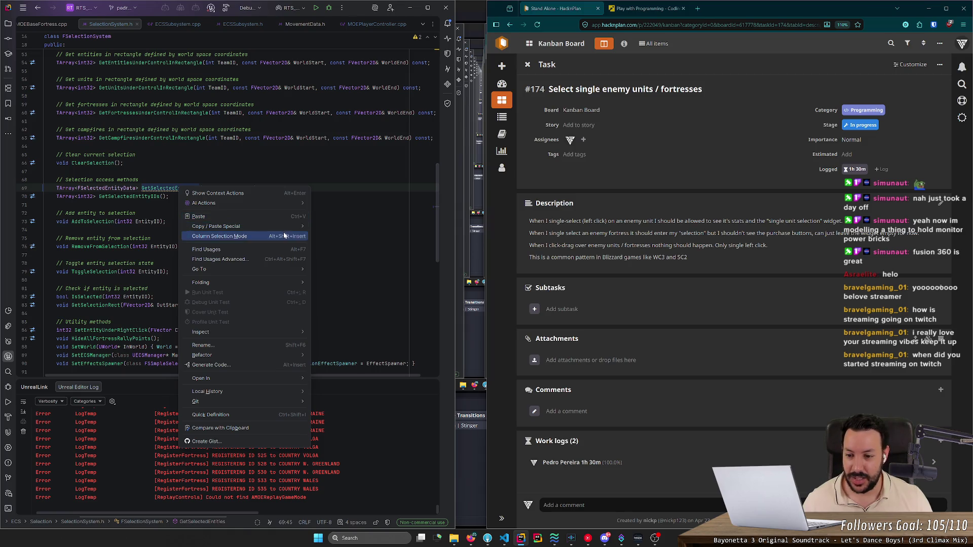
pyautogui.moveTo(273, 271)
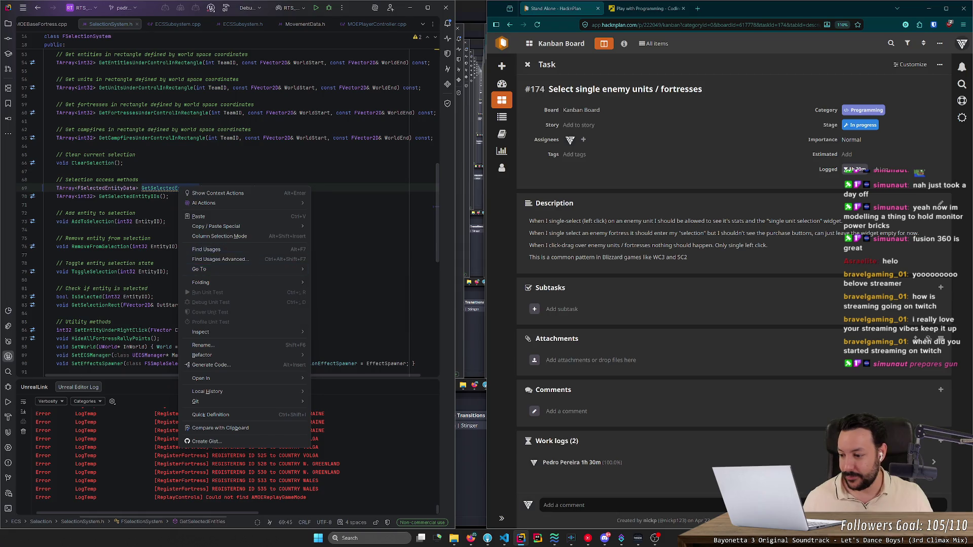
pyautogui.press('Escape')
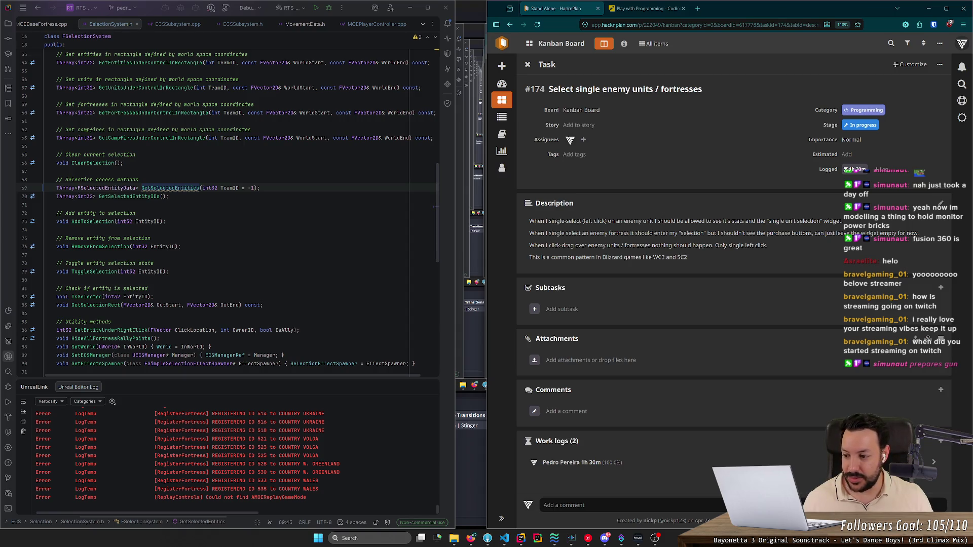
pyautogui.click(178, 189)
pyautogui.moveTo(178, 188)
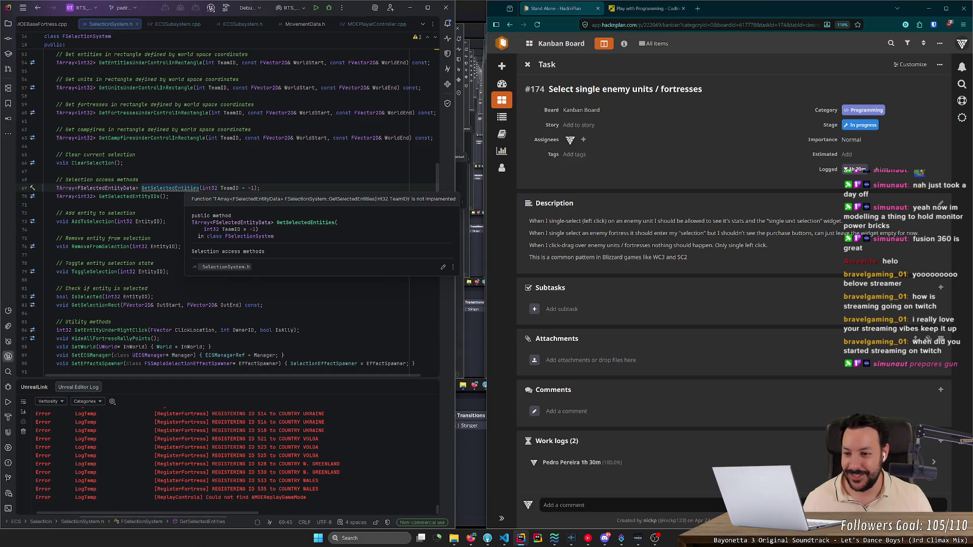
pyautogui.click(173, 191)
pyautogui.rightClick(173, 190)
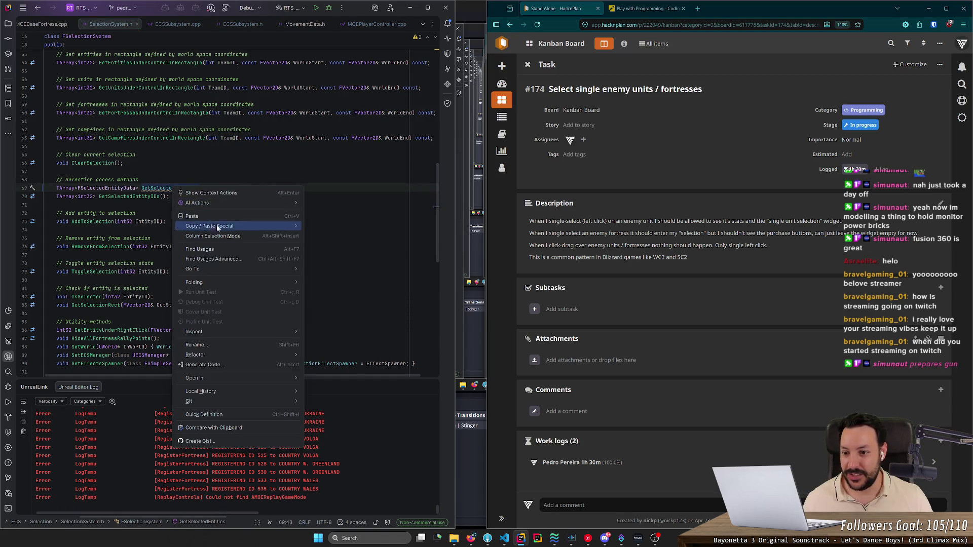
pyautogui.click(157, 188)
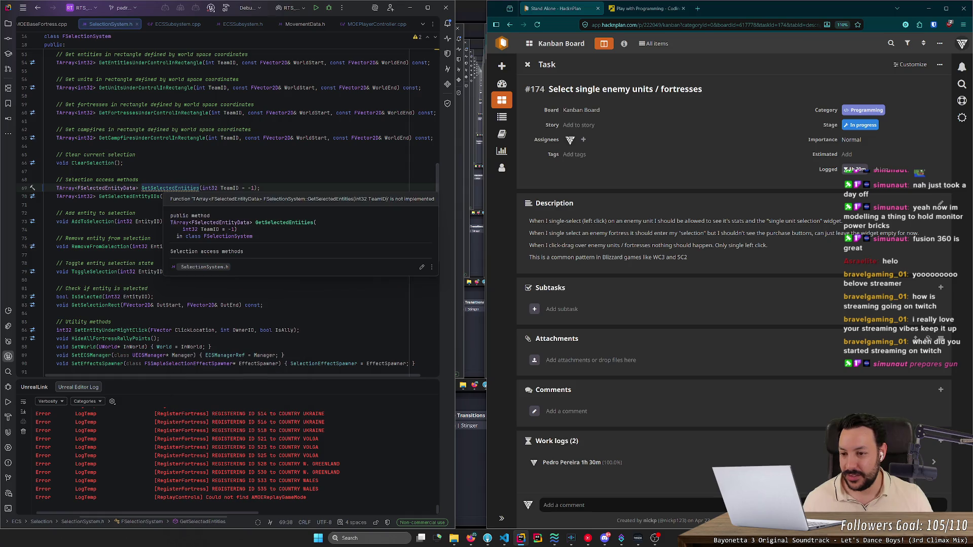
pyautogui.click(33, 188)
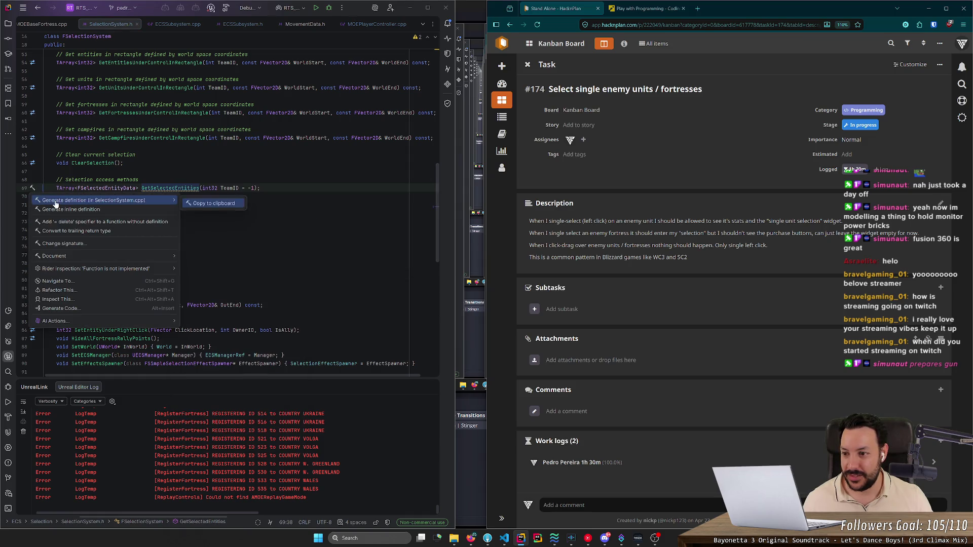
pyautogui.click(51, 201)
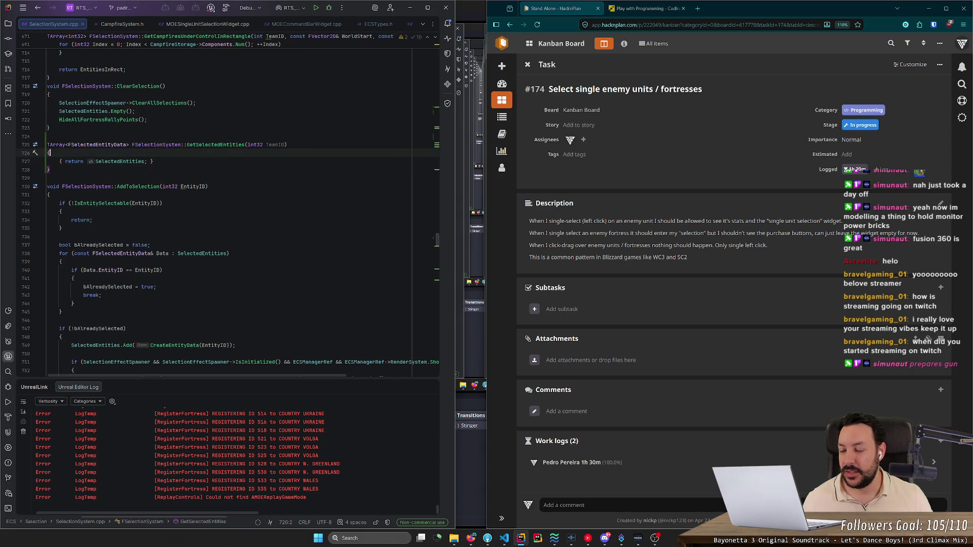
# Step: Wrap the return in if (TeamID == -1) { return SelectedEntities; }
pyautogui.press('Return')
pyautogui.write('if (Tea')
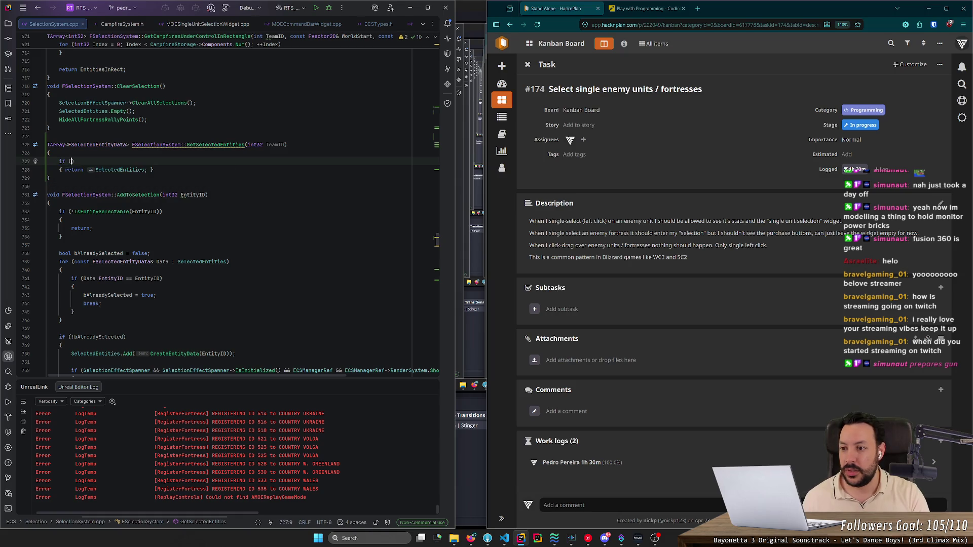
pyautogui.write('mID == -1')
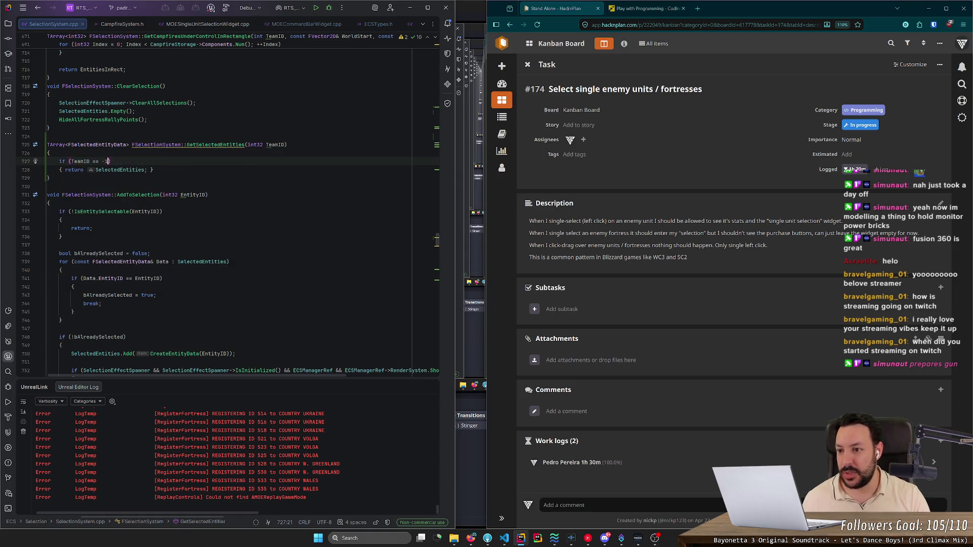
pyautogui.doubleClick(74, 170)
pyautogui.press('Delete')
pyautogui.press('Return')
pyautogui.write('{')
pyautogui.press('Return')
pyautogui.hotkey('ctrl', 'v')
pyautogui.press('Down')
pyautogui.press('Return')
pyautogui.press('Return')
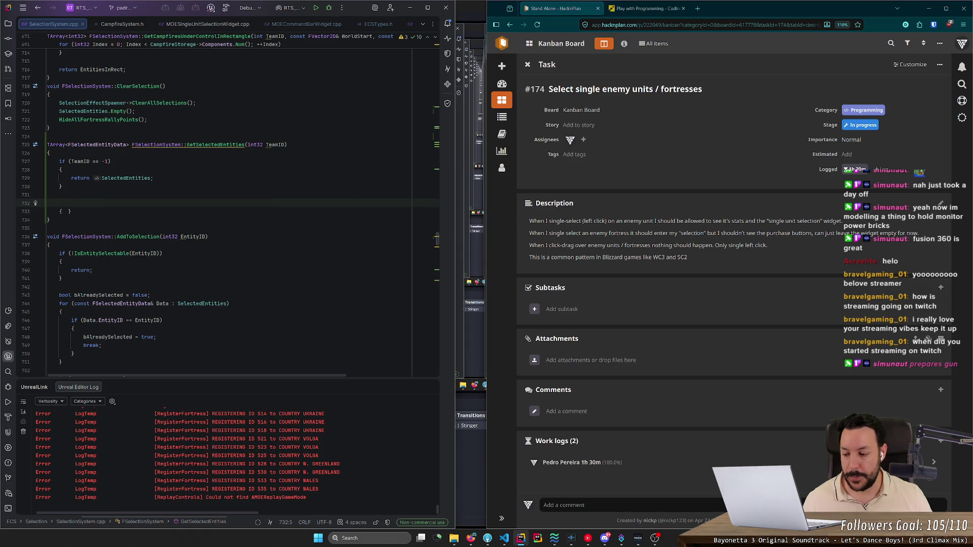
# Step: Begin a SelectedEntities.FilterByPredicate(e) call below the if block
pyautogui.press('XF86AudioLowerVolume')
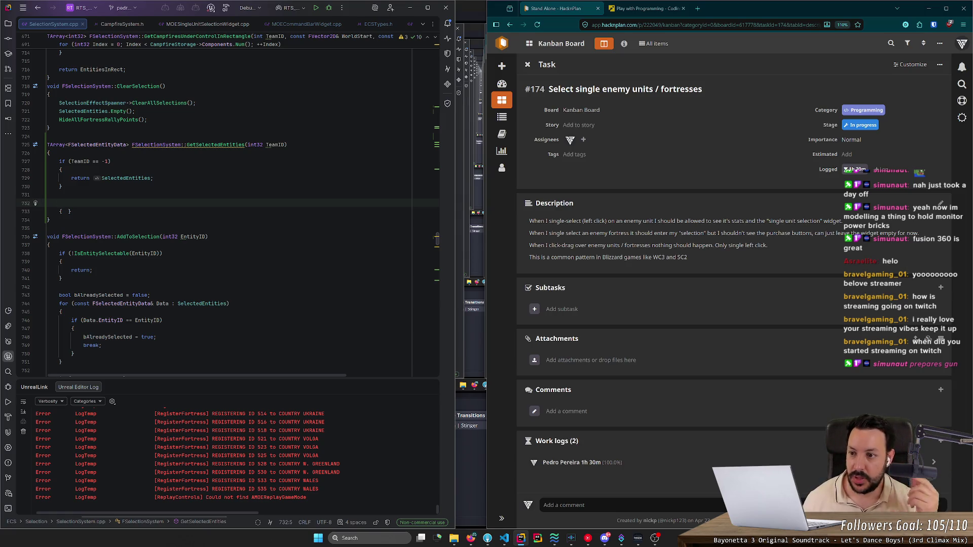
pyautogui.write('SelectedEntities.')
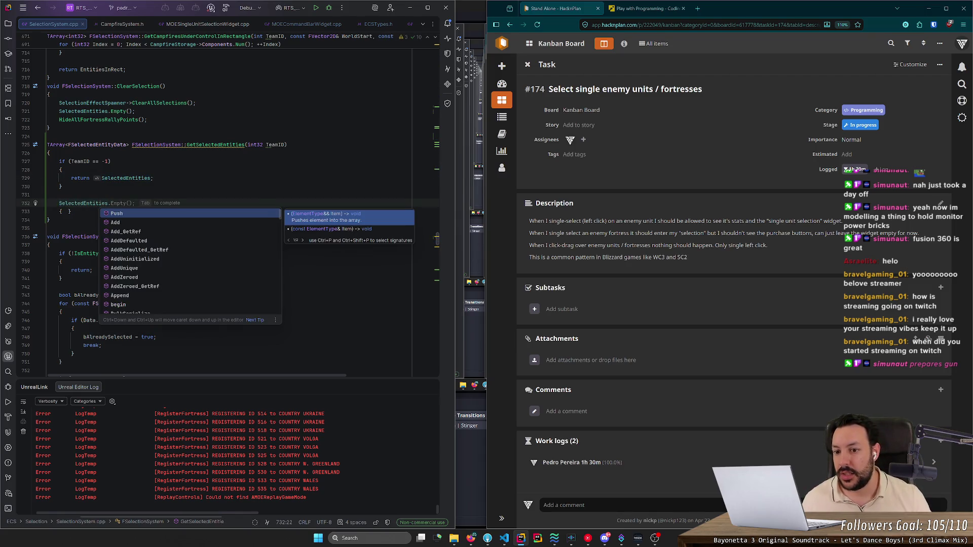
pyautogui.write('f')
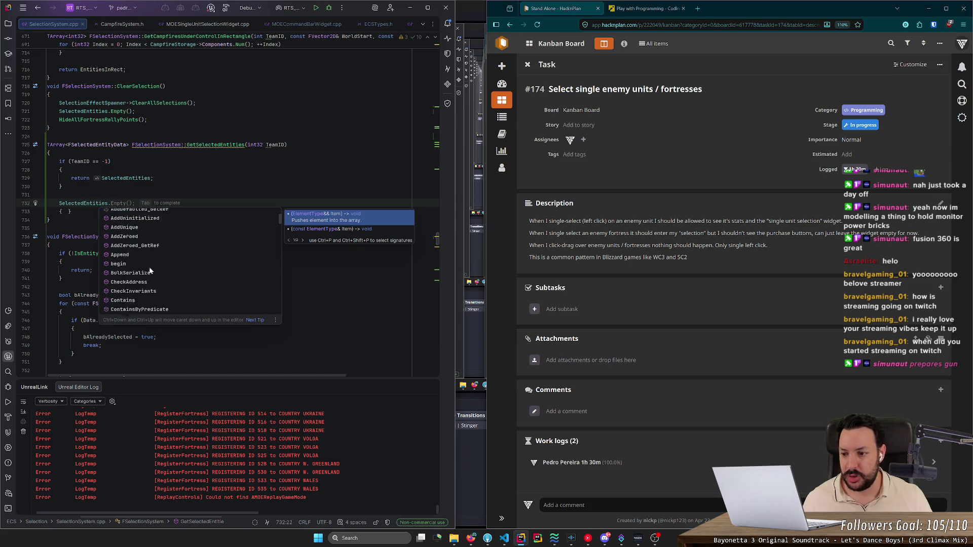
pyautogui.write('il')
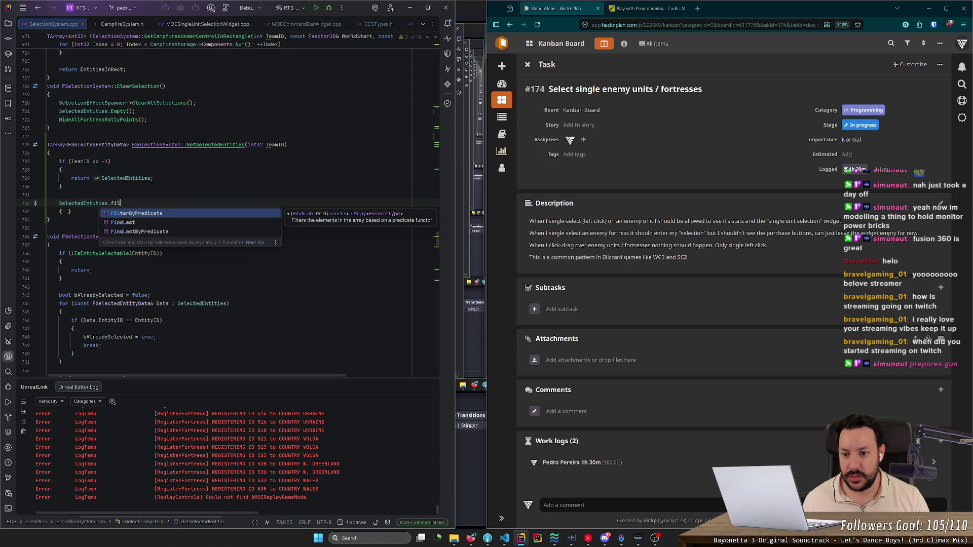
pyautogui.press('Return')
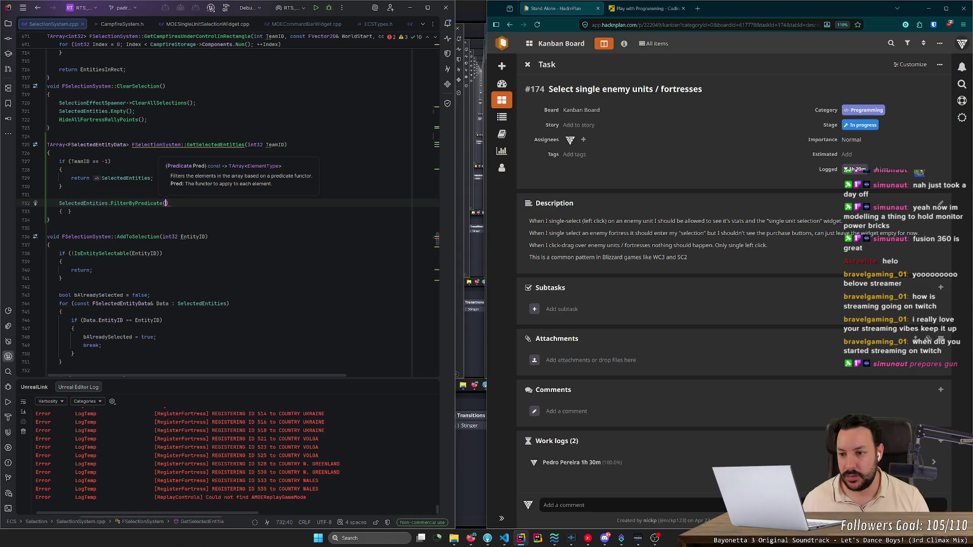
pyautogui.write('e => e.')
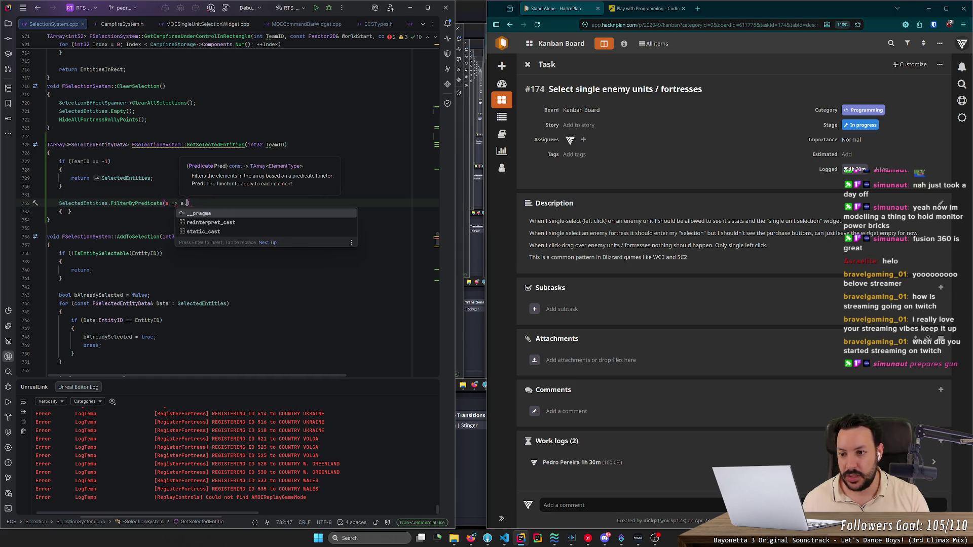
pyautogui.press('BackSpace')
pyautogui.press('BackSpace')
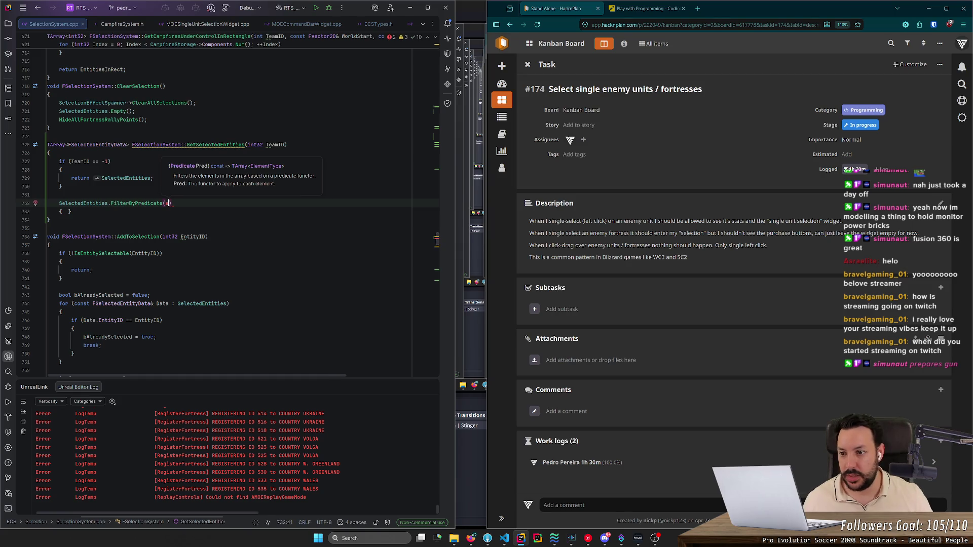
pyautogui.rightClick(137, 203)
# Step: Find all usages of FilterByPredicate and preview one of them
pyautogui.press('Escape')
pyautogui.hotkey('ctrl', 'z')
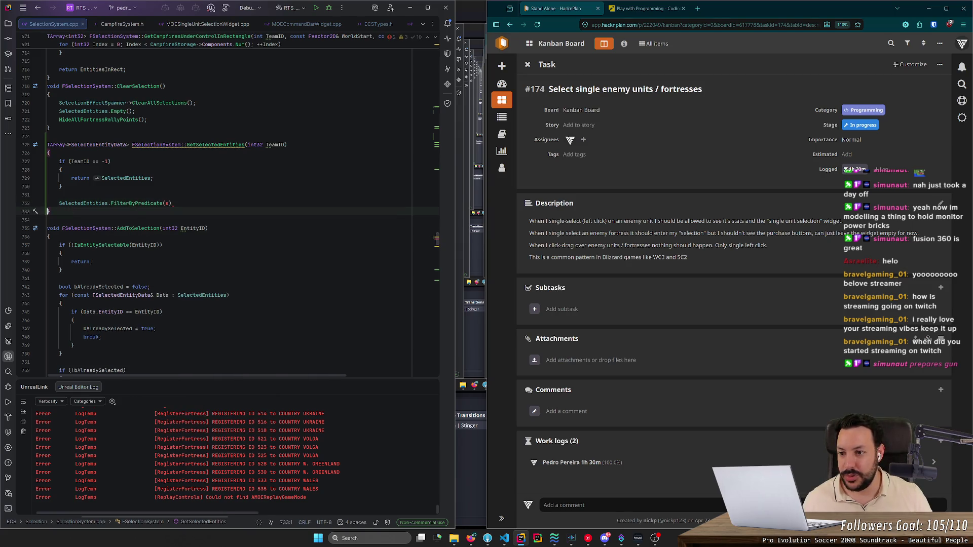
pyautogui.rightClick(146, 203)
pyautogui.click(172, 262)
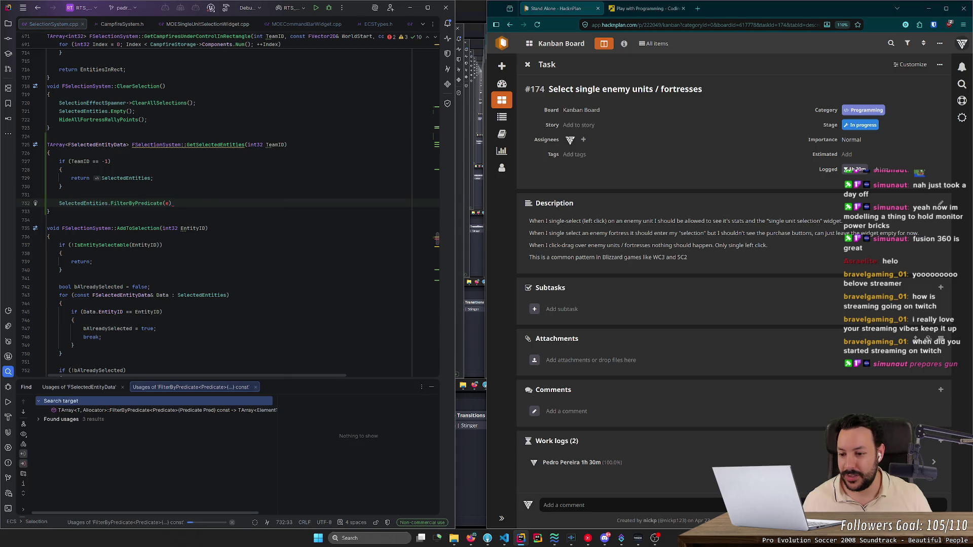
pyautogui.click(38, 420)
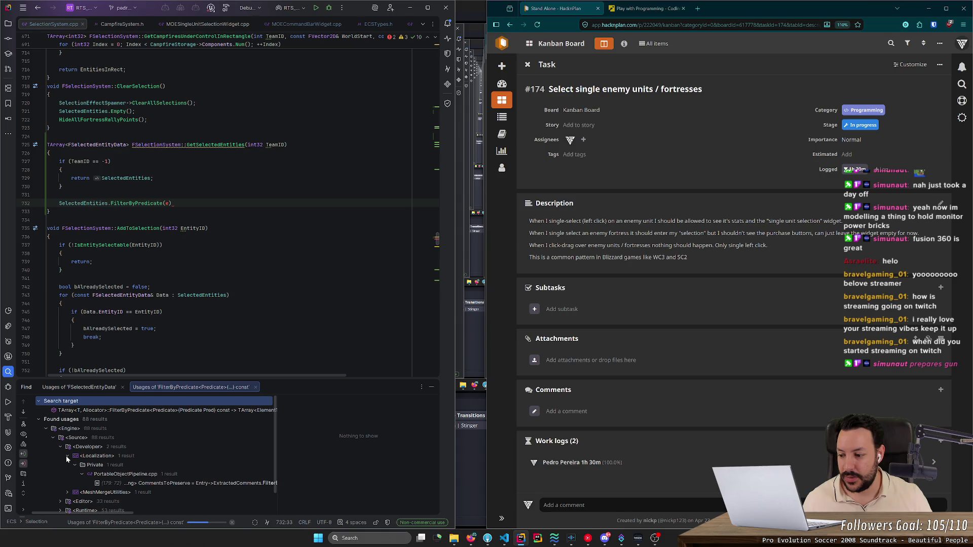
pyautogui.click(127, 483)
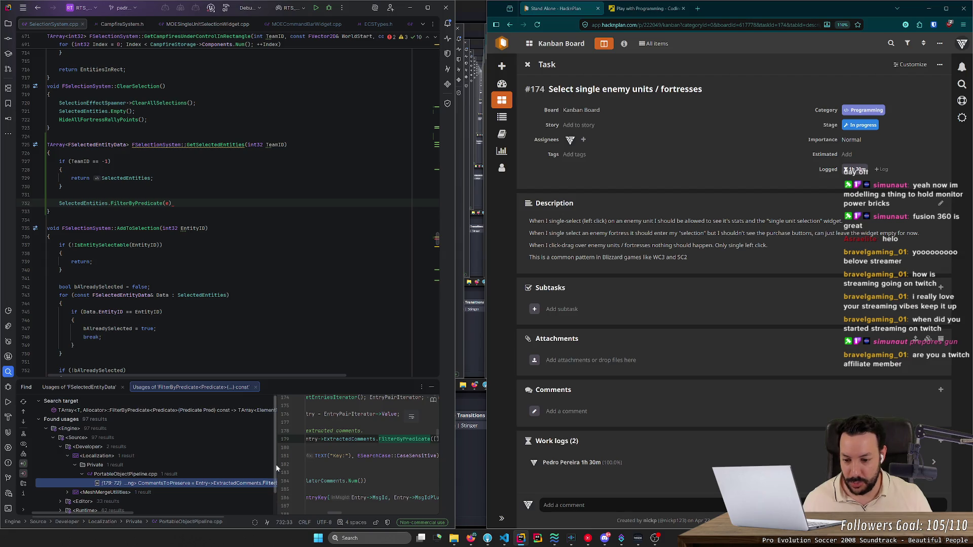
# Step: Copy the example lambda from the PortableObjectPipeline.cpp usage and clear the placeholder argument
pyautogui.moveTo(278, 466)
pyautogui.mouseDown()
pyautogui.moveTo(221, 469)
pyautogui.moveTo(265, 458)
pyautogui.mouseUp()
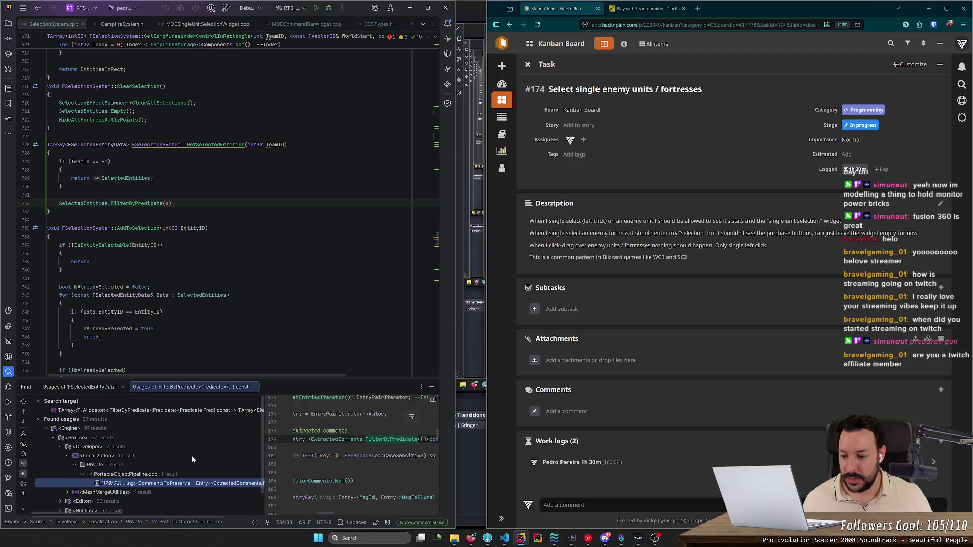
pyautogui.scroll(-1, 192, 455)
pyautogui.click(61, 477)
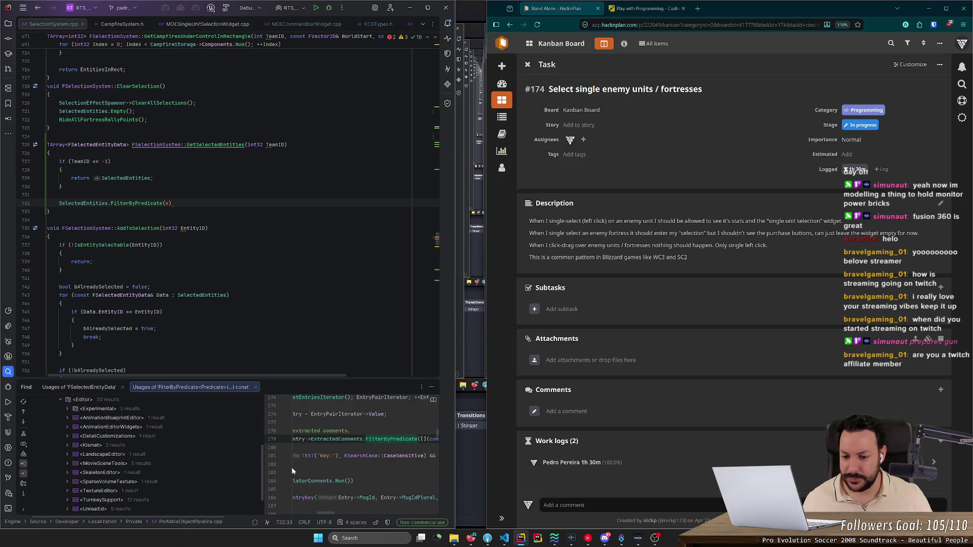
pyautogui.moveTo(326, 515); pyautogui.dragTo(332, 512)
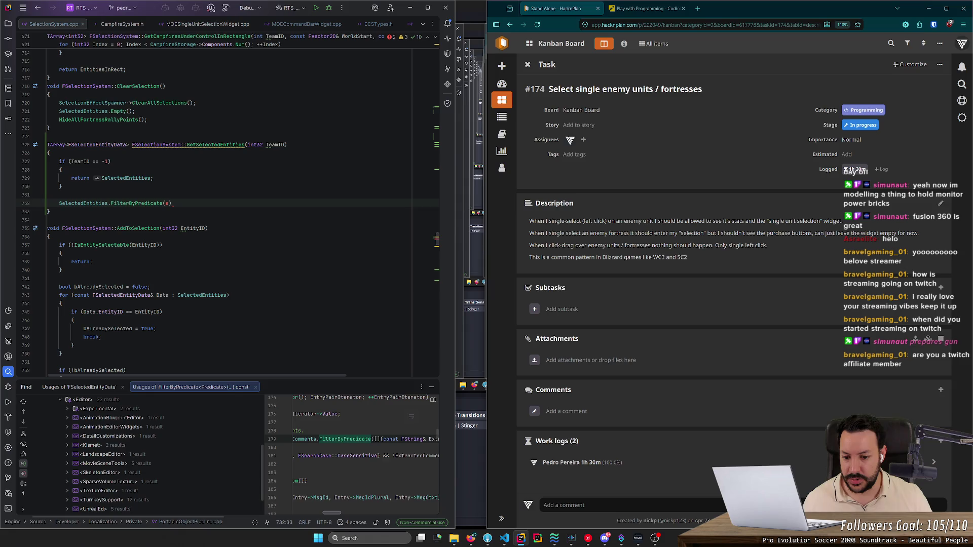
pyautogui.hotkey('ctrl', 'w')
pyautogui.hotkey('ctrl', 'w')
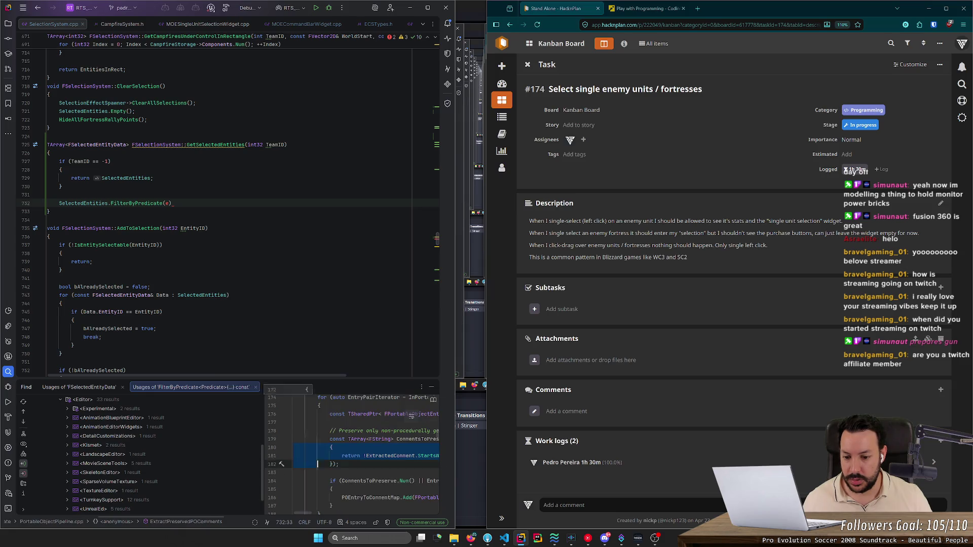
pyautogui.hotkey('ctrl', 'c')
pyautogui.press('Escape')
pyautogui.press('BackSpace')
pyautogui.press('BackSpace')
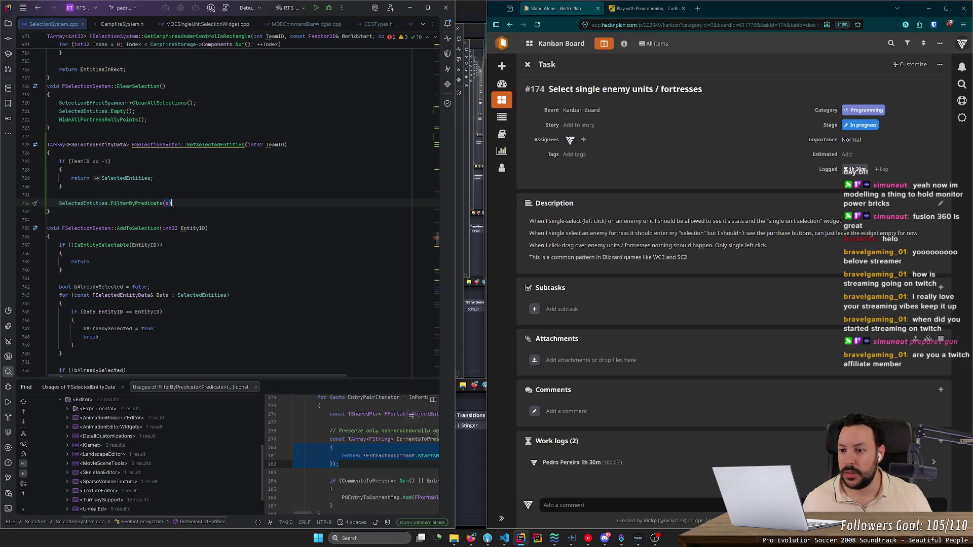
# Step: Paste the lambda into FilterByPredicate, changing its parameter to const FSelectedEntityData& EntityData
pyautogui.hotkey('ctrl', 'v')
pyautogui.moveTo(92, 229); pyautogui.dragTo(85, 212)
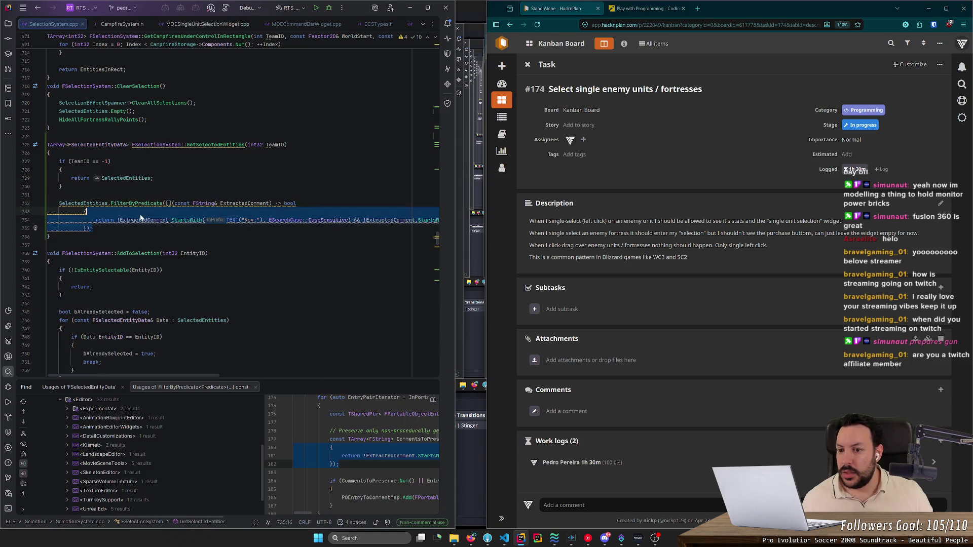
pyautogui.doubleClick(211, 203)
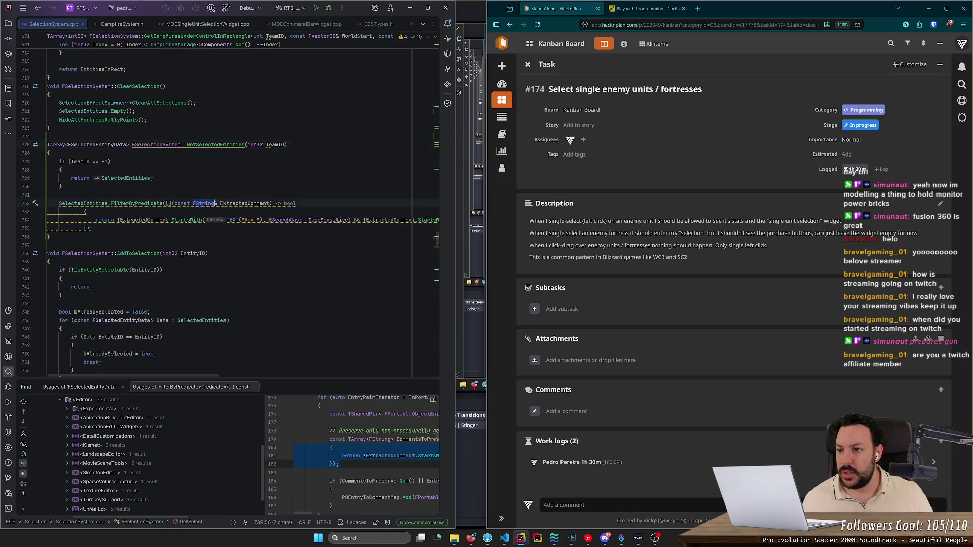
pyautogui.write('FSelectedEntityData')
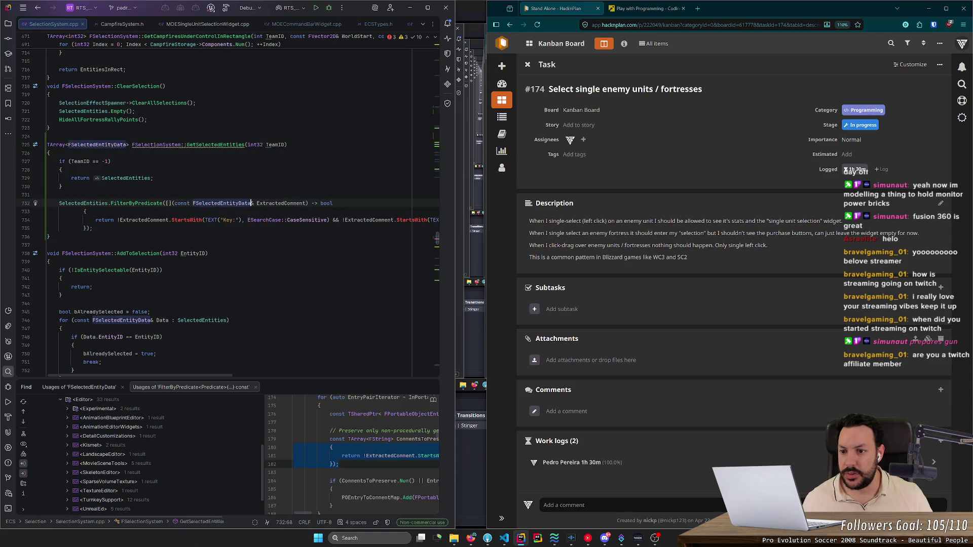
pyautogui.doubleClick(282, 203)
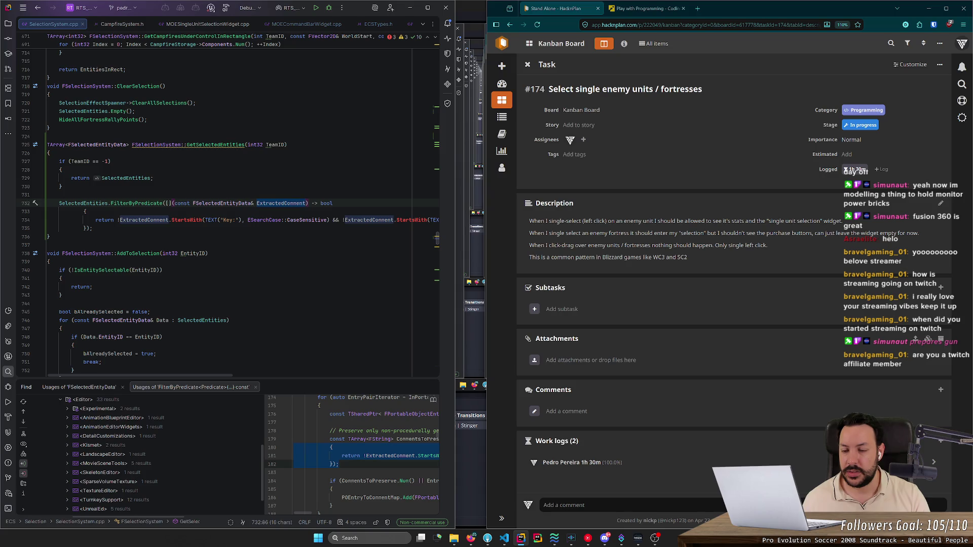
pyautogui.write('EntityData')
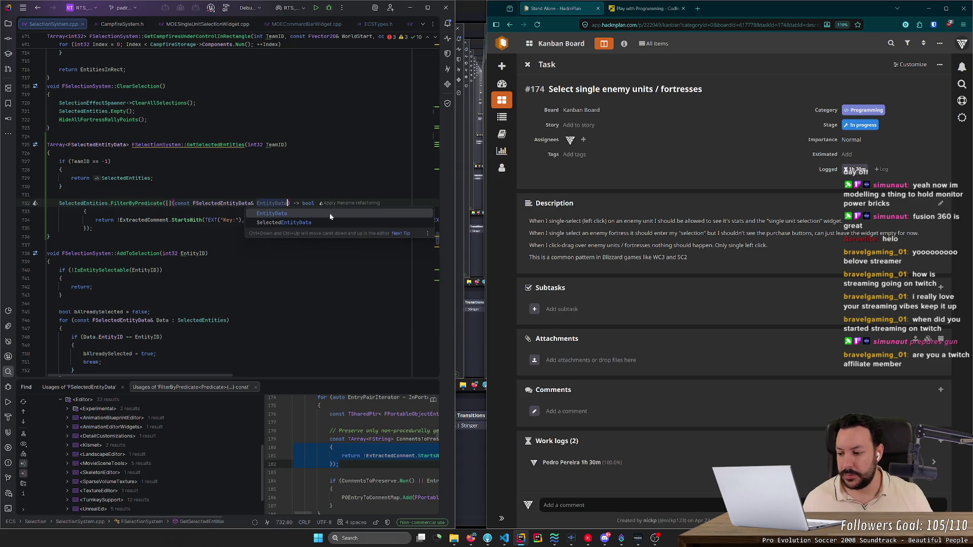
pyautogui.press('Return')
pyautogui.press('End')
pyautogui.hotkey('ctrl', 'z')
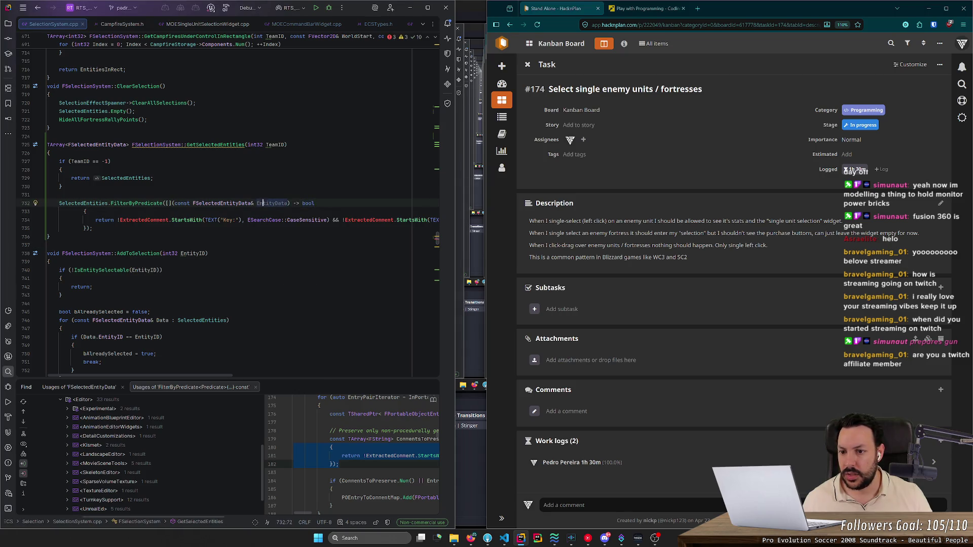
# Step: Delete the old StartsWith return line, unindent the lambda braces, and check FilterByPredicate's documentation
pyautogui.doubleClick(145, 220)
pyautogui.write('EntityData')
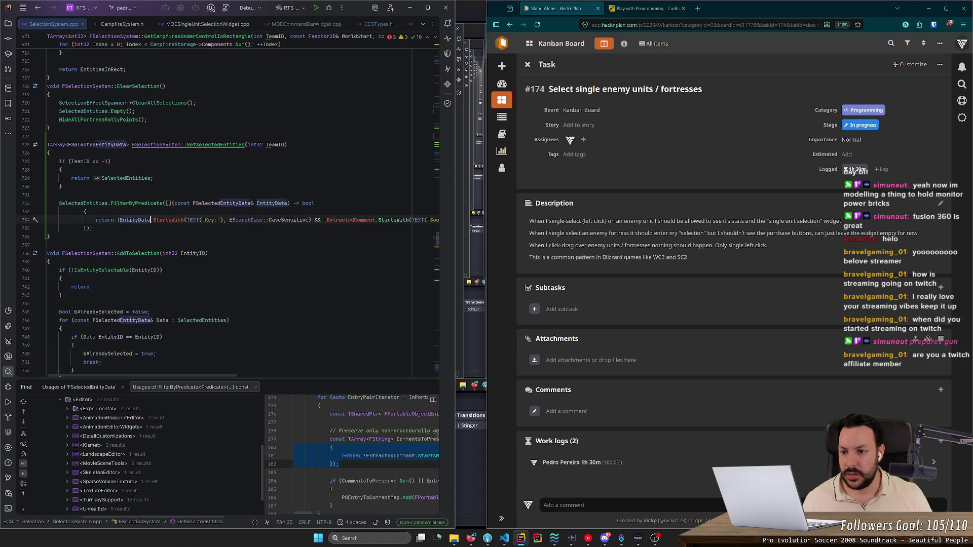
pyautogui.hotkey('ctrl', 'x')
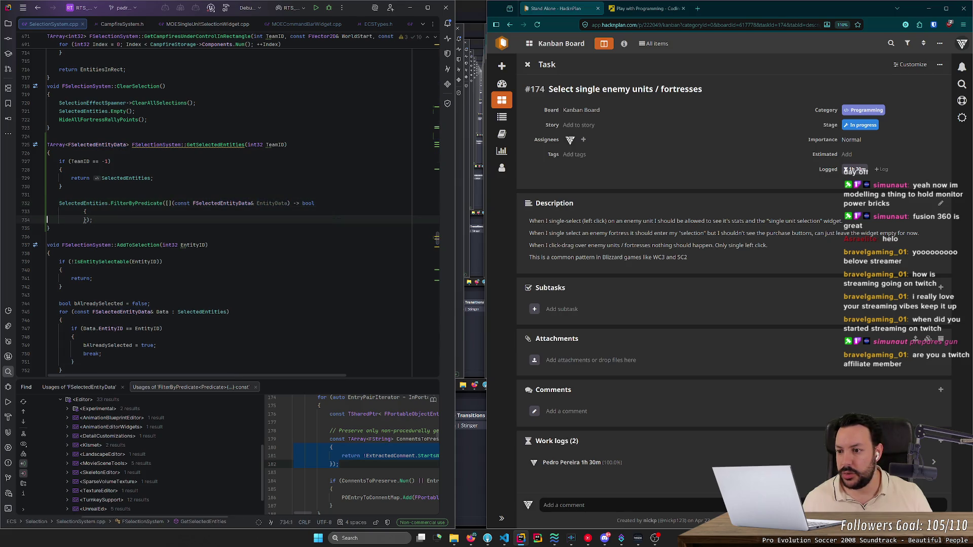
pyautogui.hotkey('shift', 'Up')
pyautogui.hotkey('shift', 'Tab')
pyautogui.hotkey('shift', 'Tab')
pyautogui.press('Up')
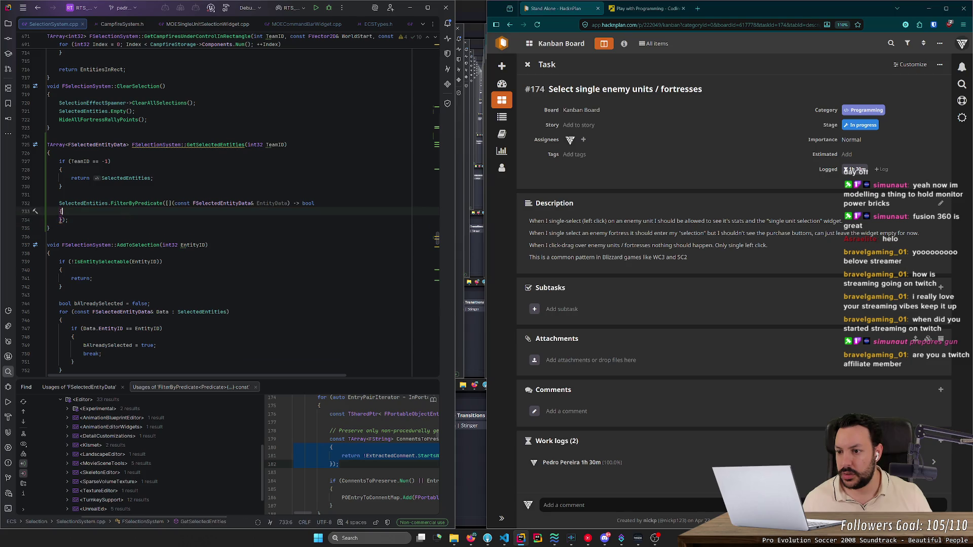
pyautogui.hotkey('ctrl', 'q')
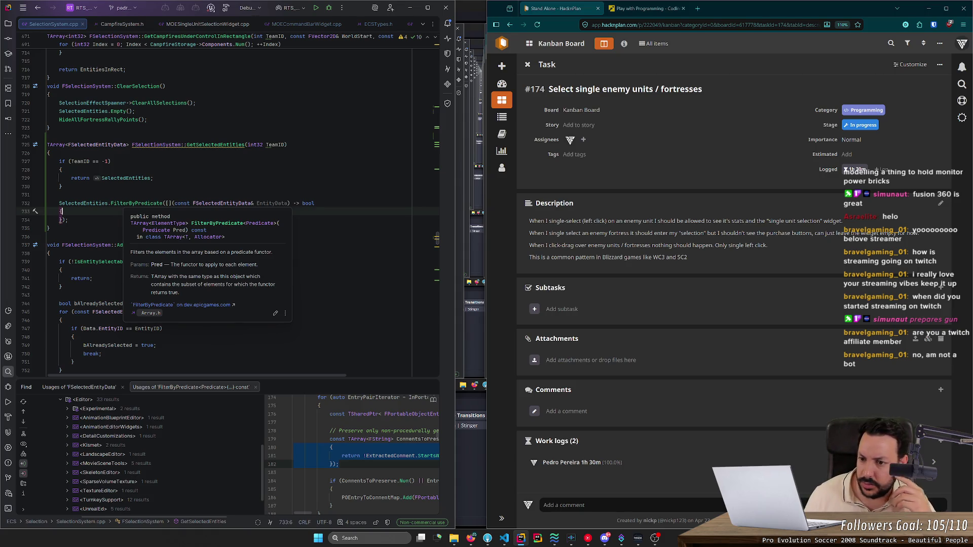
pyautogui.press('Escape')
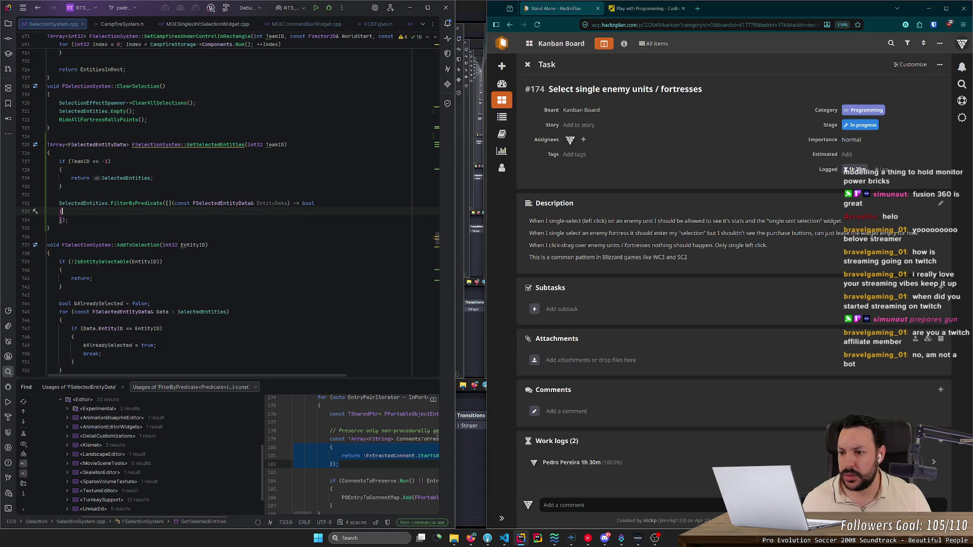
# Step: Return the result of the FilterByPredicate call from GetSelectedEntities
pyautogui.hotkey('ctrl', 'q')
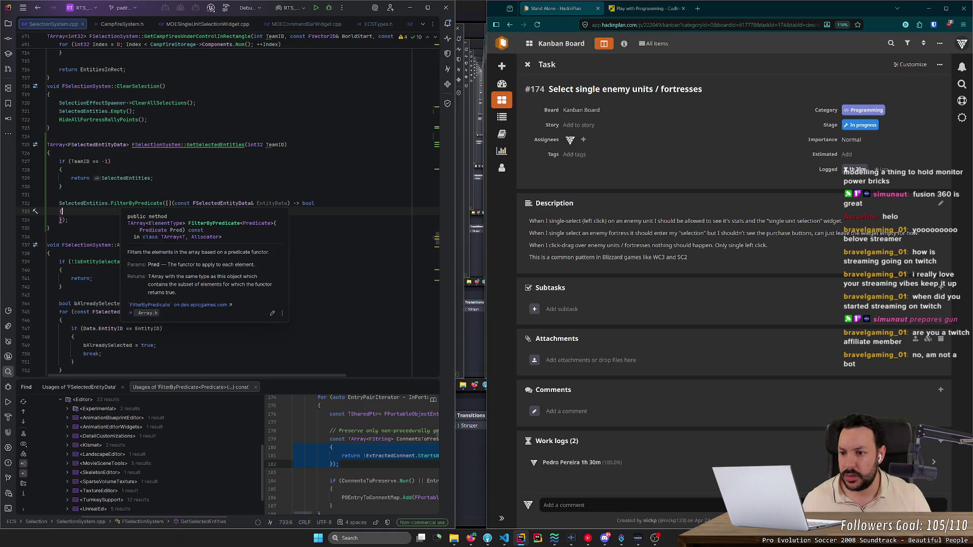
pyautogui.press('Escape')
pyautogui.press('Up')
pyautogui.press('Home')
pyautogui.write('return')
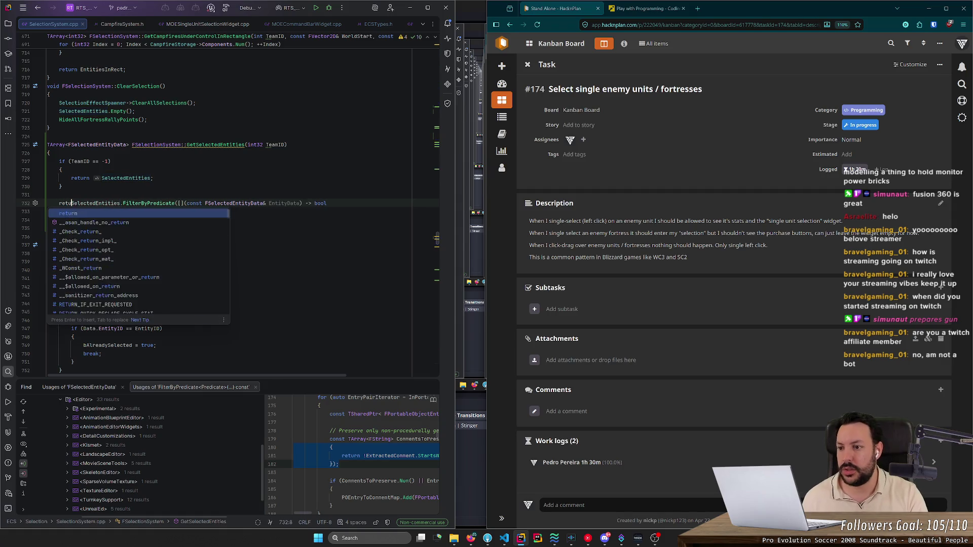
# Step: Write 'return EntityData.TeamID == TeamID;' in the lambda body
pyautogui.scroll(-1, 228, 208)
pyautogui.click(63, 187)
pyautogui.press('Return')
pyautogui.write('En')
pyautogui.press('BackSpace')
pyautogui.press('BackSpace')
pyautogui.write('retrn EN')
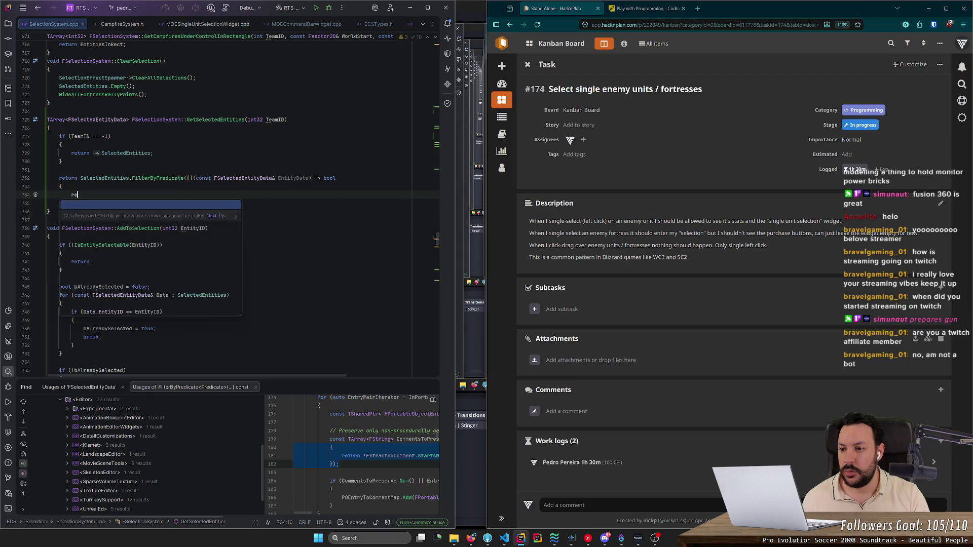
pyautogui.press('BackSpace')
pyautogui.press('BackSpace')
pyautogui.press('BackSpace')
pyautogui.write('return En')
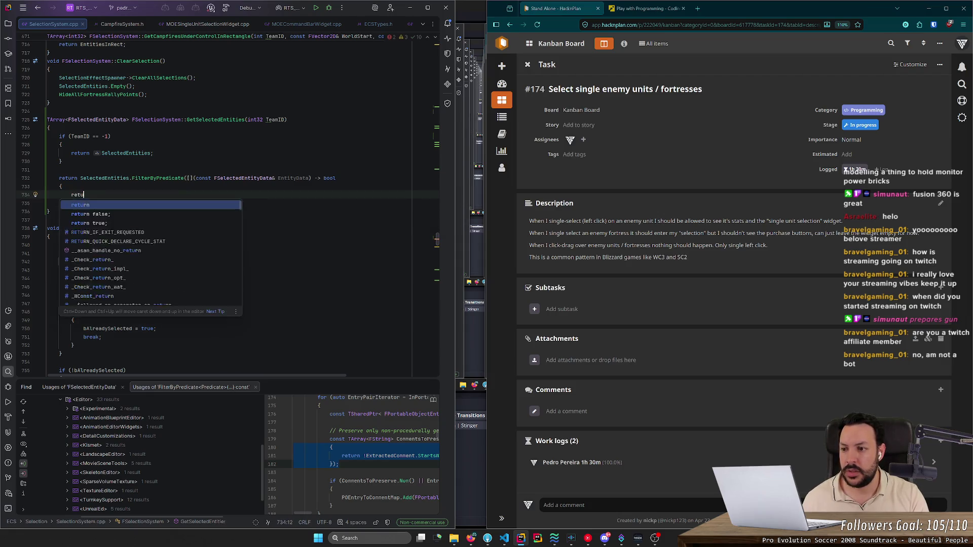
pyautogui.press('Tab')
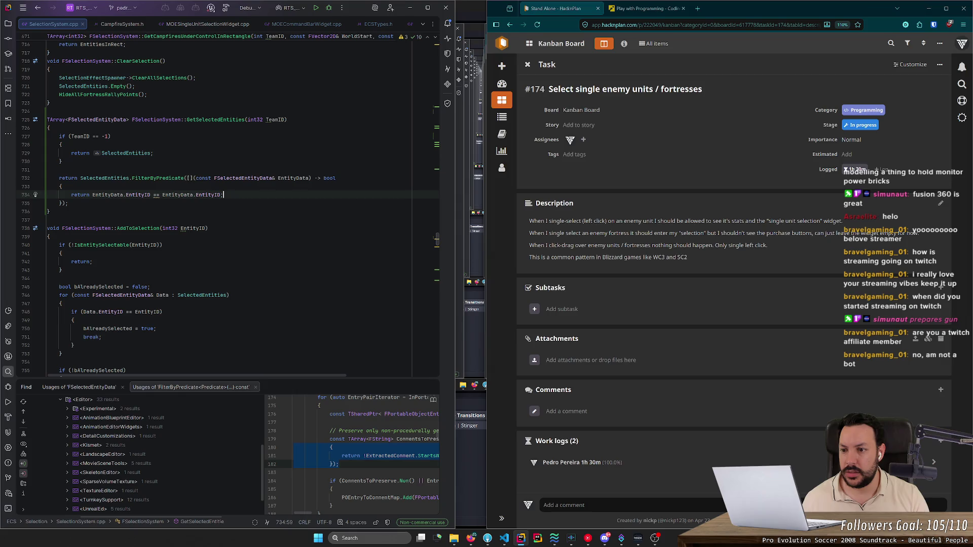
pyautogui.hotkey('ctrl', 'BackSpace')
pyautogui.hotkey('ctrl', 'BackSpace')
pyautogui.hotkey('ctrl', 'BackSpace')
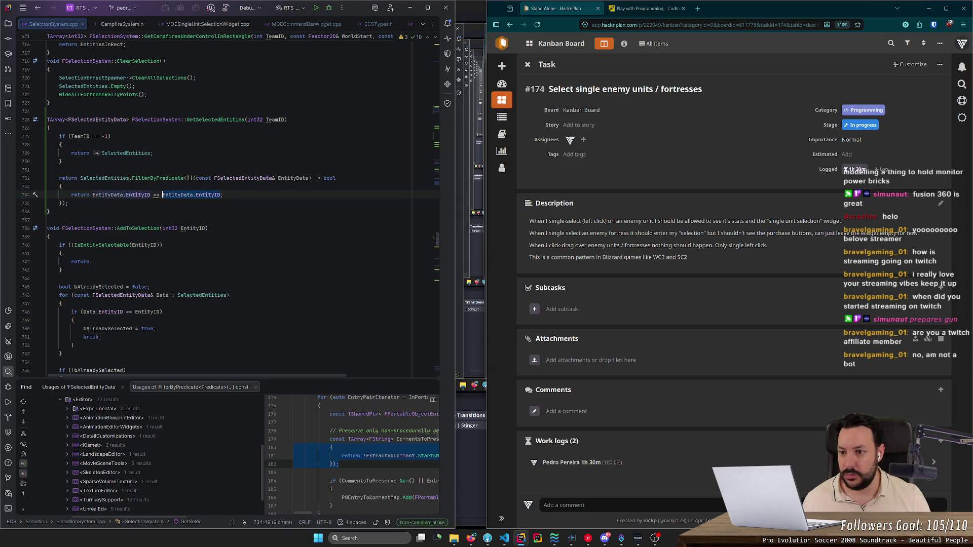
pyautogui.write('Tea')
pyautogui.hotkey('ctrl', 'BackSpace')
pyautogui.hotkey('ctrl', 'BackSpace')
pyautogui.hotkey('ctrl', 'BackSpace')
pyautogui.write('Team')
pyautogui.press('Tab')
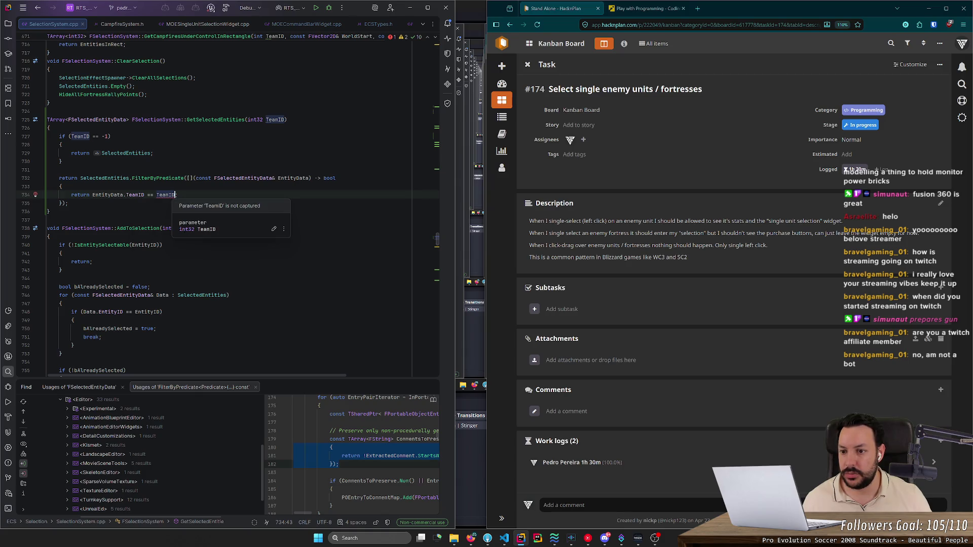
# Step: Add TeamID to the lambda's capture list, then jump to the GetSelectedEntities declaration
pyautogui.click(193, 178)
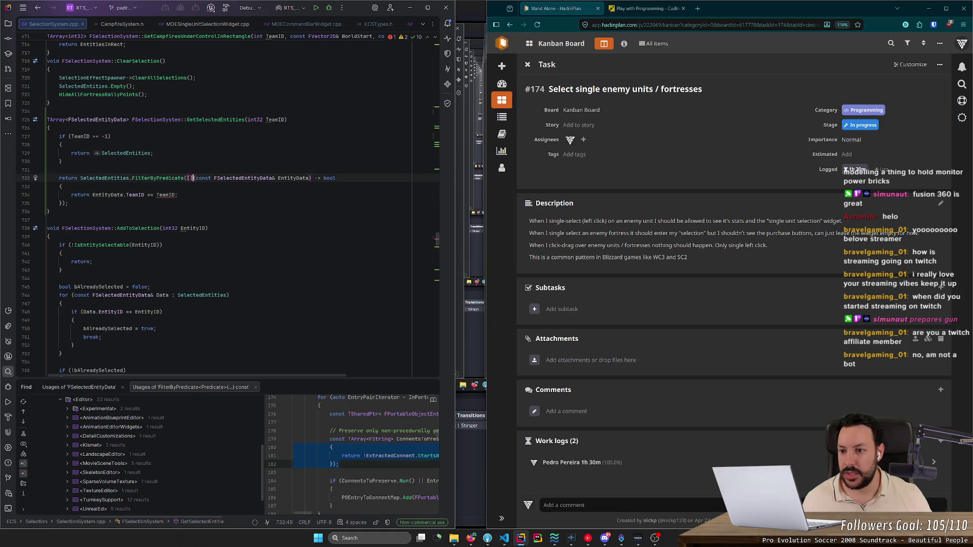
pyautogui.press('Left')
pyautogui.write('TeamID')
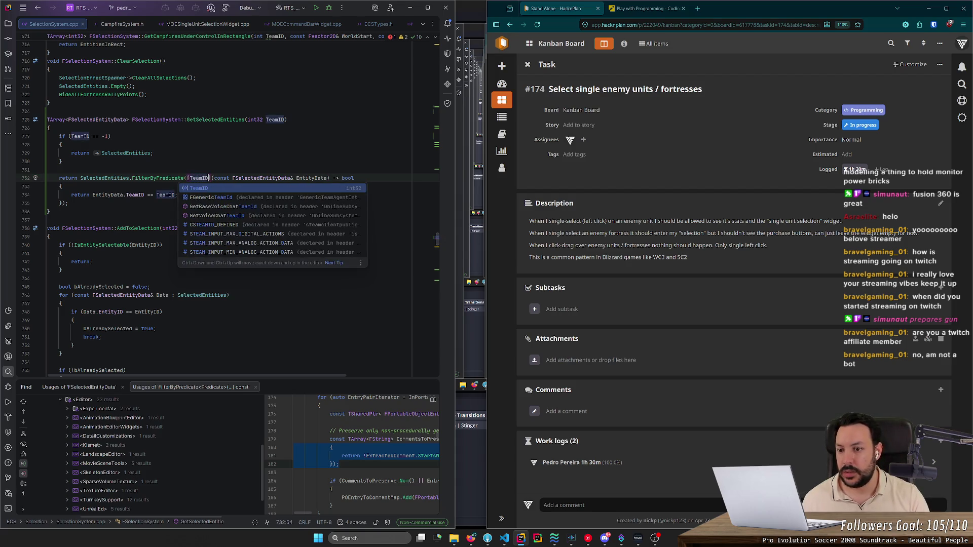
pyautogui.click(61, 161)
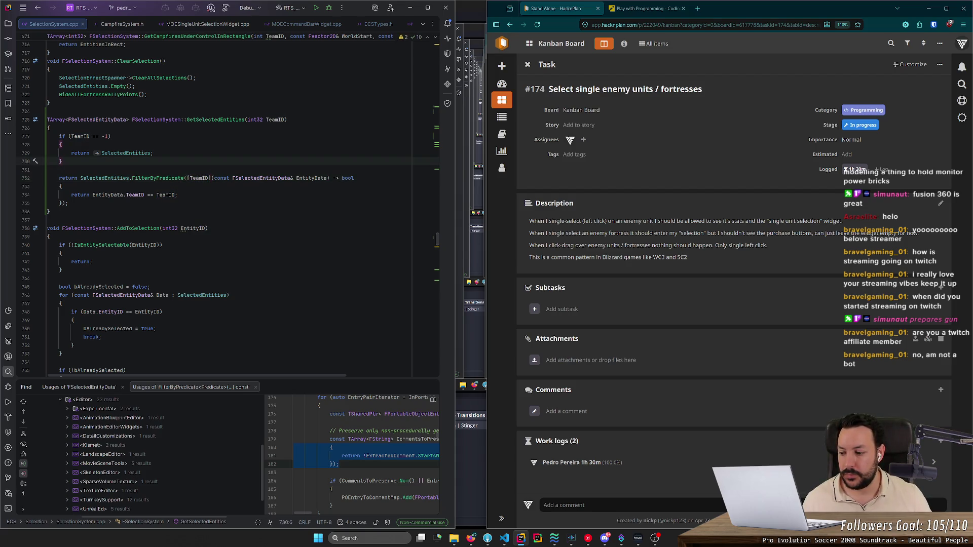
pyautogui.click(48, 169)
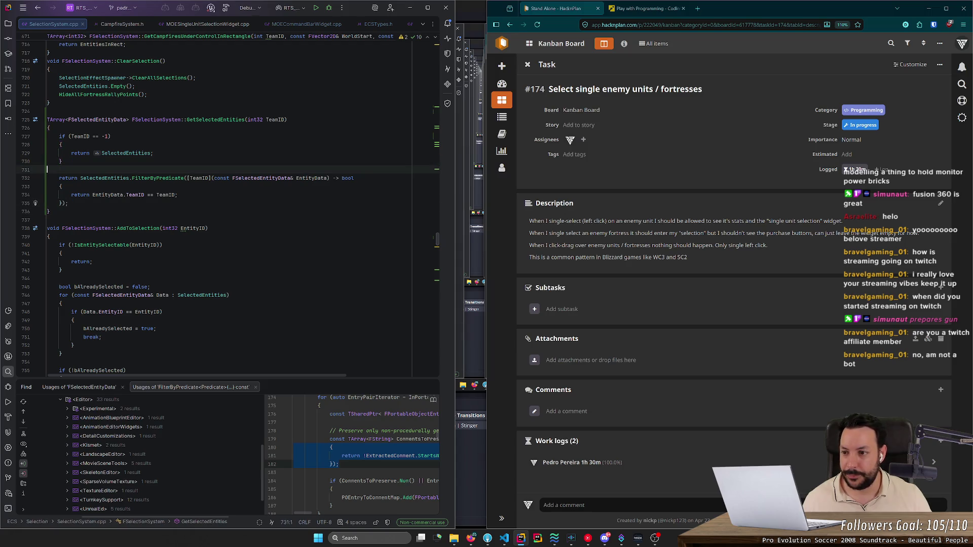
pyautogui.moveTo(68, 204)
pyautogui.mouseDown()
pyautogui.moveTo(50, 201)
pyautogui.moveTo(47, 178)
pyautogui.mouseUp()
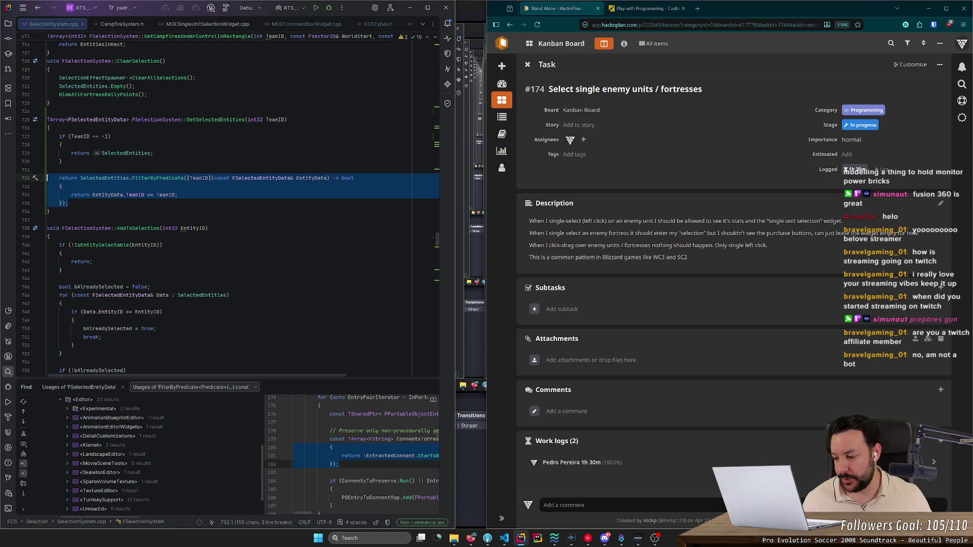
pyautogui.click(68, 203)
pyautogui.click(61, 187)
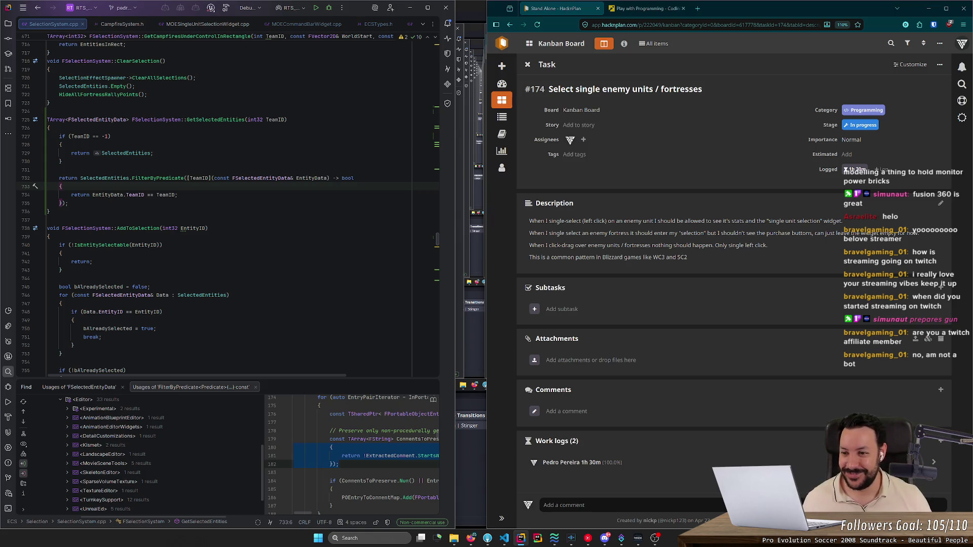
pyautogui.click(68, 203)
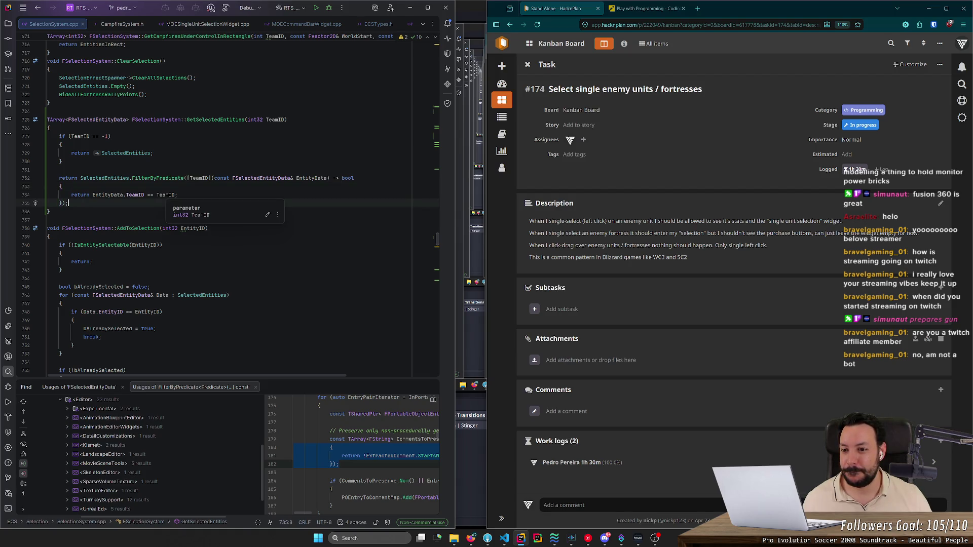
pyautogui.moveTo(135, 195)
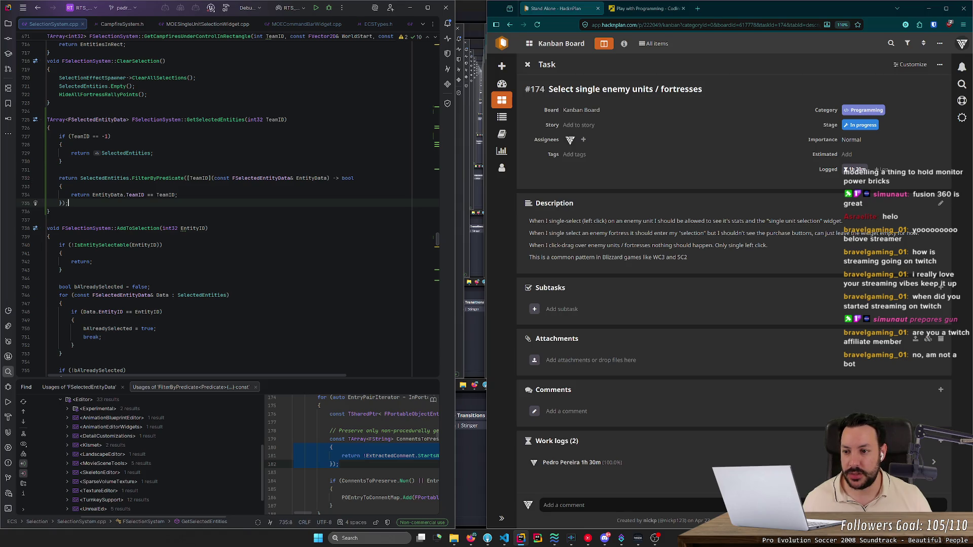
pyautogui.click(62, 186)
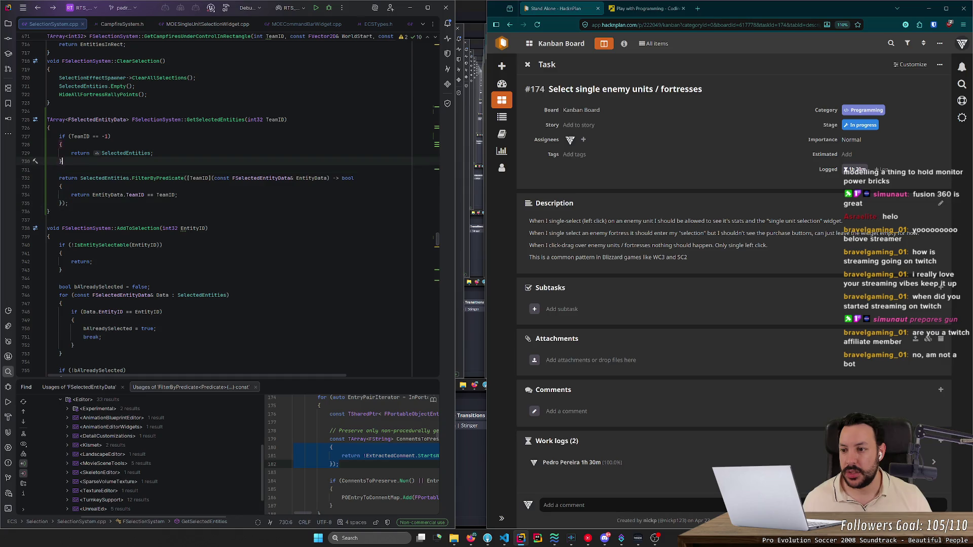
pyautogui.hotkey('ctrl', 'b')
pyautogui.hotkey('ctrl', 'b')
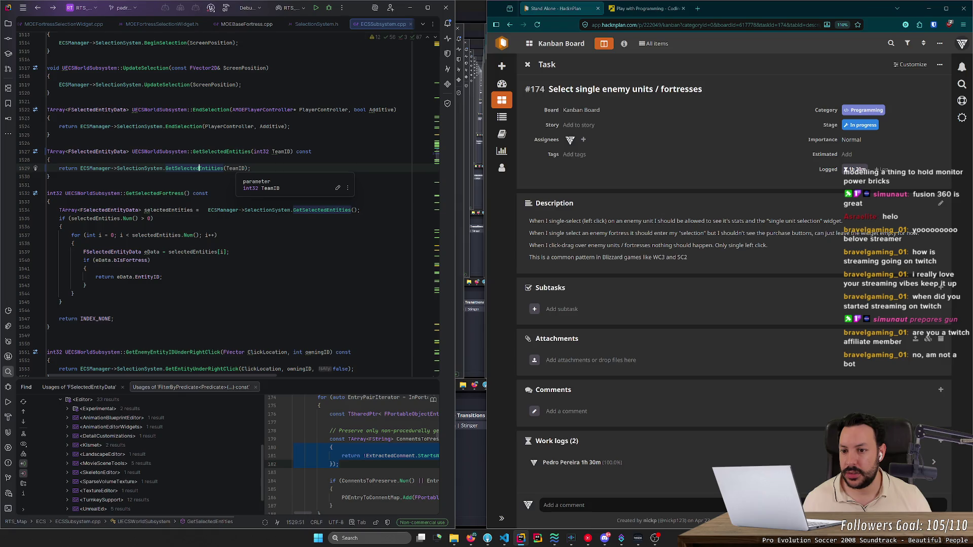
# Step: Set a breakpoint on the GetSelectedEntities call at MOEPlayerController.cpp line 1695 and launch debugging
pyautogui.hotkey('ctrl', 'b')
pyautogui.hotkey('ctrl', 'b')
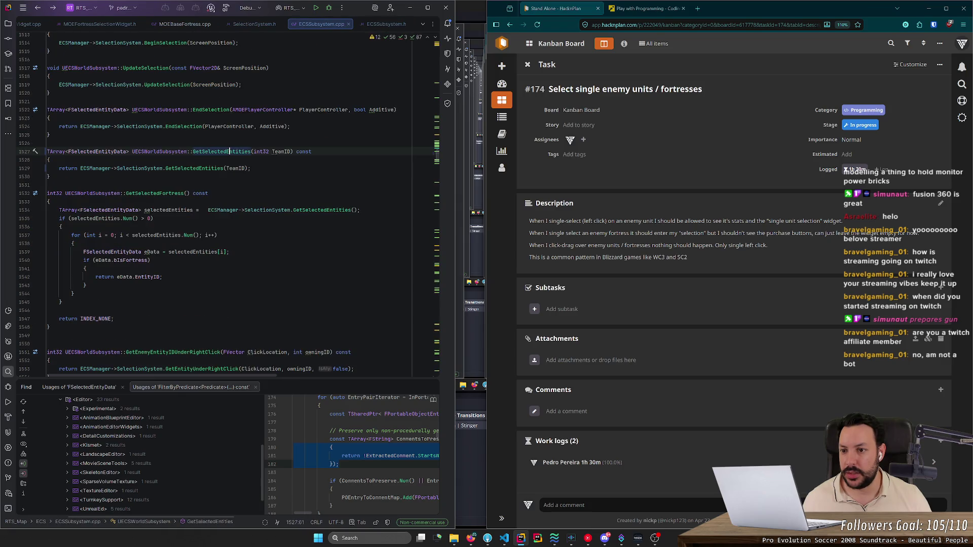
pyautogui.hotkey('ctrl', 'Tab')
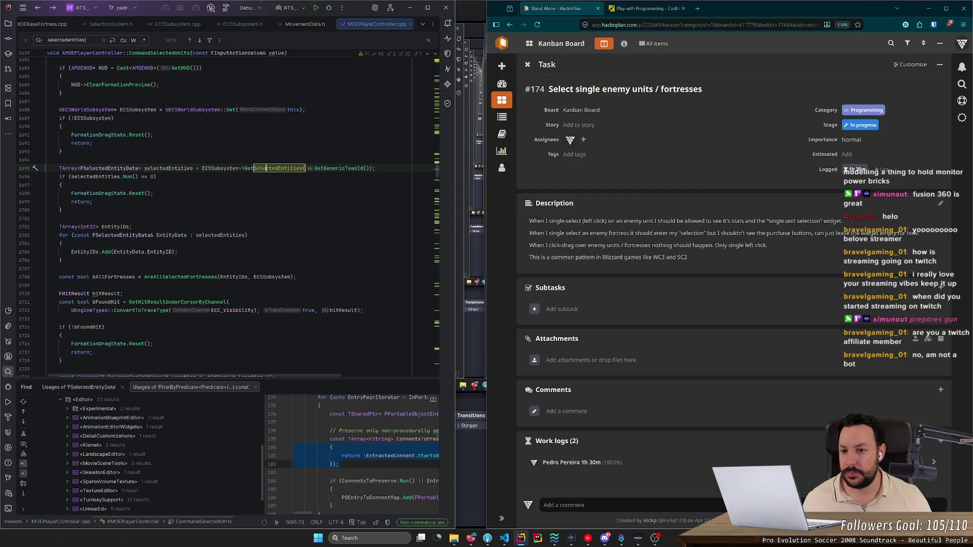
pyautogui.click(321, 169)
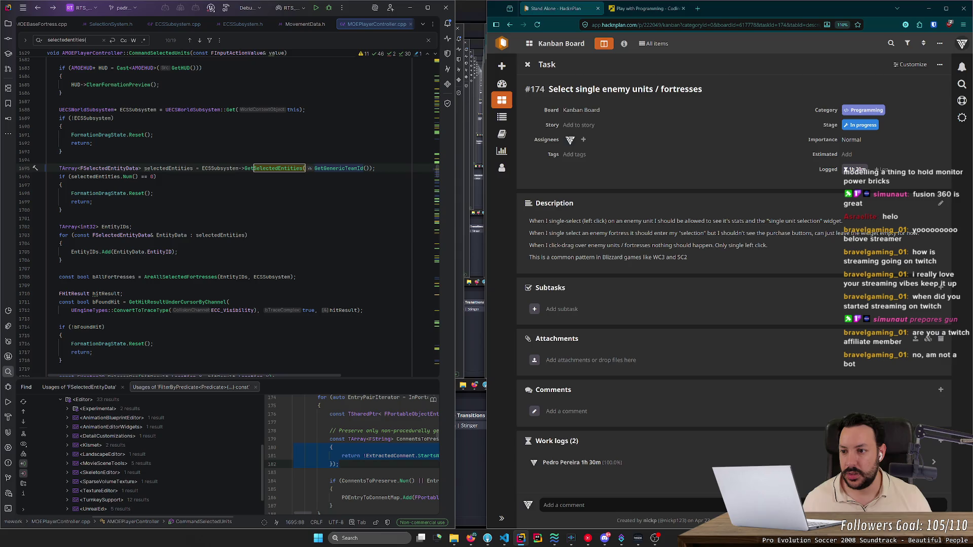
pyautogui.click(27, 168)
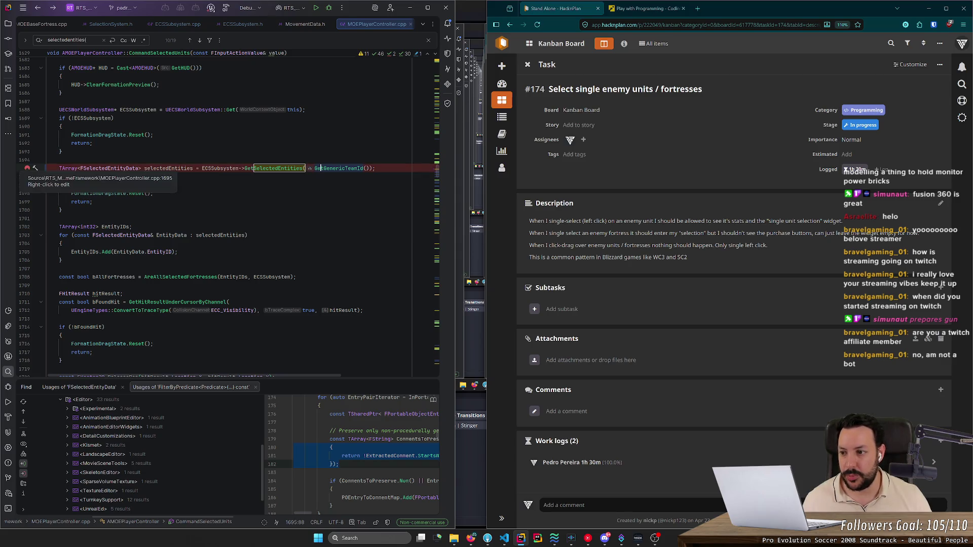
pyautogui.click(317, 8)
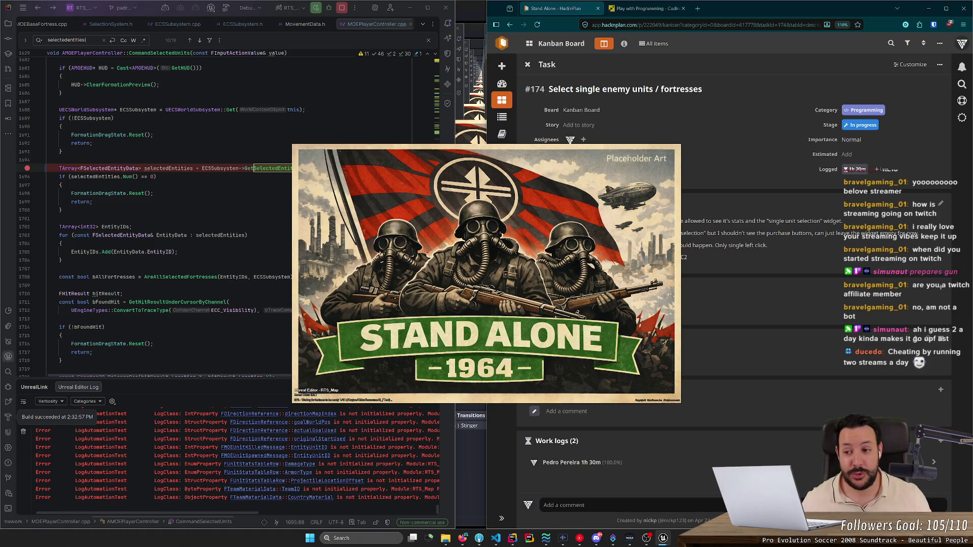
# Step: Remove the breakpoint on line 1695 and place the caret higher in the function
pyautogui.click(47, 218)
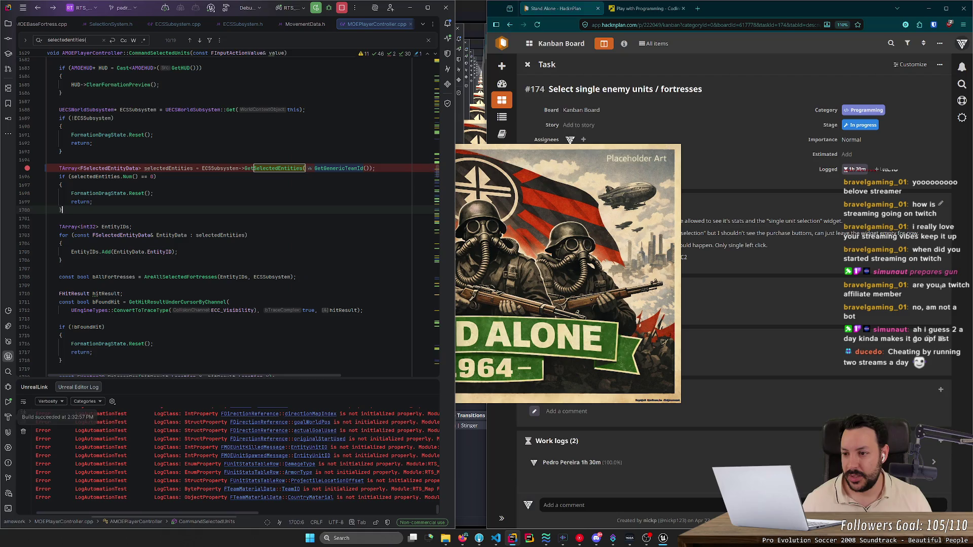
pyautogui.click(26, 168)
pyautogui.click(48, 160)
pyautogui.click(47, 101)
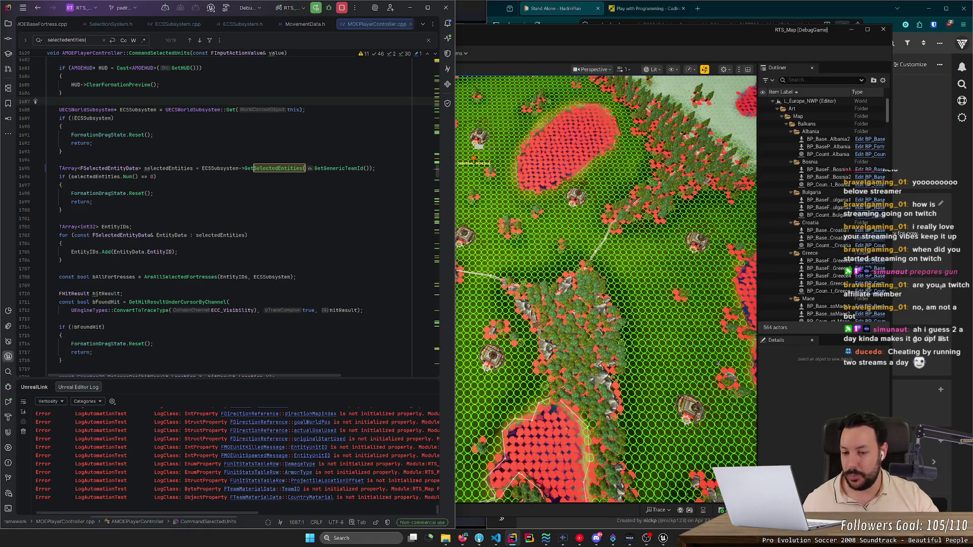
# Step: Snap Unreal Editor to the right half of the screen, close Rider's search, and start Play-In-Editor
pyautogui.press('super+Right')
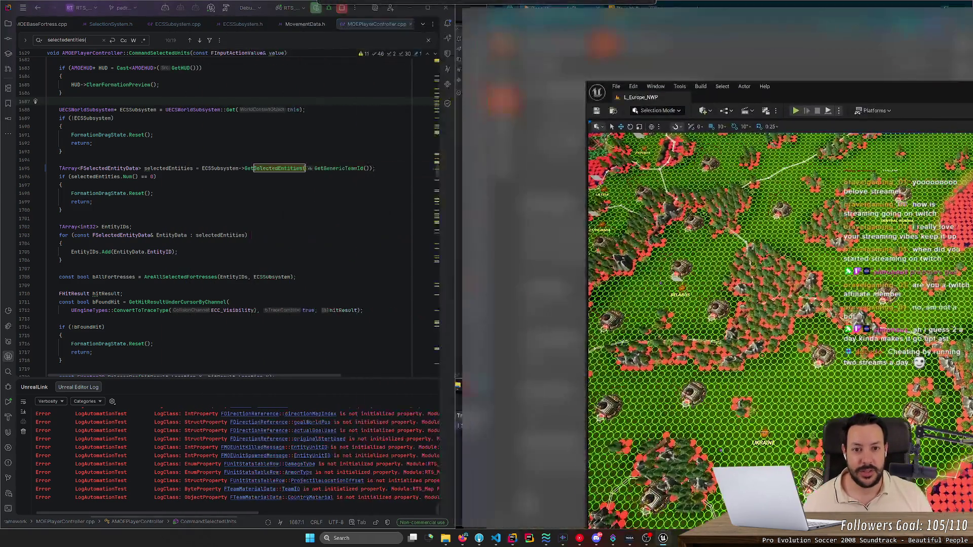
pyautogui.click(61, 185)
pyautogui.press('Escape')
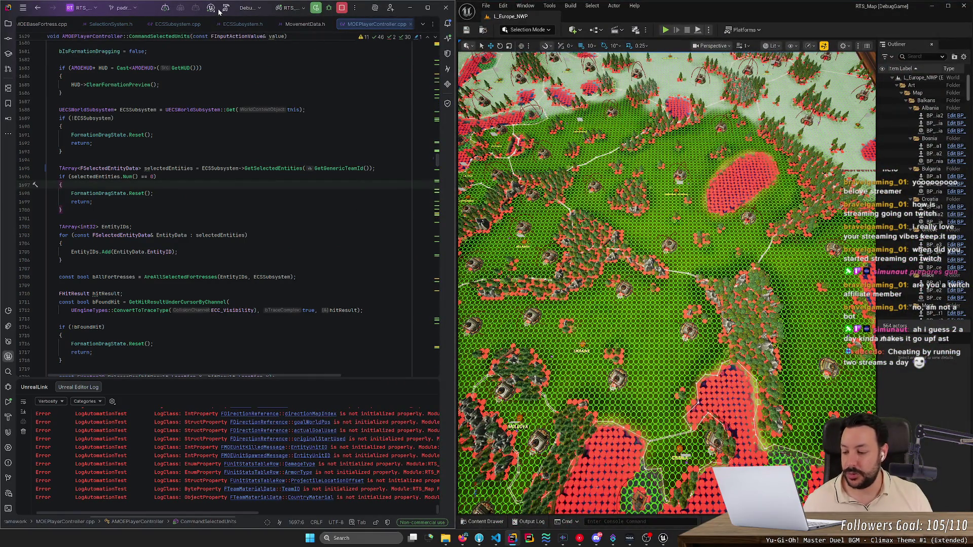
pyautogui.click(666, 31)
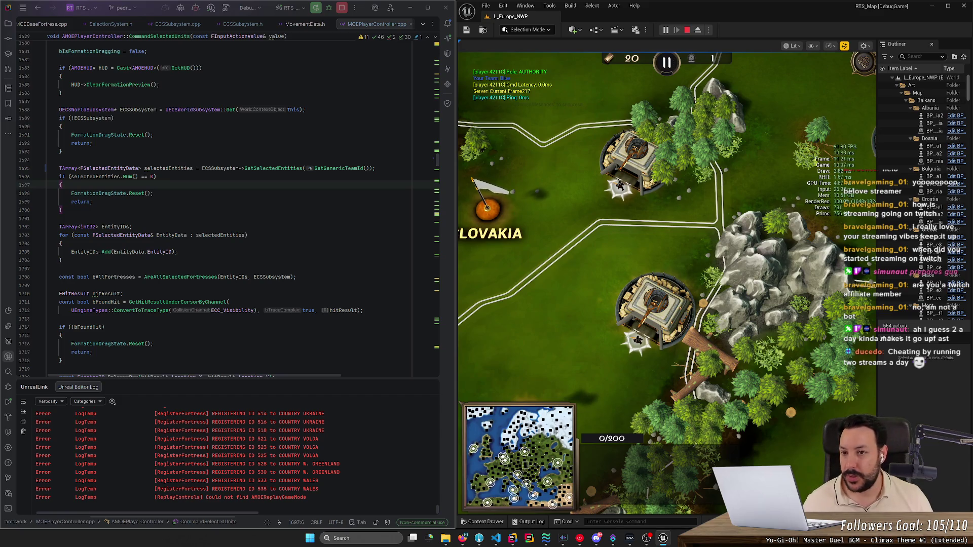
# Step: Attach Rider's debugger to the running Unreal Editor and set a breakpoint on line 1695
pyautogui.click(225, 8)
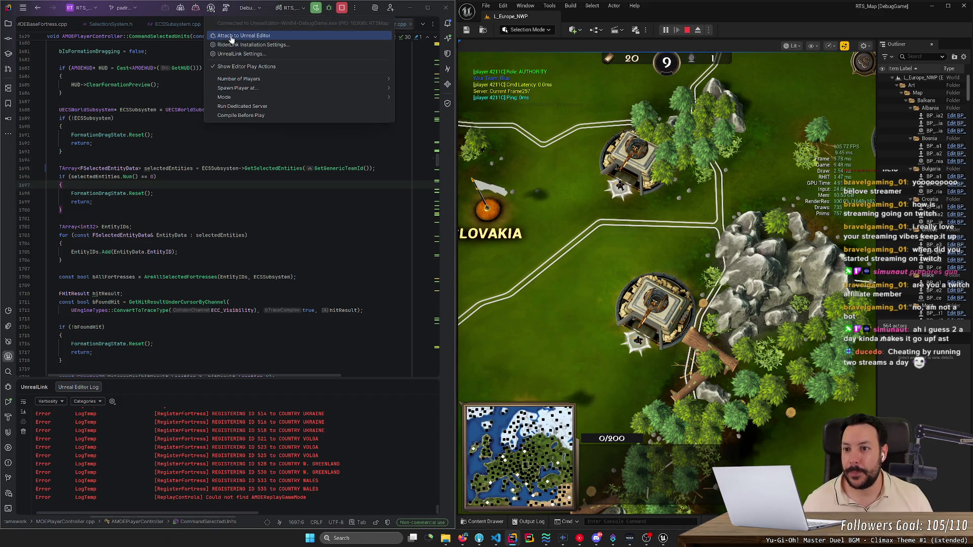
pyautogui.click(231, 38)
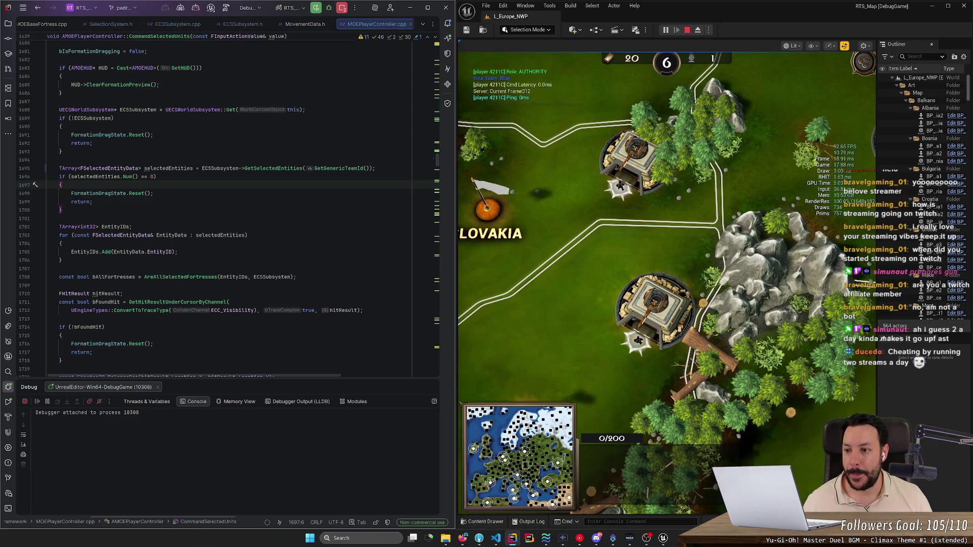
pyautogui.click(26, 168)
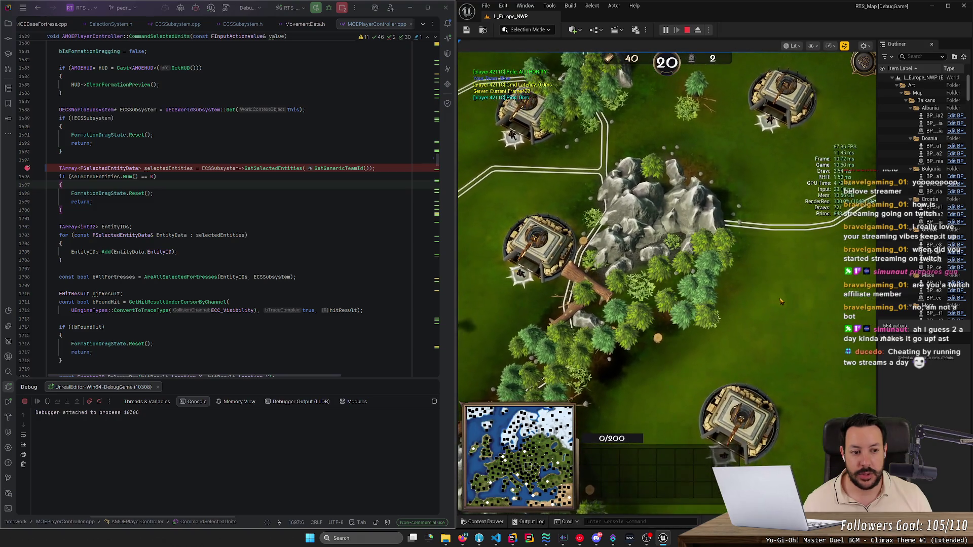
# Step: Trigger the breakpoint with an in-game order, step over to inspect selectedEntities, and resume
pyautogui.rightClick(799, 307)
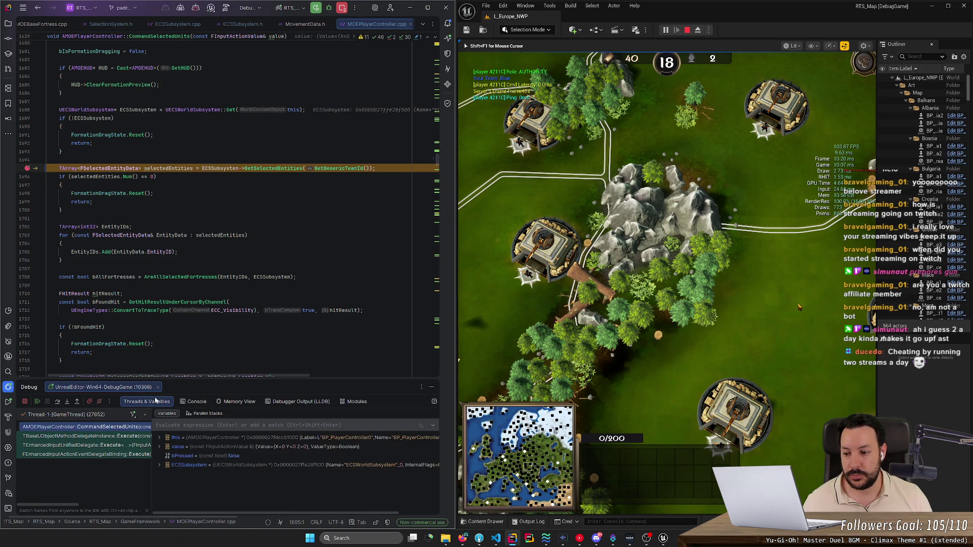
pyautogui.click(57, 402)
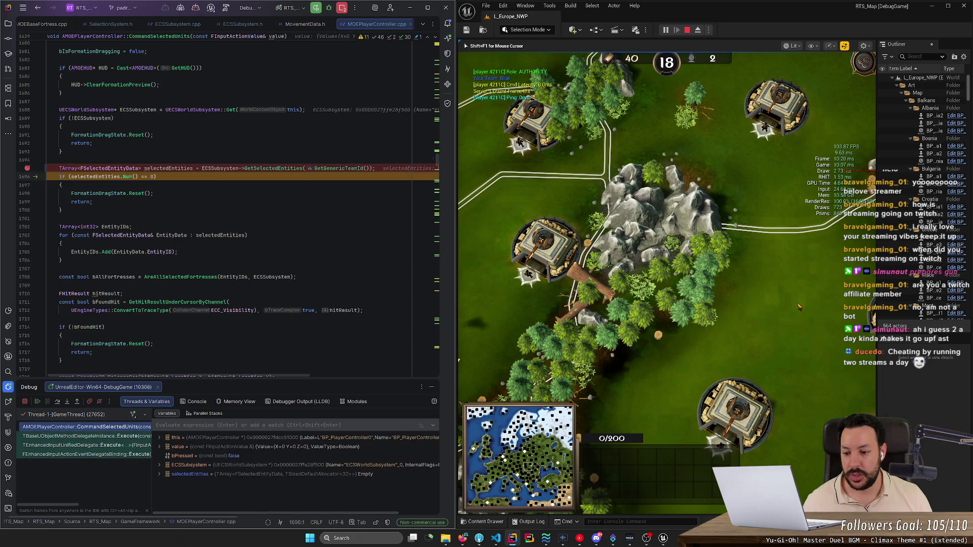
pyautogui.moveTo(98, 193)
pyautogui.click(37, 402)
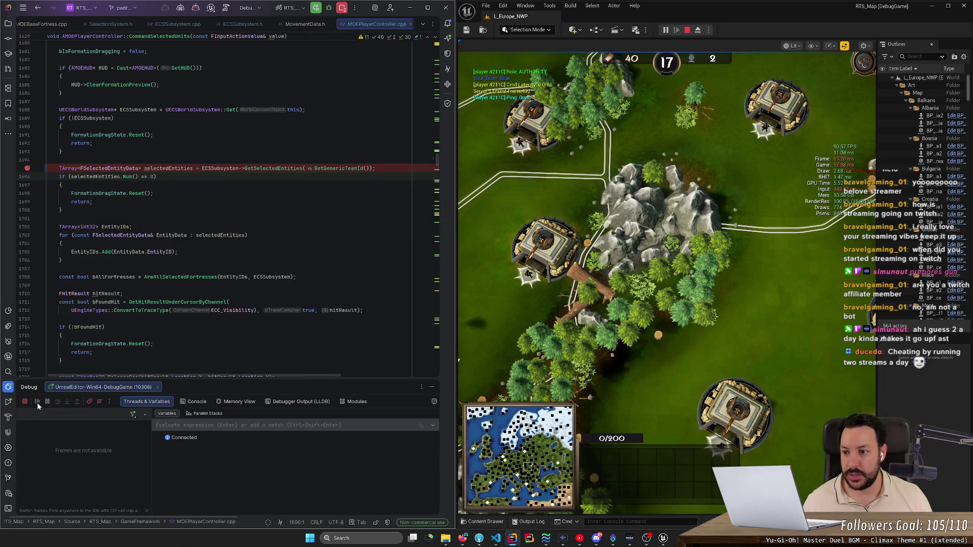
# Step: Pan the game camera north to Kaliningrad, hit the breakpoint again, and inspect selectedEntities
pyautogui.click(760, 326)
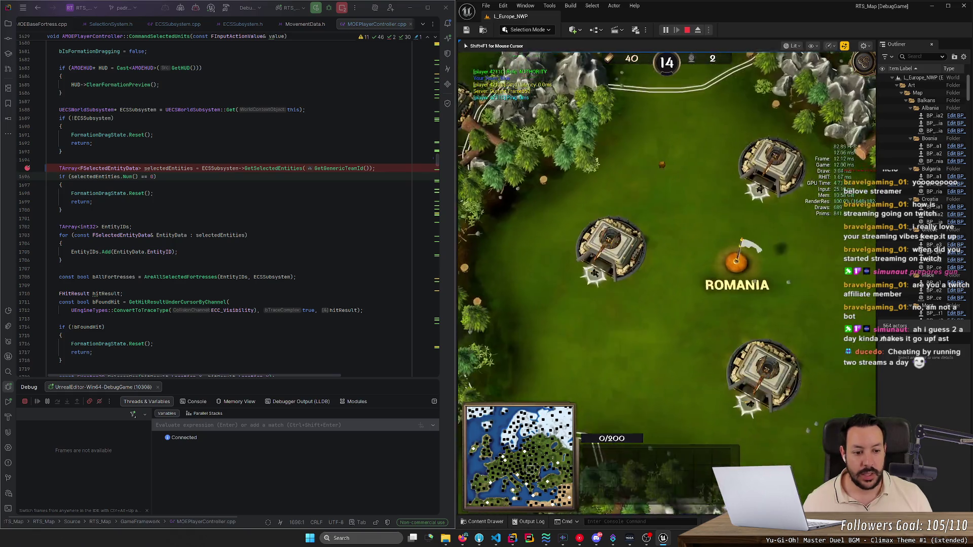
pyautogui.press('w')
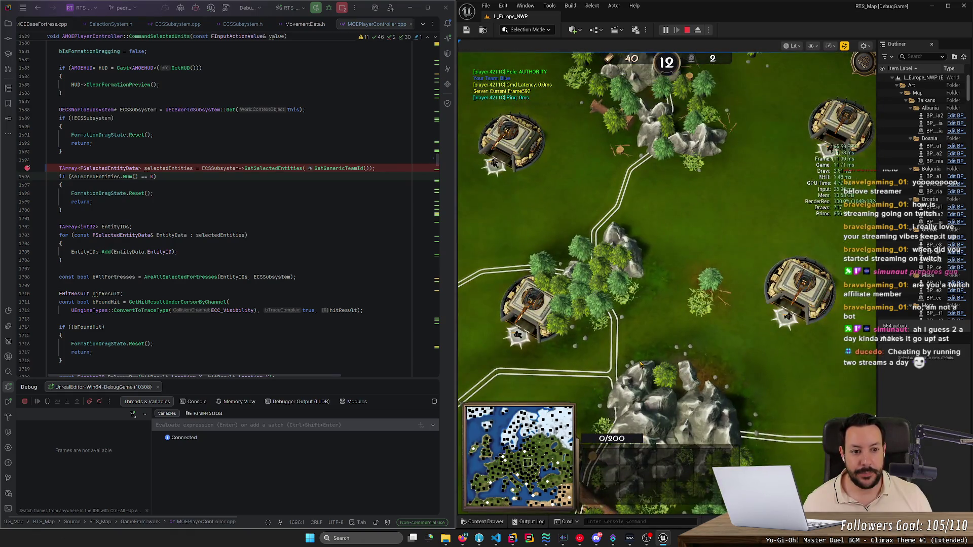
pyautogui.press('w')
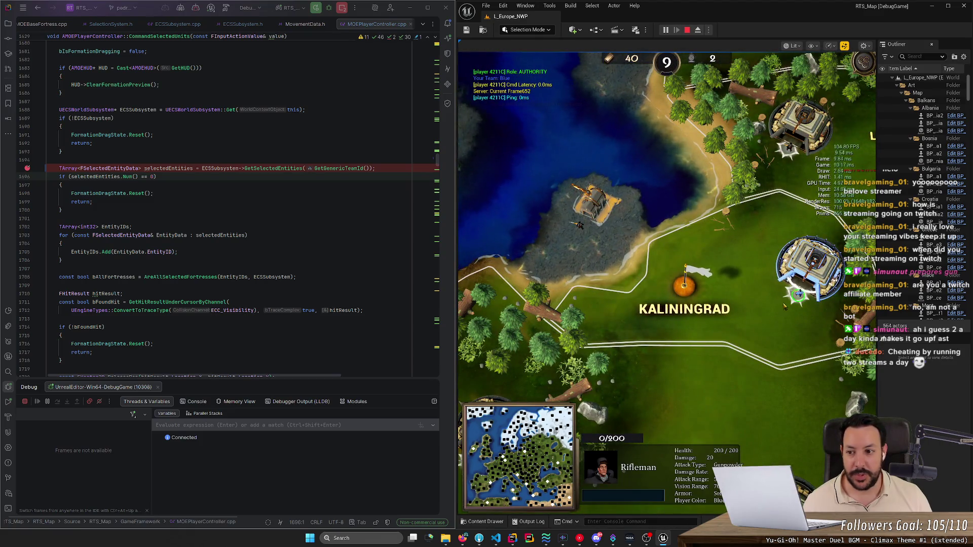
pyautogui.rightClick(759, 337)
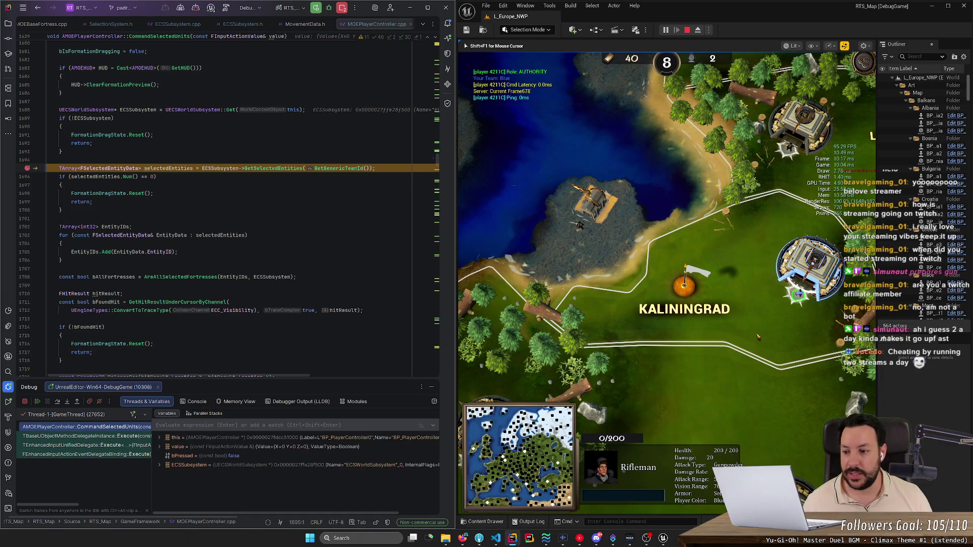
pyautogui.click(58, 401)
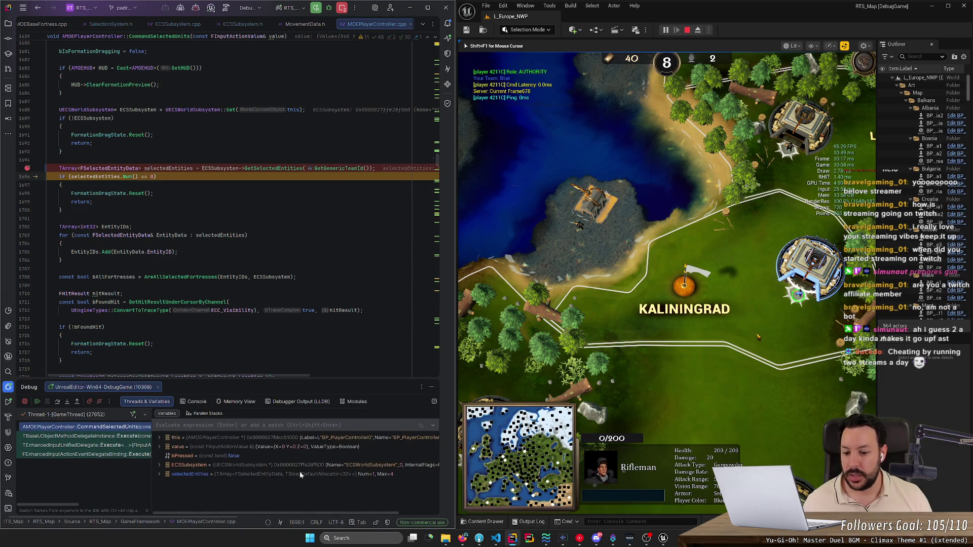
pyautogui.click(37, 402)
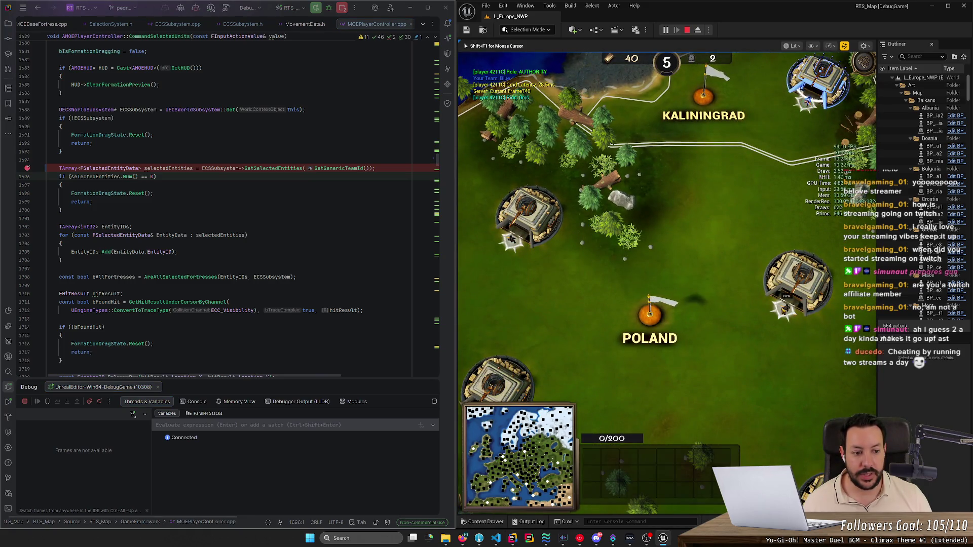
# Step: Check selectedEntities once more, then remove the line 1695 breakpoint and resume the game
pyautogui.rightClick(743, 370)
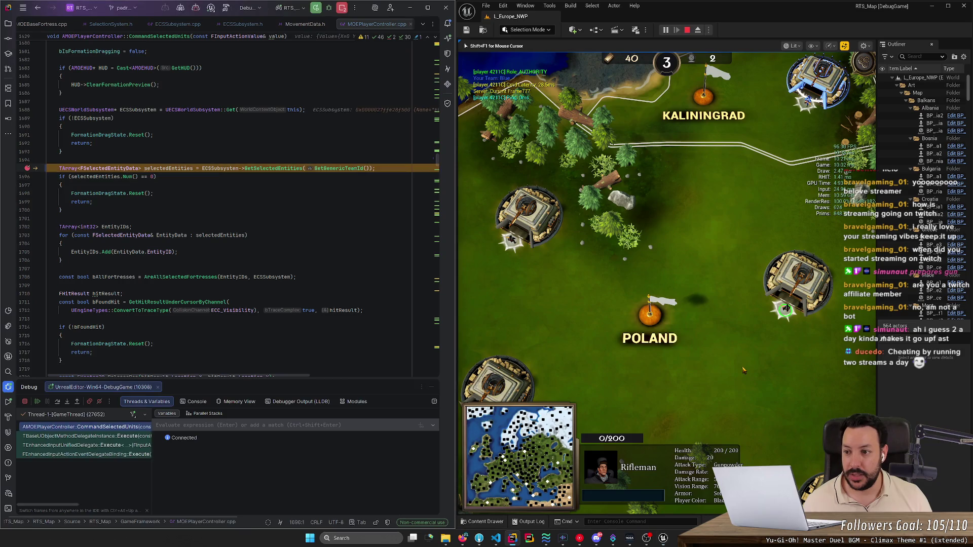
pyautogui.click(56, 401)
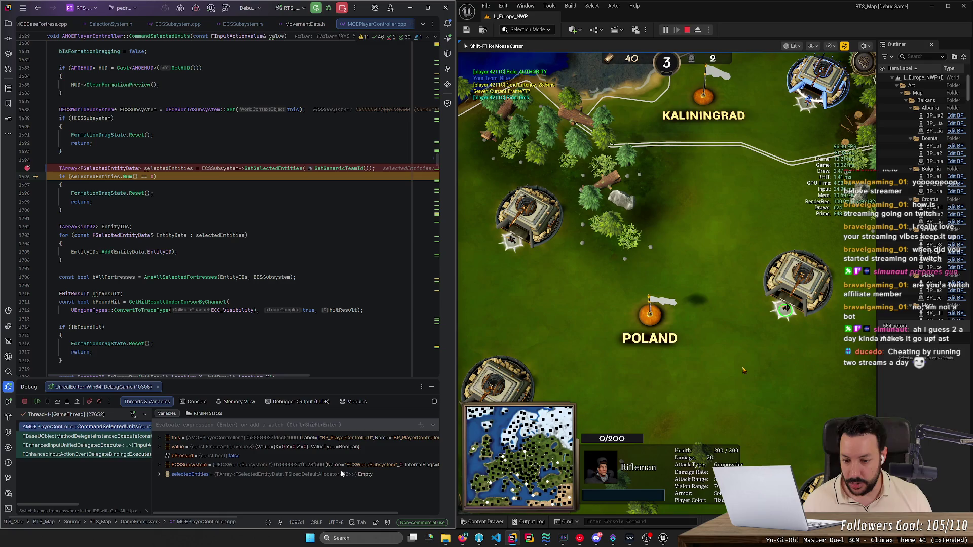
pyautogui.click(28, 169)
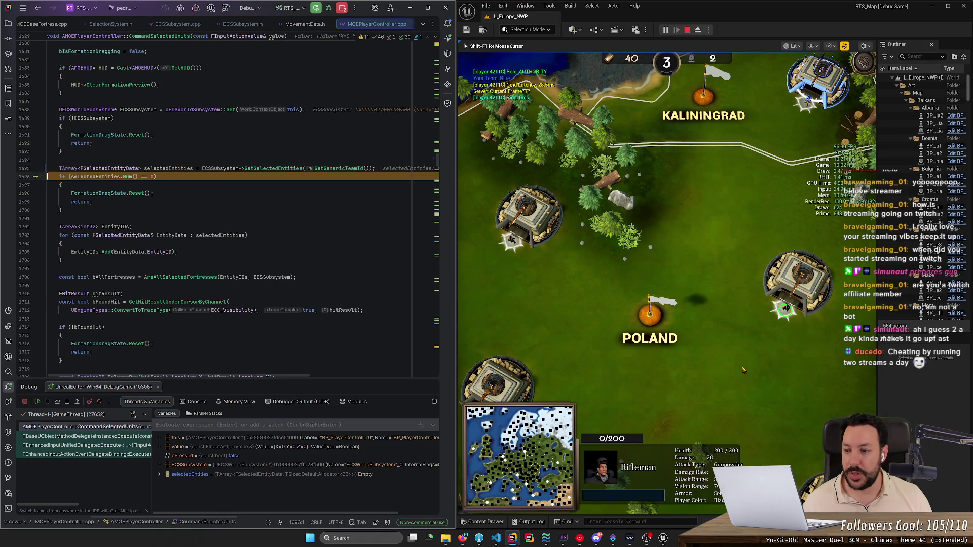
pyautogui.click(37, 401)
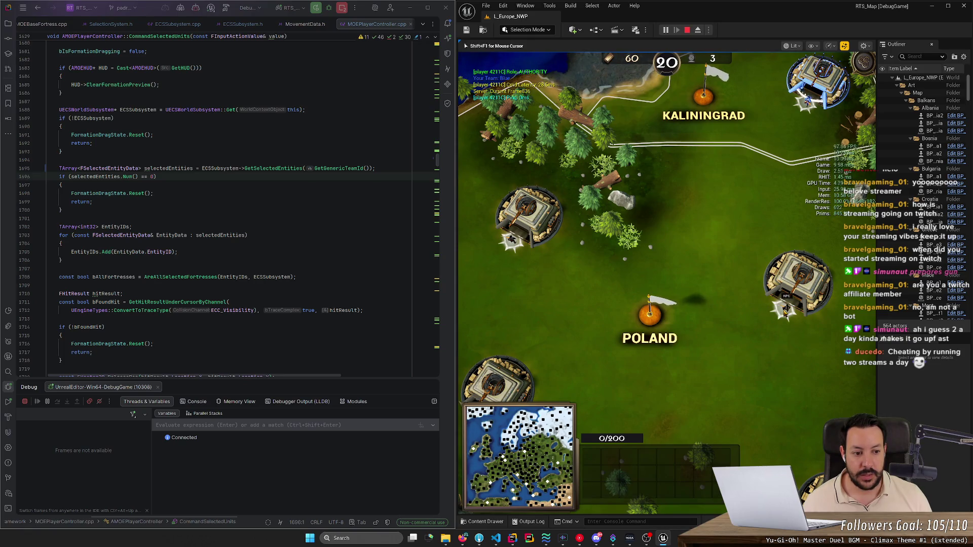
# Step: Order the Rifleman to move near Poland, then select the GetGenericTeamId call on line 1695
pyautogui.click(785, 311)
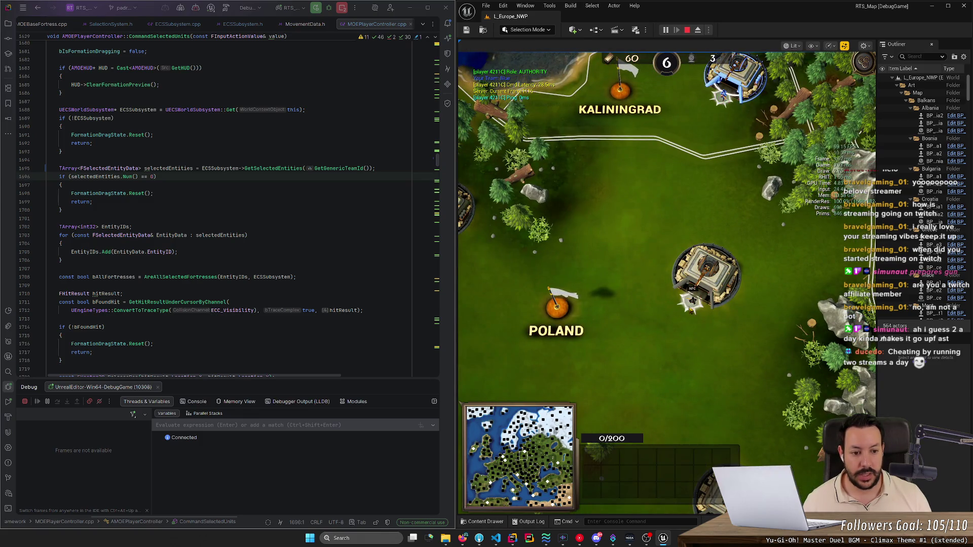
pyautogui.rightClick(615, 330)
pyautogui.rightClick(608, 326)
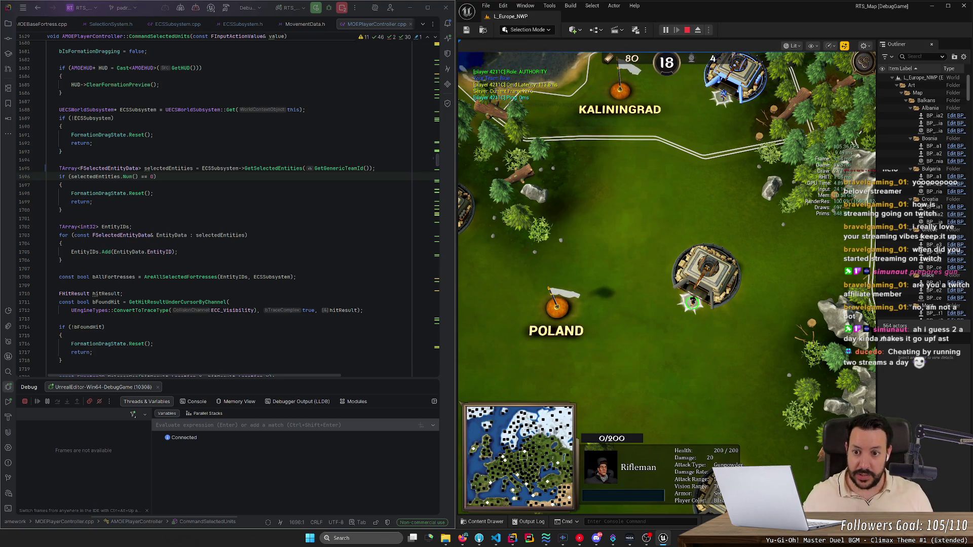
pyautogui.doubleClick(346, 169)
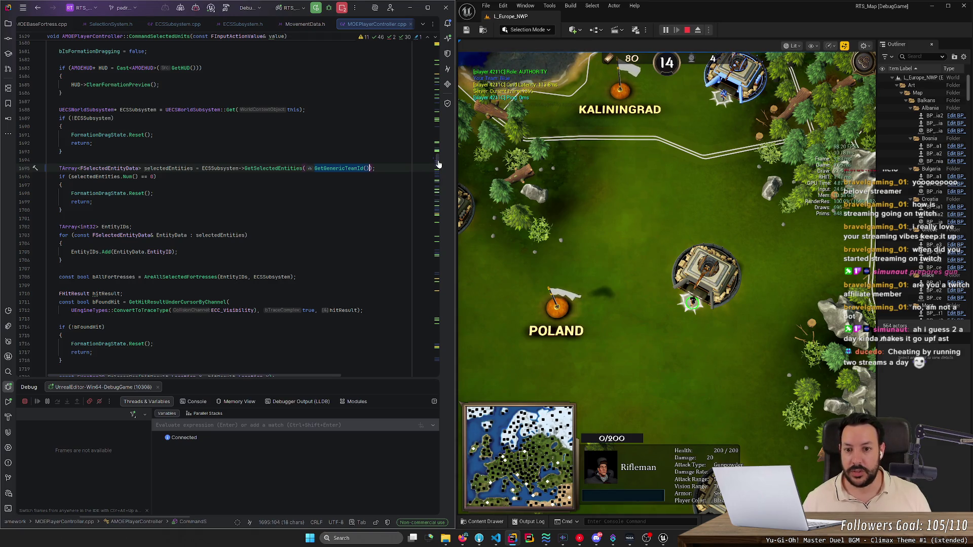
# Step: Scroll through the code and highlight the EntityIDs variable and its uses
pyautogui.scroll(1, 439, 164)
pyautogui.moveTo(439, 165); pyautogui.dragTo(417, 4)
pyautogui.scroll(-9, 228, 203)
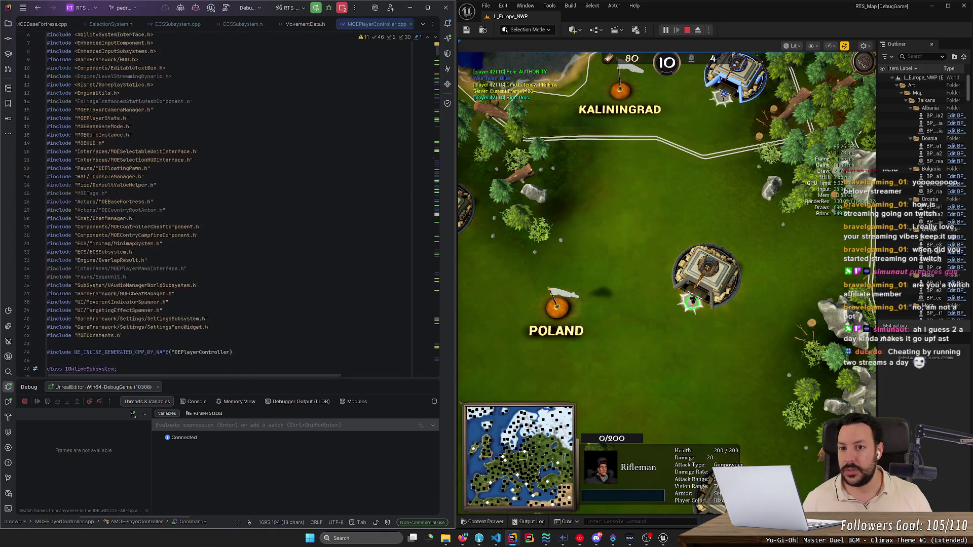
pyautogui.scroll(-12, 228, 202)
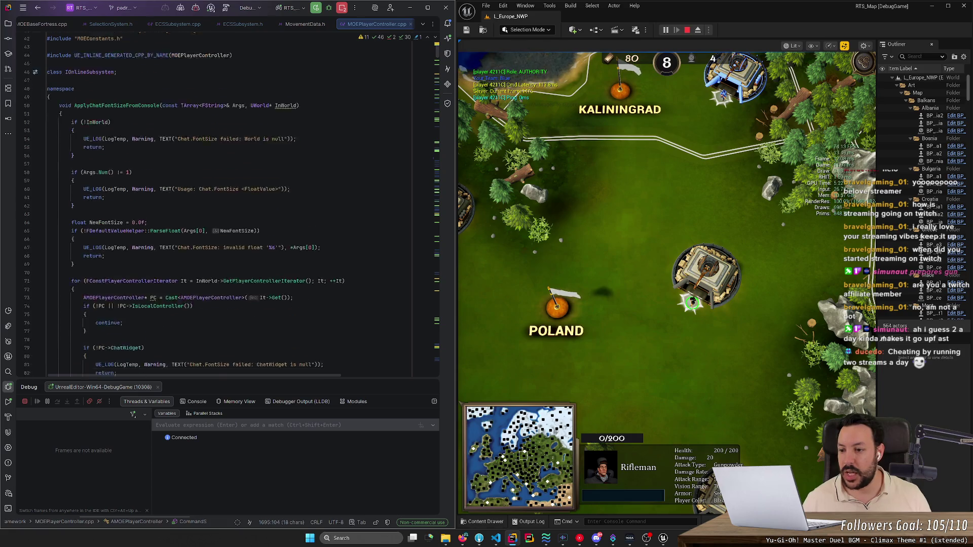
pyautogui.scroll(-8, 229, 202)
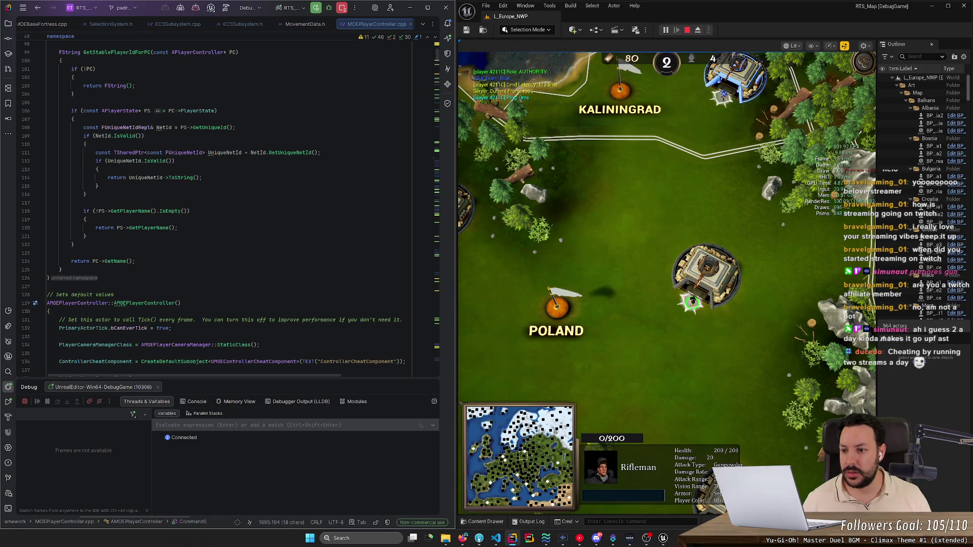
pyautogui.scroll(-12, 228, 202)
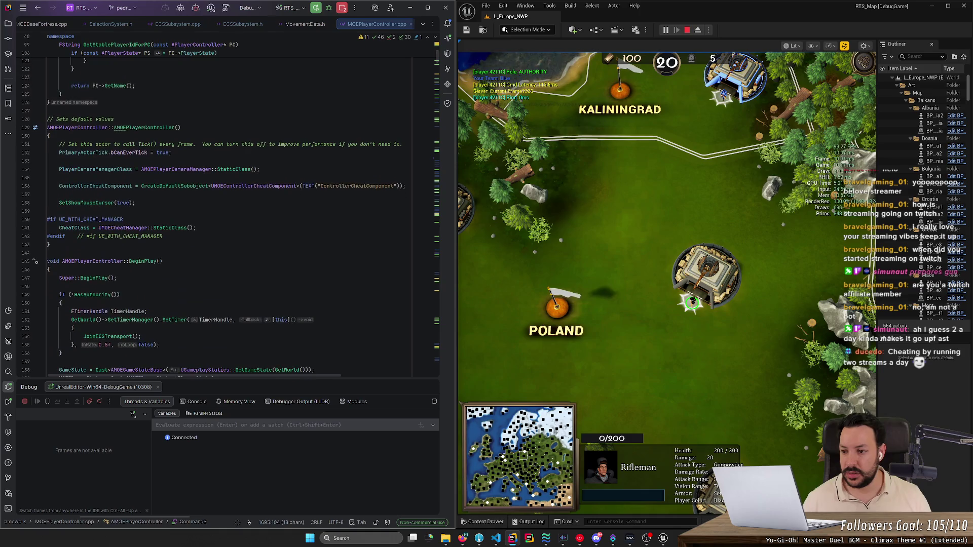
pyautogui.scroll(-15, 228, 203)
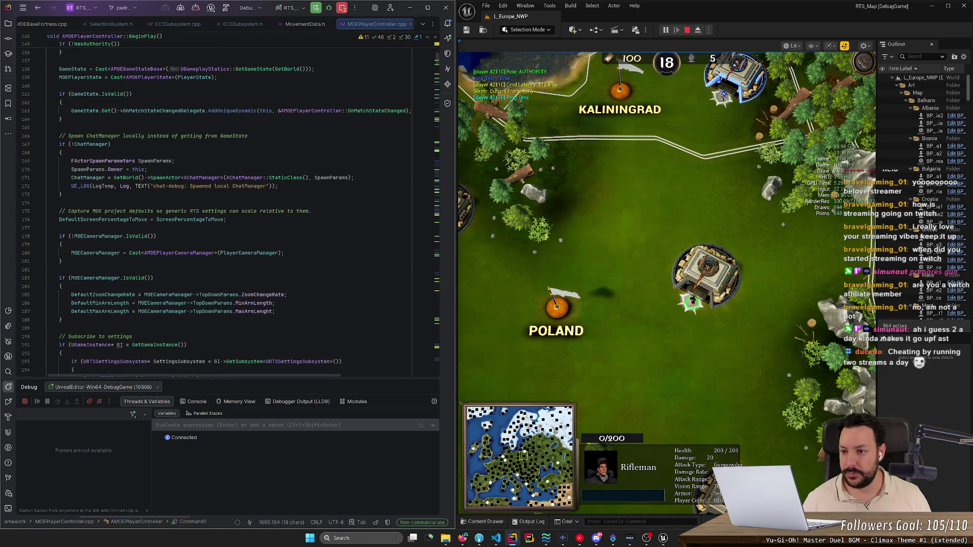
pyautogui.scroll(-8, 228, 202)
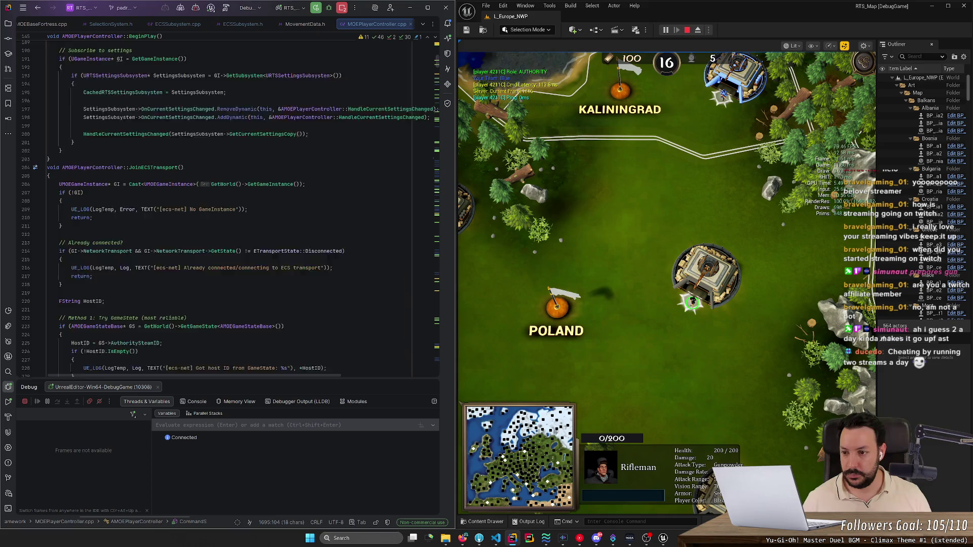
pyautogui.scroll(-15, 228, 203)
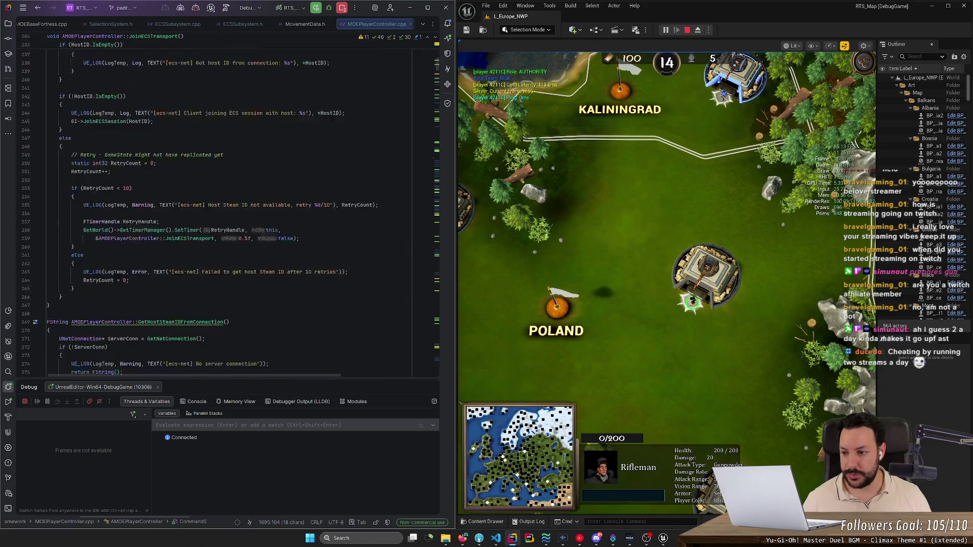
pyautogui.scroll(-17, 228, 202)
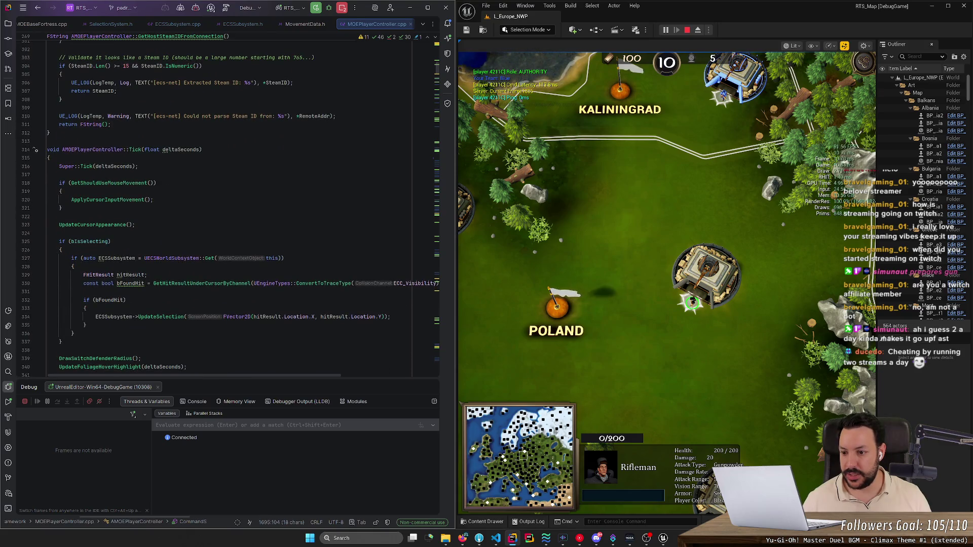
pyautogui.scroll(-1, 230, 205)
pyautogui.scroll(-7, 228, 208)
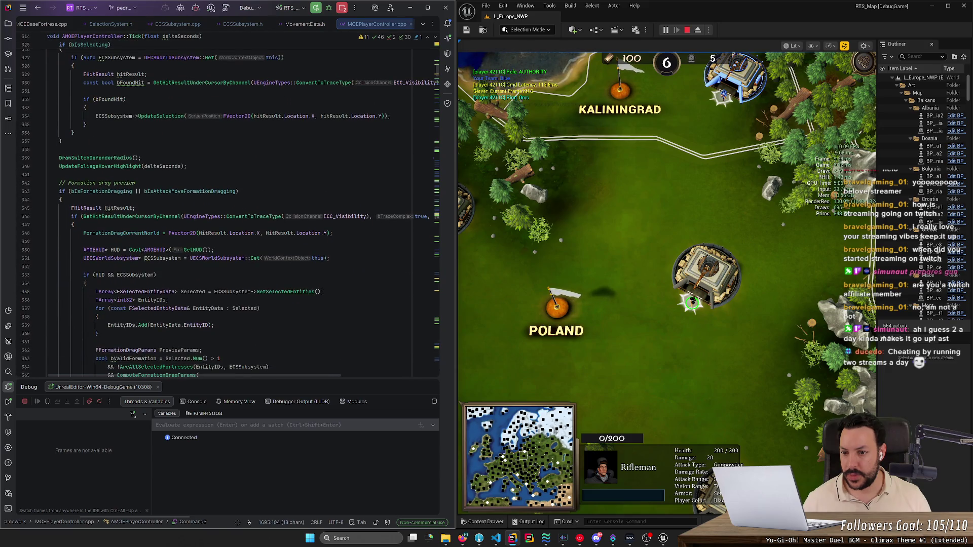
pyautogui.scroll(-5, 229, 208)
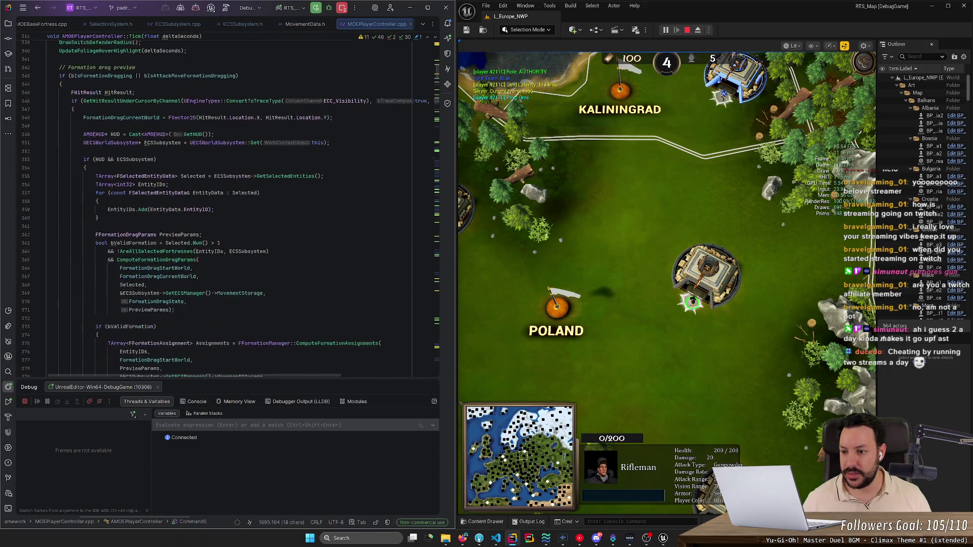
pyautogui.scroll(1, 241, 308)
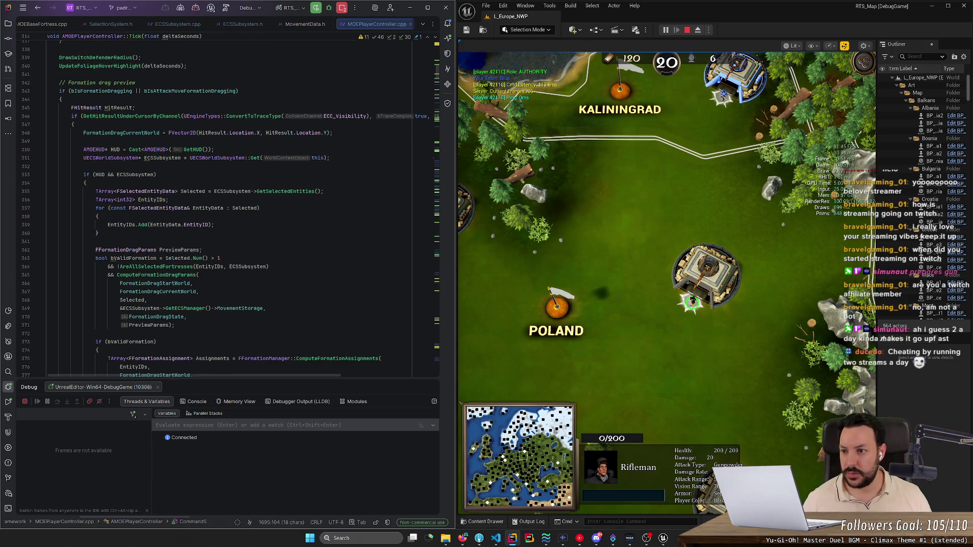
pyautogui.scroll(3, 229, 213)
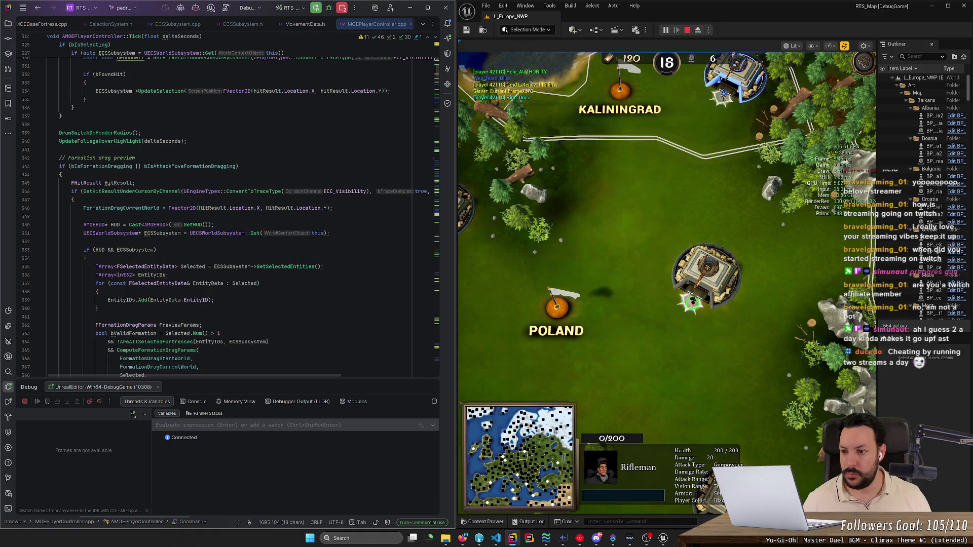
pyautogui.doubleClick(152, 275)
pyautogui.scroll(-2, 152, 274)
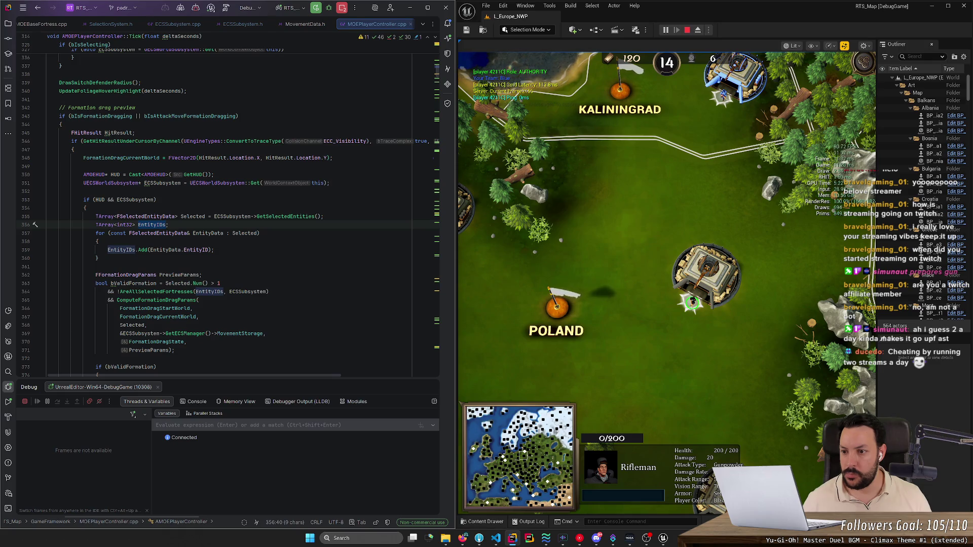
# Step: Type GetGenericTeamId() inside the formation-preview GetSelectedEntities() parentheses on line 355
pyautogui.click(316, 216)
pyautogui.write('GetGenericTeamId()')
pyautogui.scroll(-1, 228, 213)
pyautogui.scroll(-1, 228, 202)
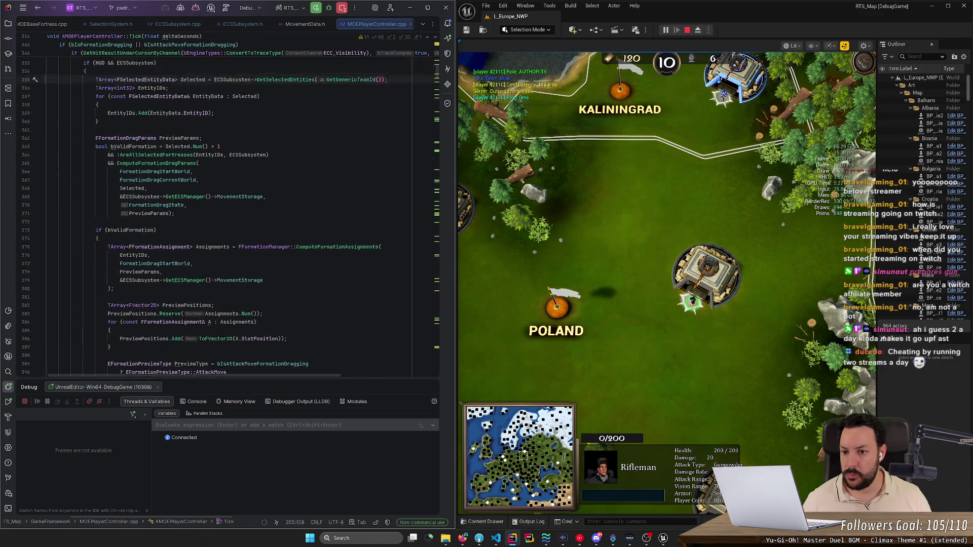
pyautogui.click(168, 200)
pyautogui.doubleClick(286, 191)
pyautogui.scroll(-7, 286, 191)
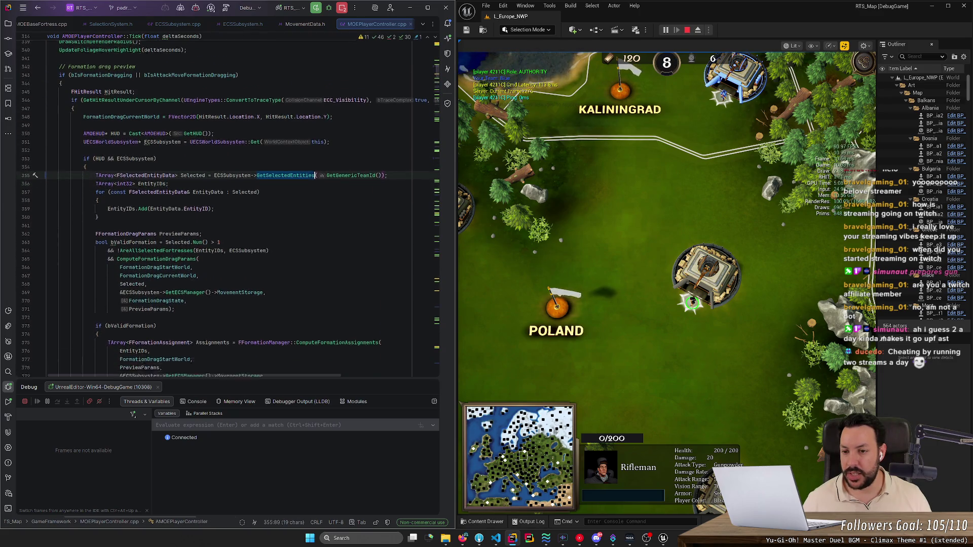
pyautogui.scroll(5, 228, 203)
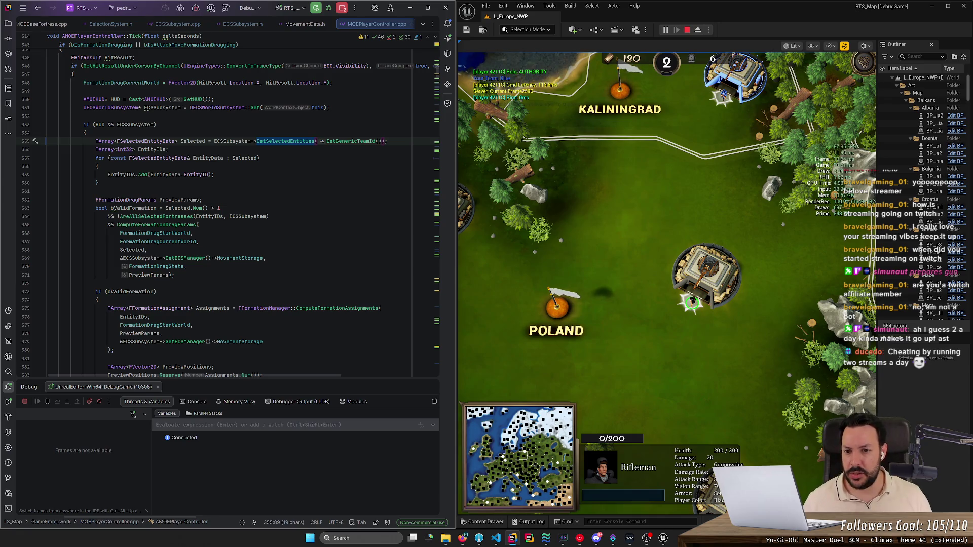
pyautogui.scroll(-10, 228, 223)
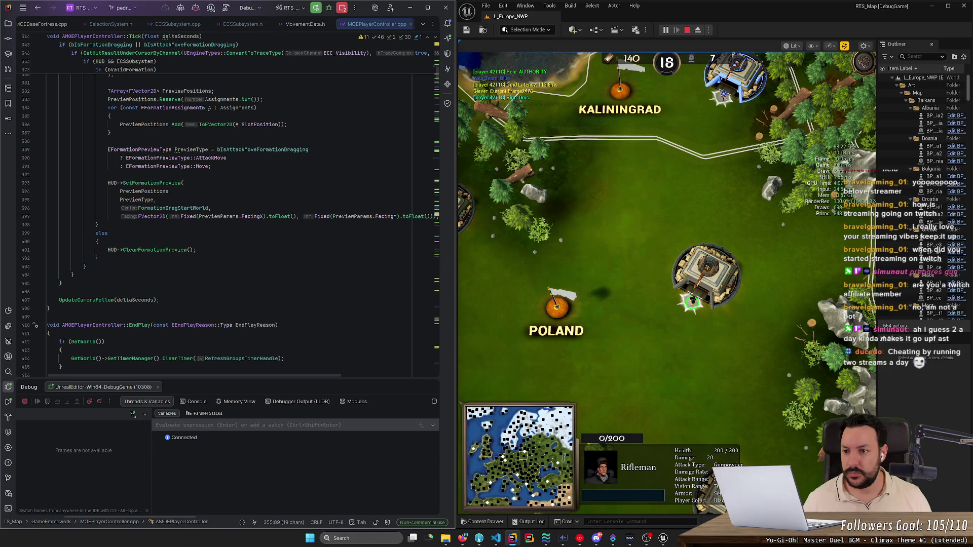
pyautogui.scroll(-5, 229, 223)
pyautogui.click(61, 216)
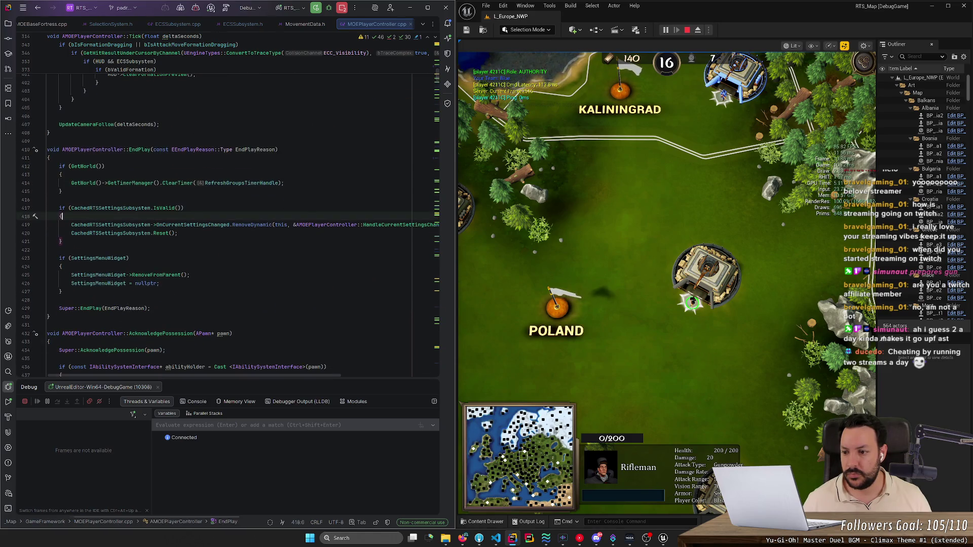
# Step: Search MOEPlayerController.cpp for 'GetSelectedEntities(' and jump near the top of the file
pyautogui.hotkey('ctrl', 'f')
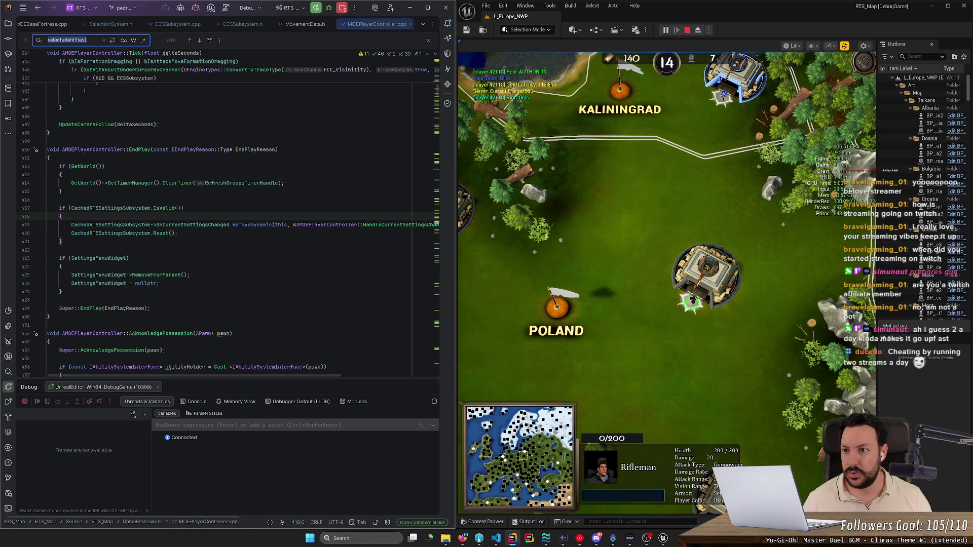
pyautogui.write('GetSelected')
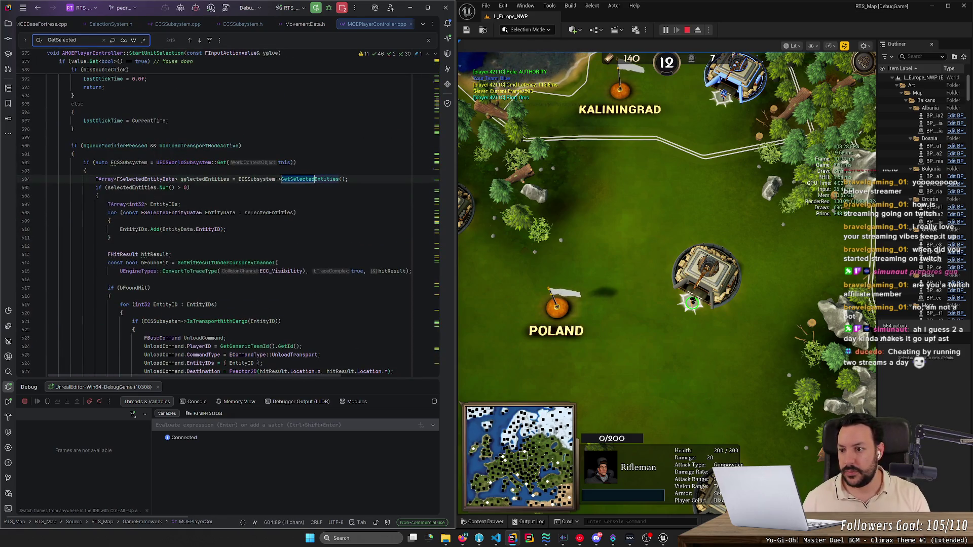
pyautogui.write('Entit')
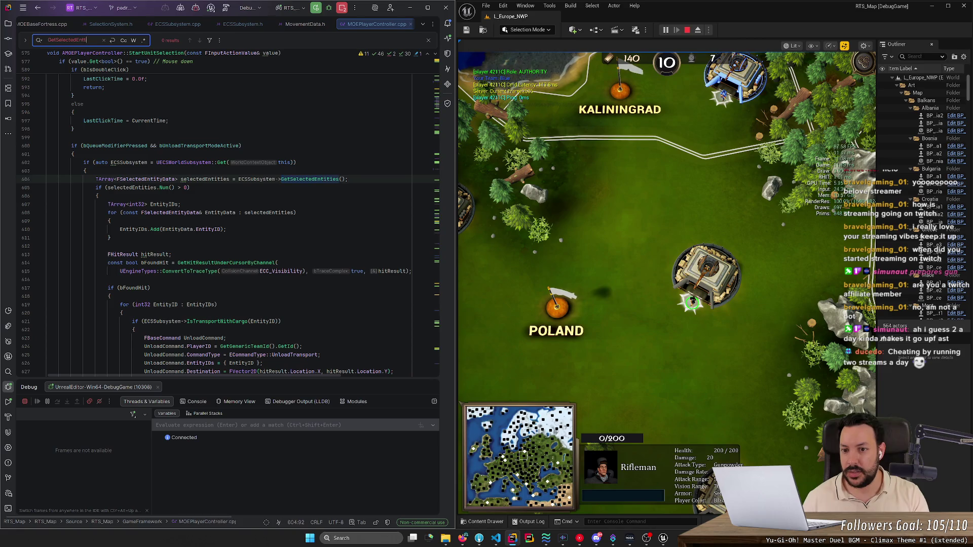
pyautogui.write('ies(')
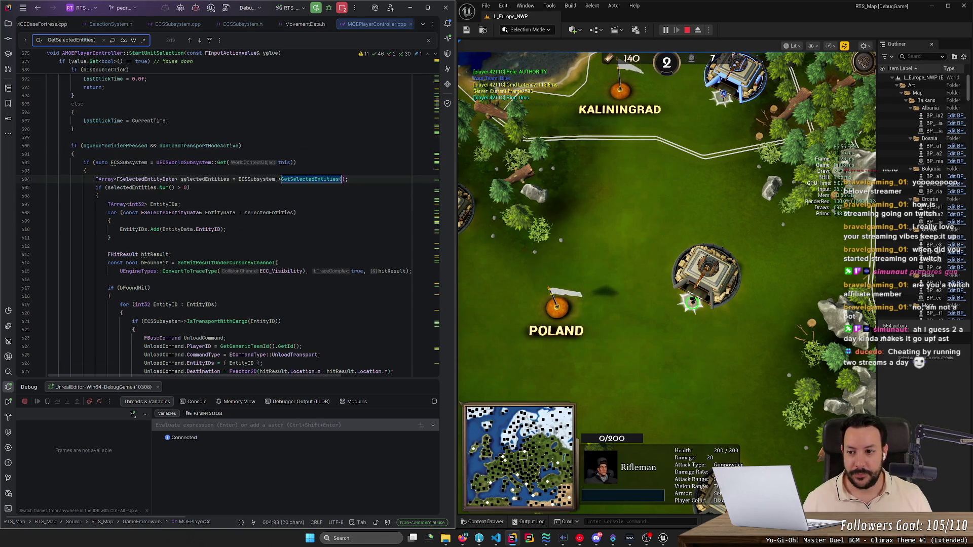
pyautogui.scroll(7, 342, 180)
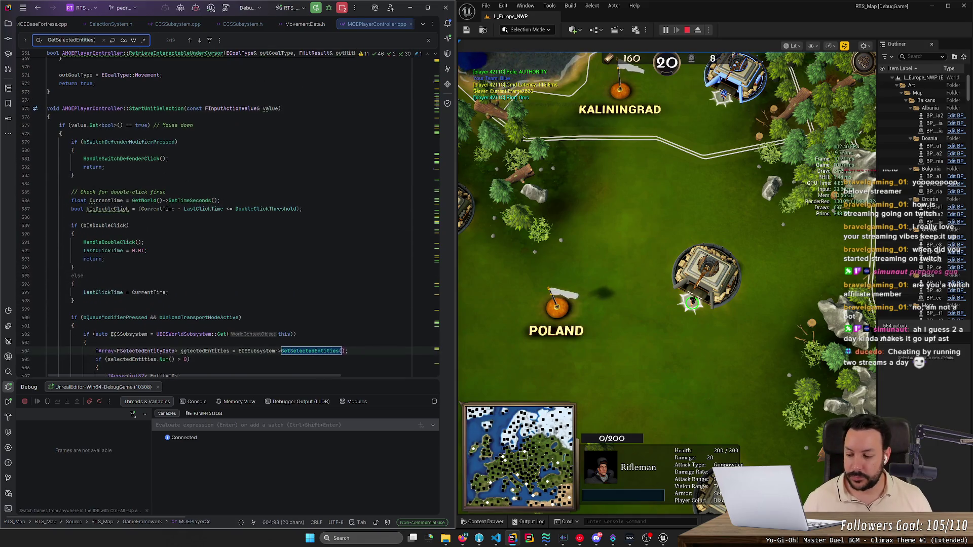
pyautogui.moveTo(434, 322)
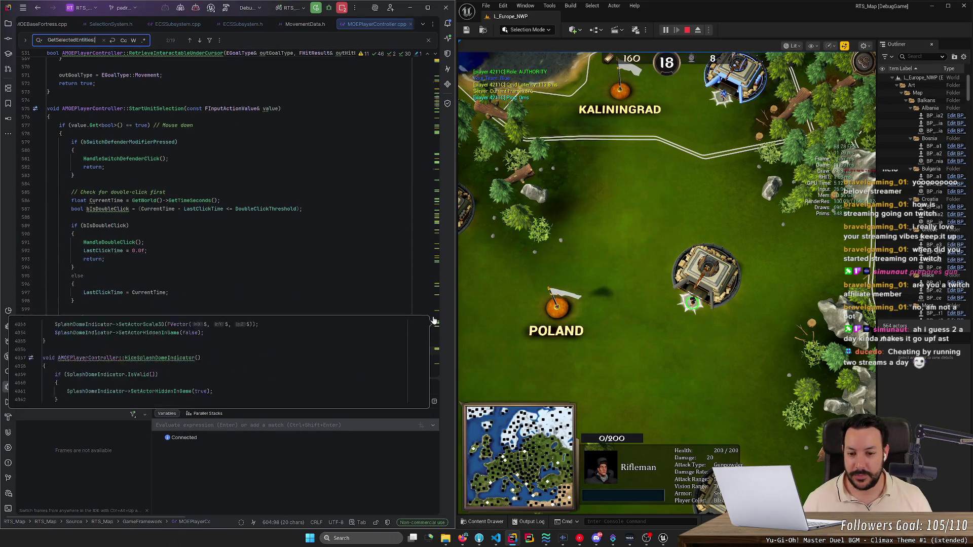
pyautogui.click(439, 74)
# Step: Scroll down through the file reviewing the 19 GetSelectedEntities matches
pyautogui.scroll(15, 439, 74)
pyautogui.scroll(-5, 439, 74)
pyautogui.scroll(-15, 228, 213)
pyautogui.scroll(-7, 228, 213)
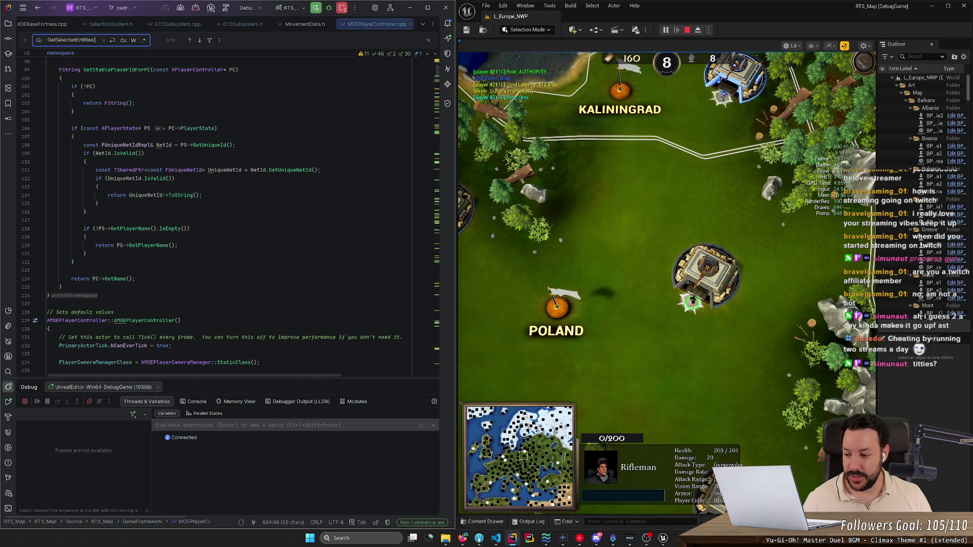
pyautogui.scroll(-1, 228, 213)
pyautogui.scroll(-5, 228, 213)
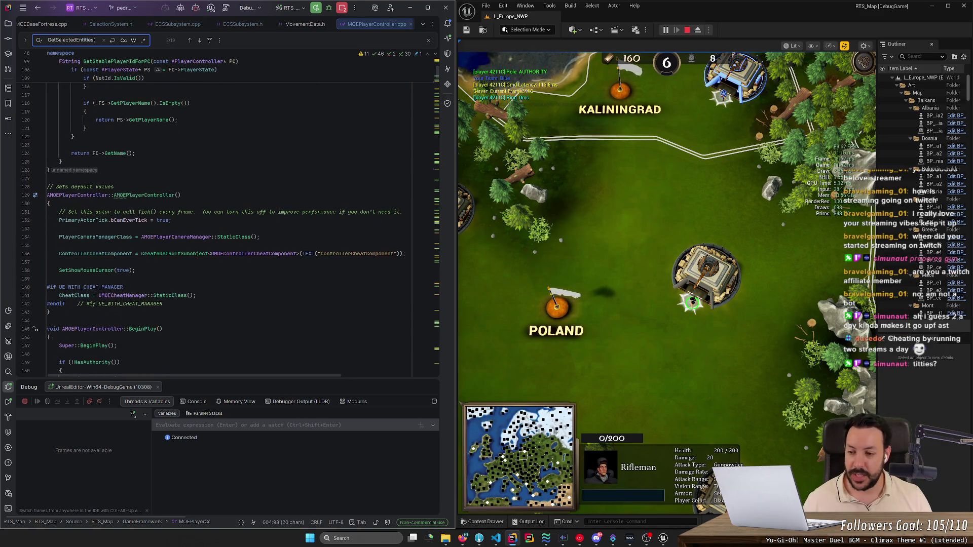
pyautogui.scroll(-9, 228, 213)
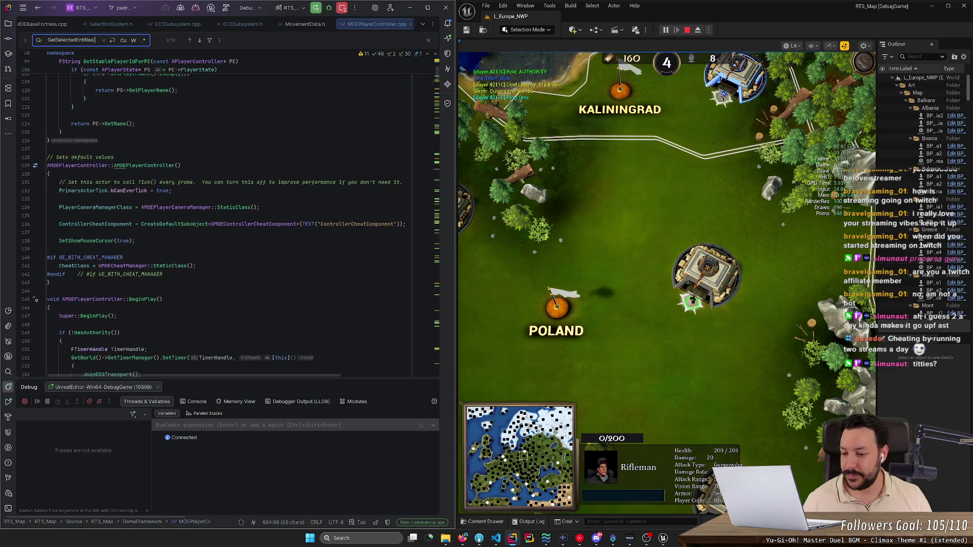
pyautogui.scroll(-5, 228, 213)
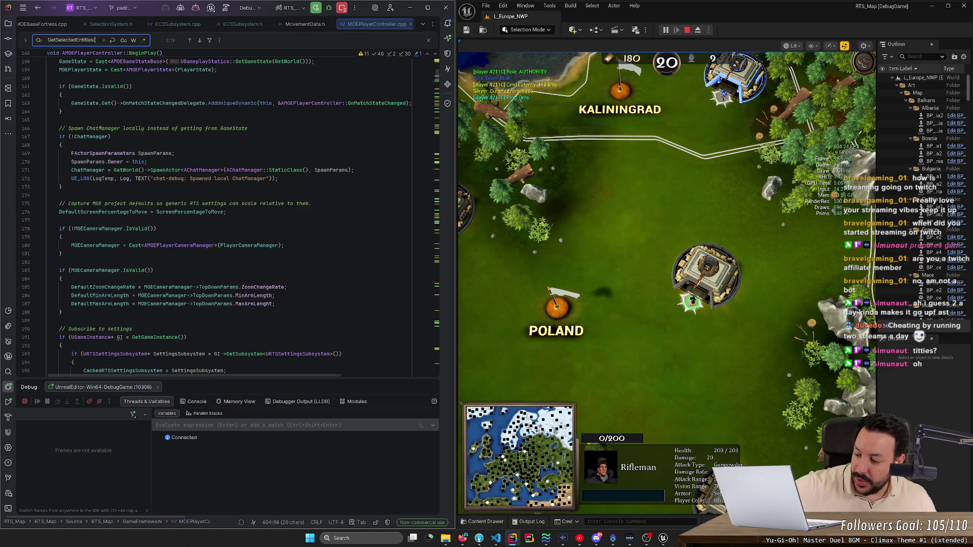
pyautogui.press('XF86AudioLowerVolume')
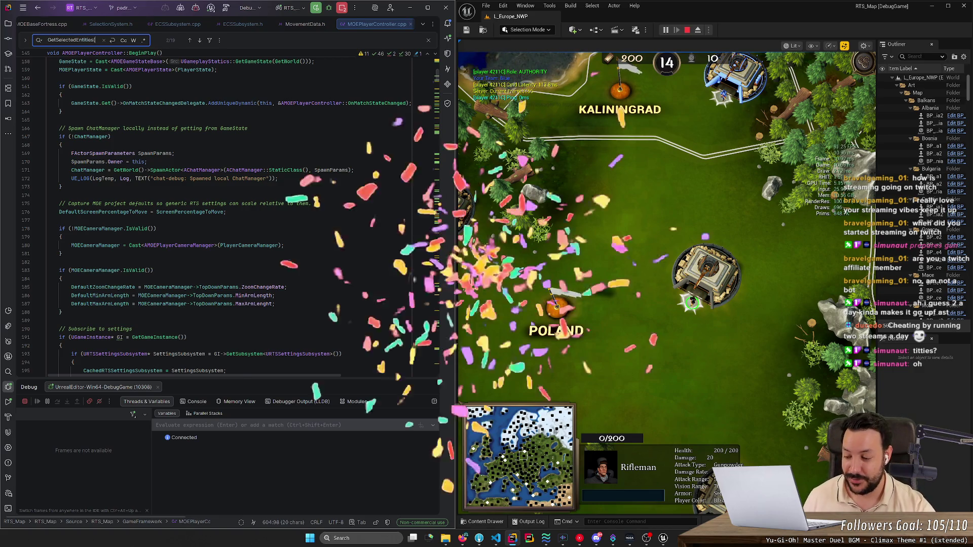
pyautogui.scroll(-8, 228, 213)
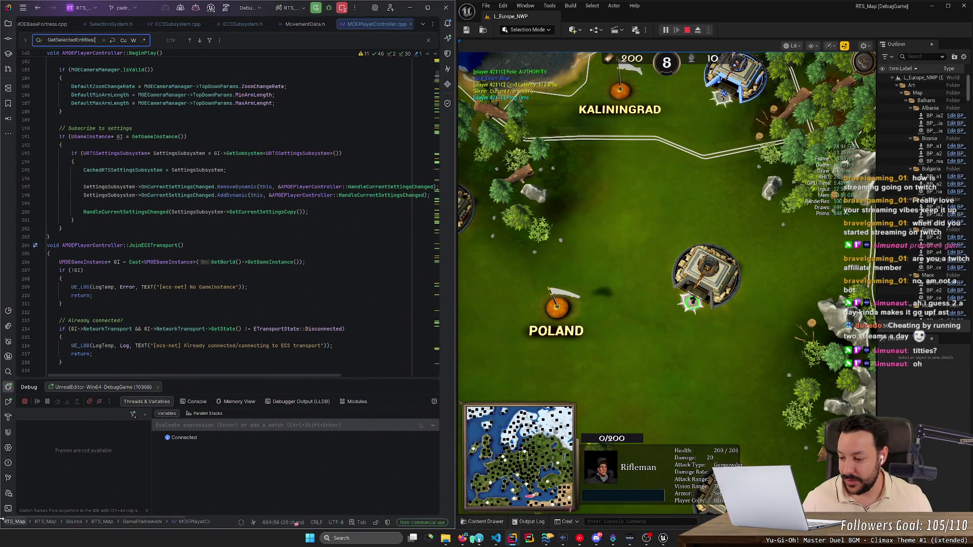
pyautogui.hotkey('alt', 'Tab')
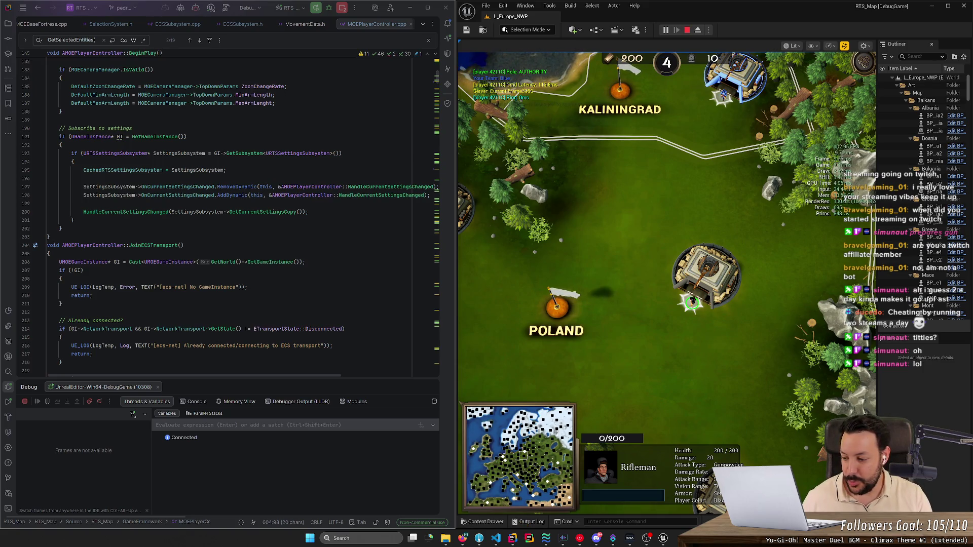
pyautogui.hotkey('alt', 'Tab')
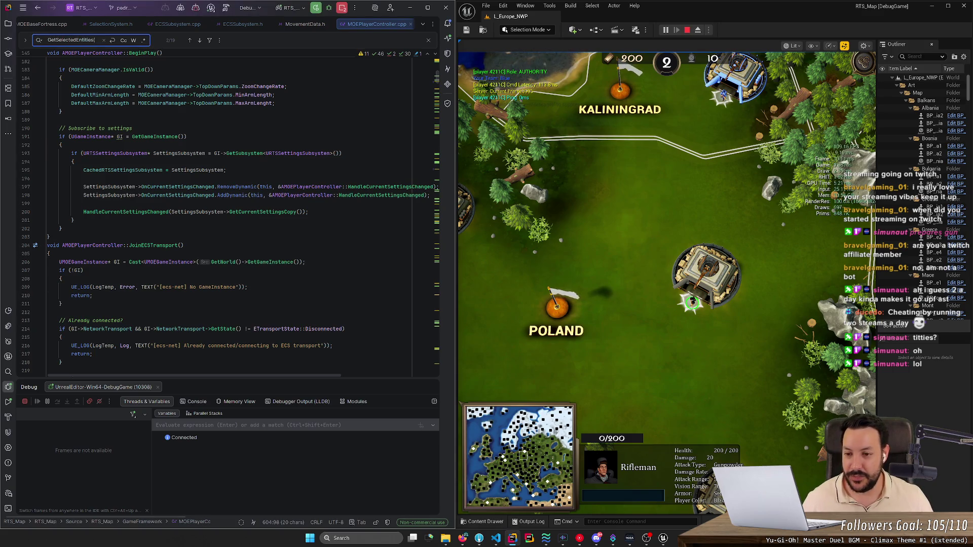
pyautogui.scroll(-2, 228, 213)
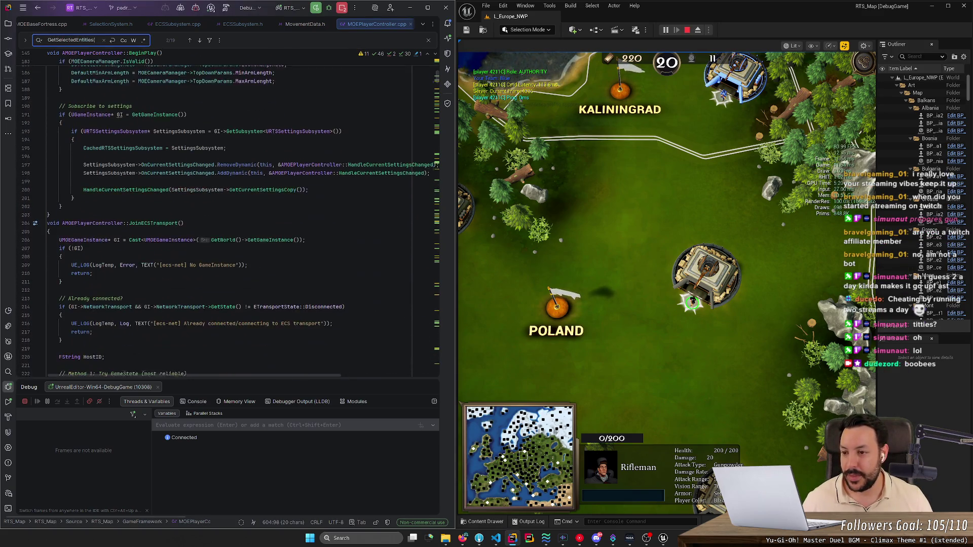
pyautogui.scroll(-15, 228, 212)
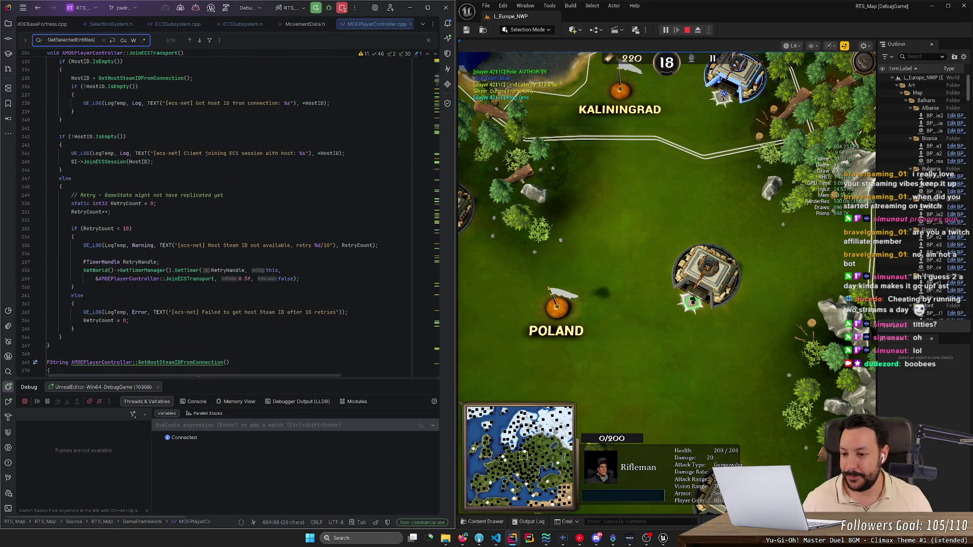
pyautogui.scroll(-6, 228, 213)
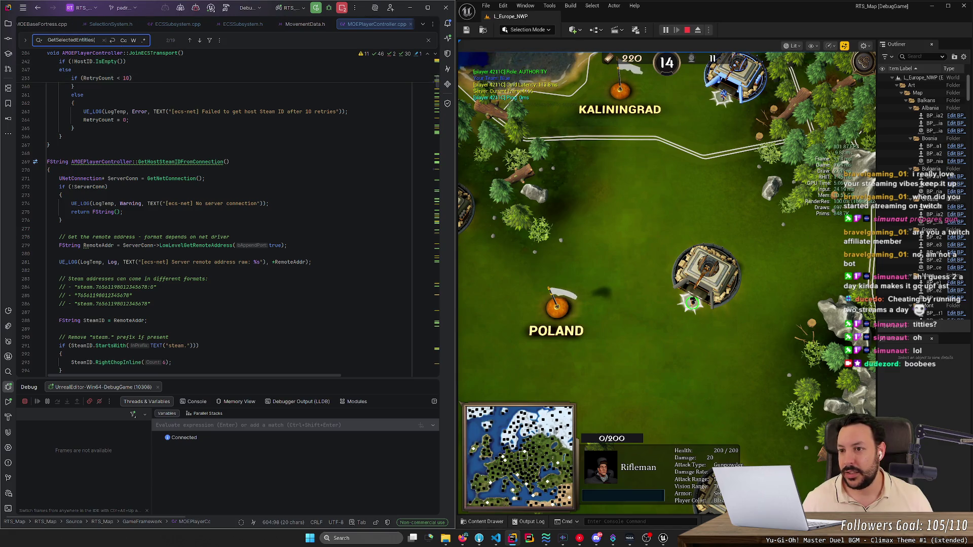
pyautogui.click(190, 43)
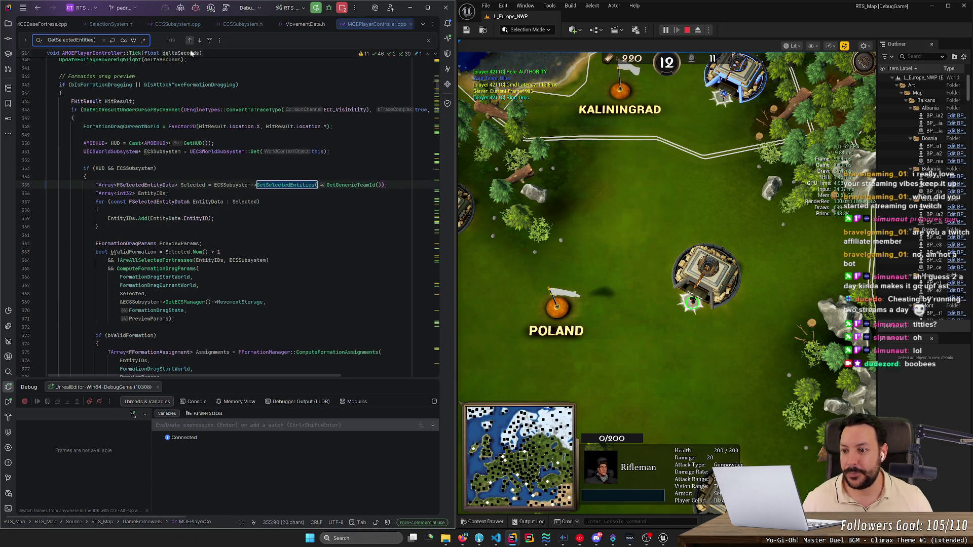
# Step: Pass GetGenericTeamId() into the GetSelectedEntities call on line 604
pyautogui.scroll(3, 228, 213)
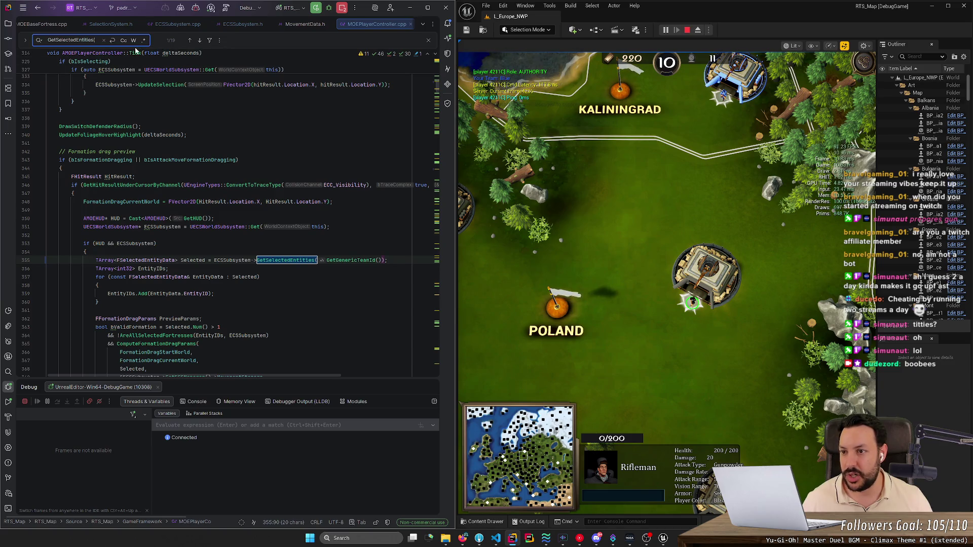
pyautogui.click(199, 40)
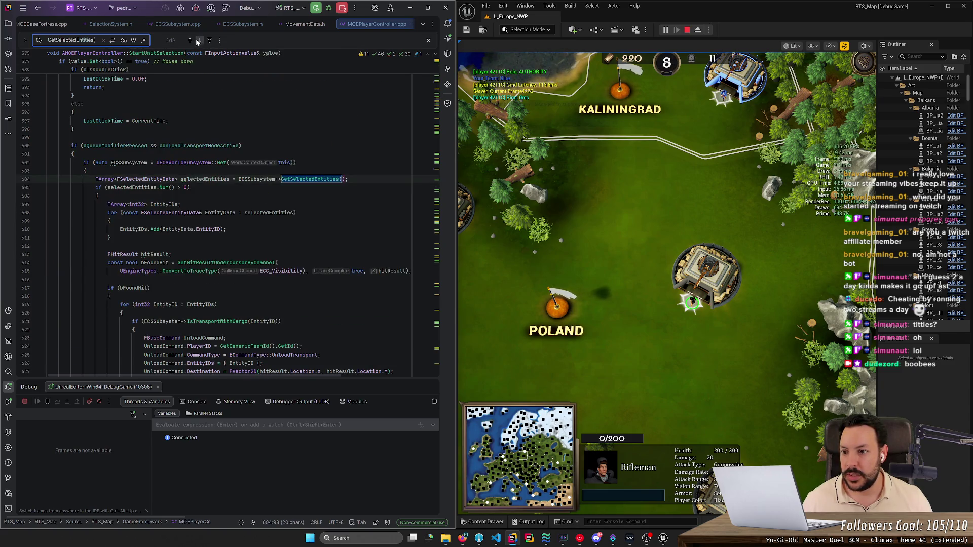
pyautogui.scroll(7, 228, 218)
pyautogui.scroll(-1, 228, 218)
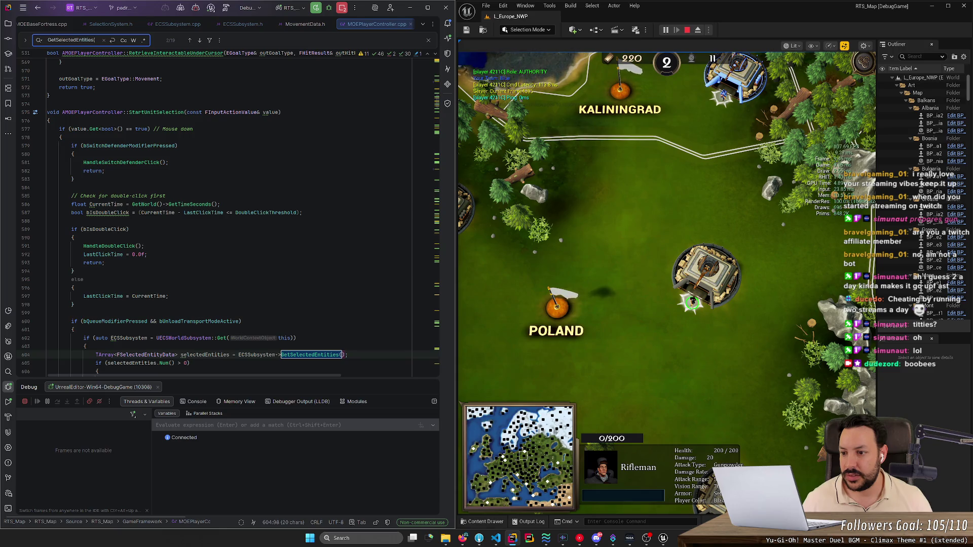
pyautogui.scroll(-4, 228, 218)
pyautogui.click(678, 310)
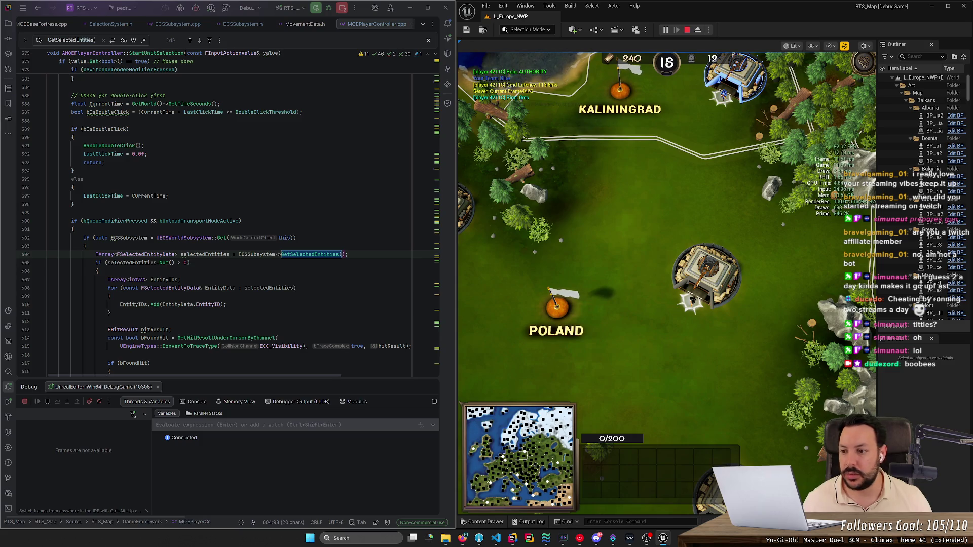
pyautogui.click(341, 254)
pyautogui.write('GetGenericTeamId()')
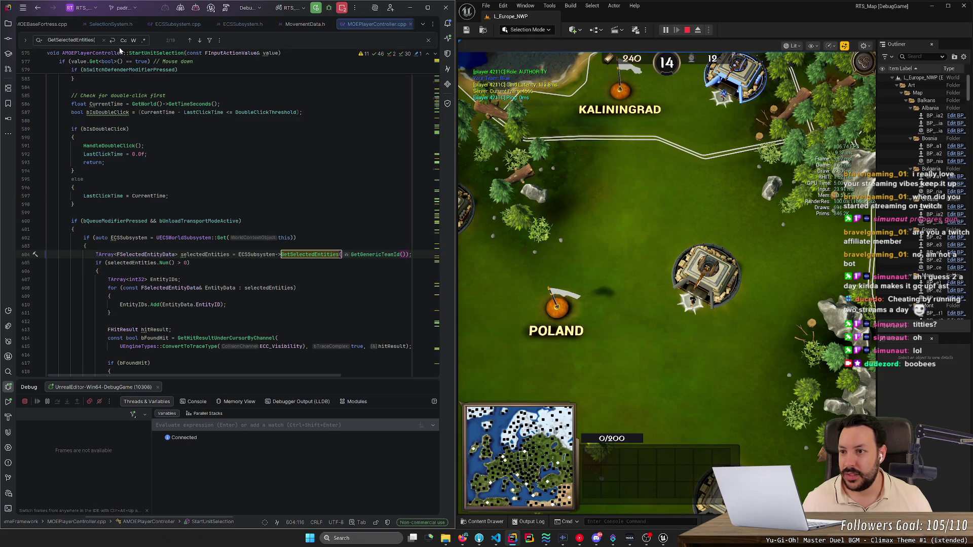
# Step: Pass GetGenericTeamId() into the GetSelectedEntities call on line 645
pyautogui.click(199, 40)
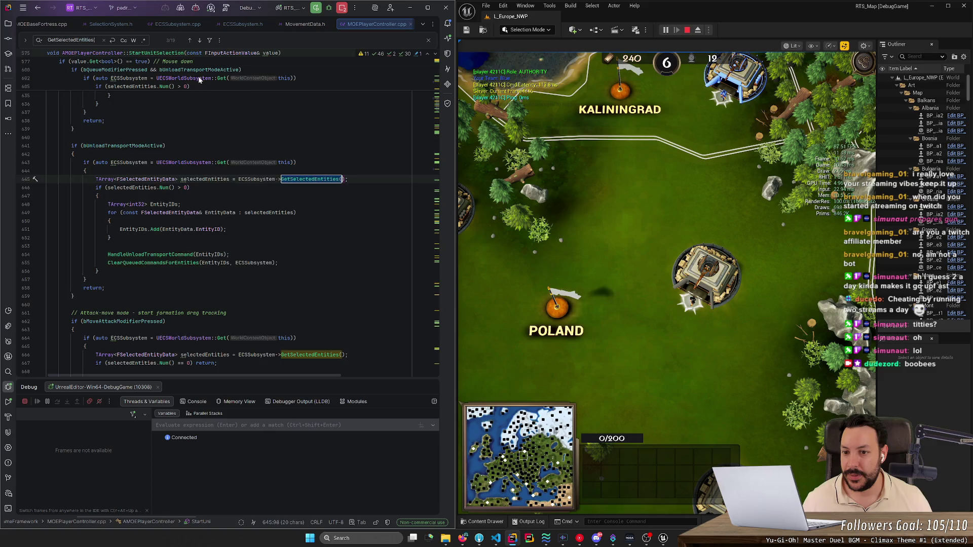
pyautogui.scroll(5, 200, 63)
pyautogui.scroll(-5, 228, 233)
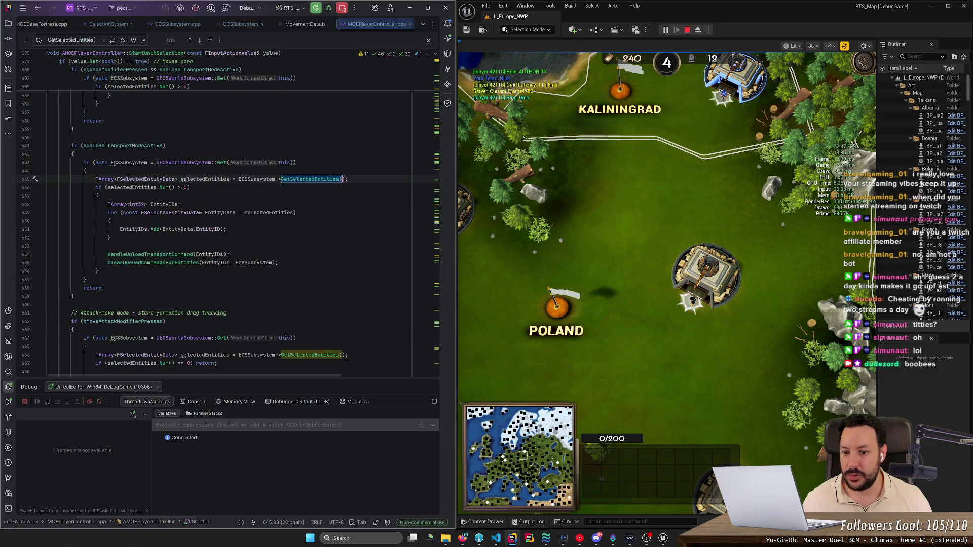
pyautogui.write('GetGenericTeamId()')
pyautogui.press('F3')
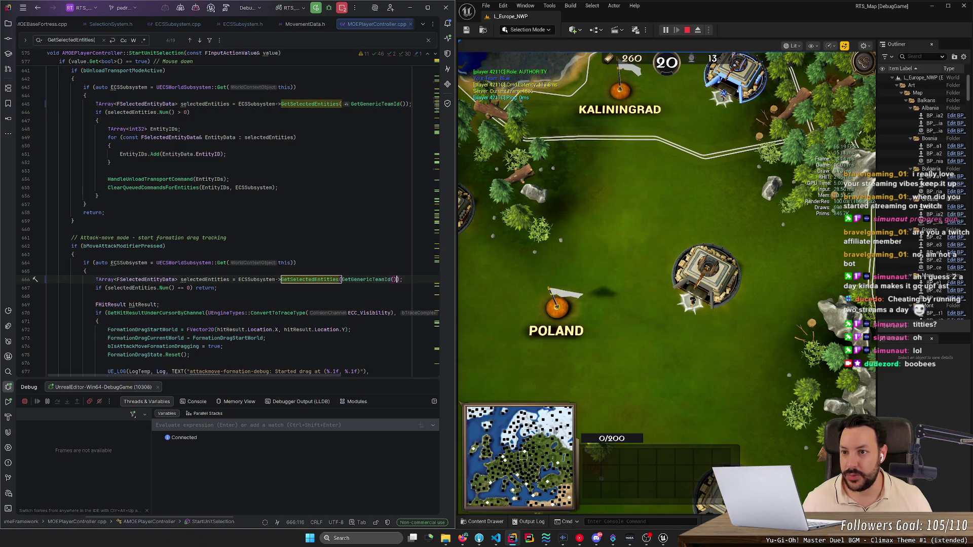
# Step: Review the call on line 725 and add GetGenericTeamId() to the call on line 913
pyautogui.click(199, 41)
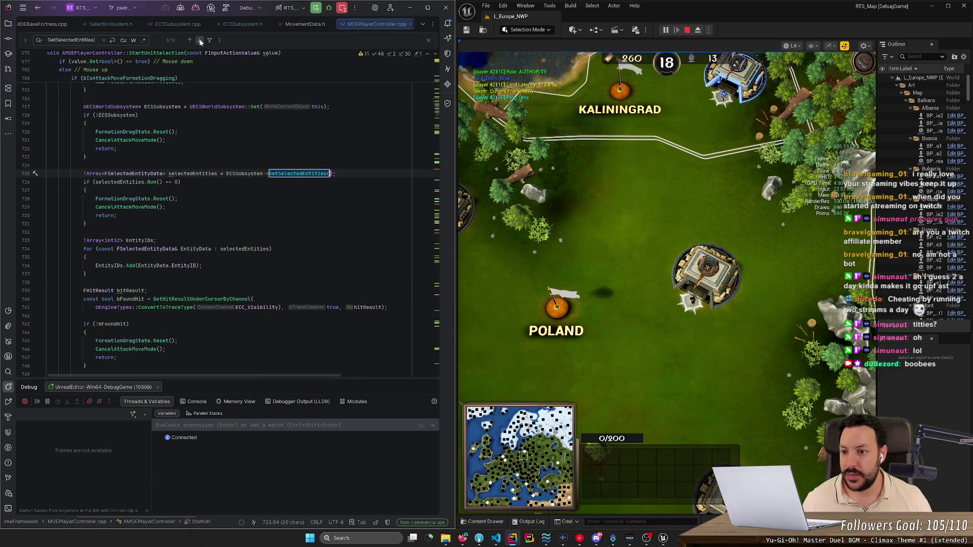
pyautogui.scroll(3, 228, 223)
pyautogui.scroll(2, 229, 213)
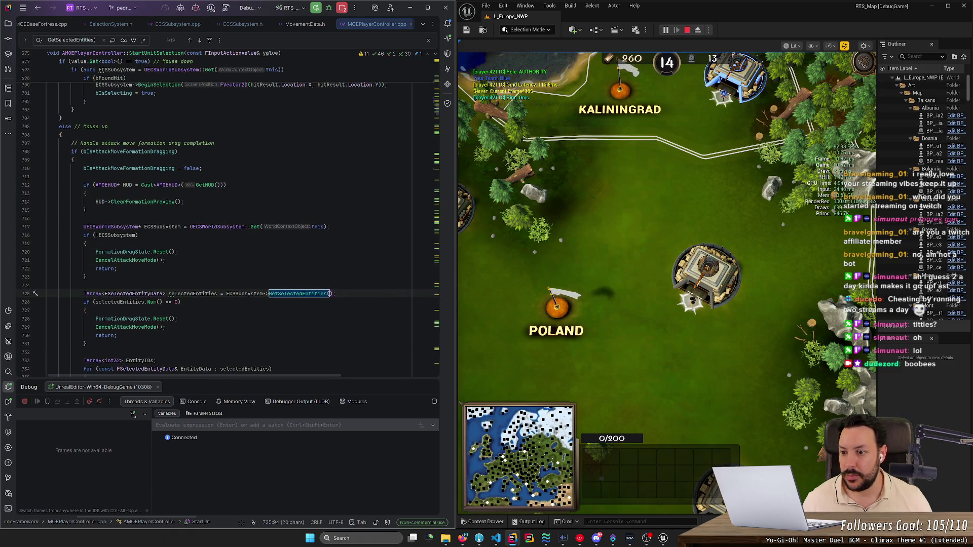
pyautogui.scroll(-3, 228, 213)
pyautogui.press('Escape')
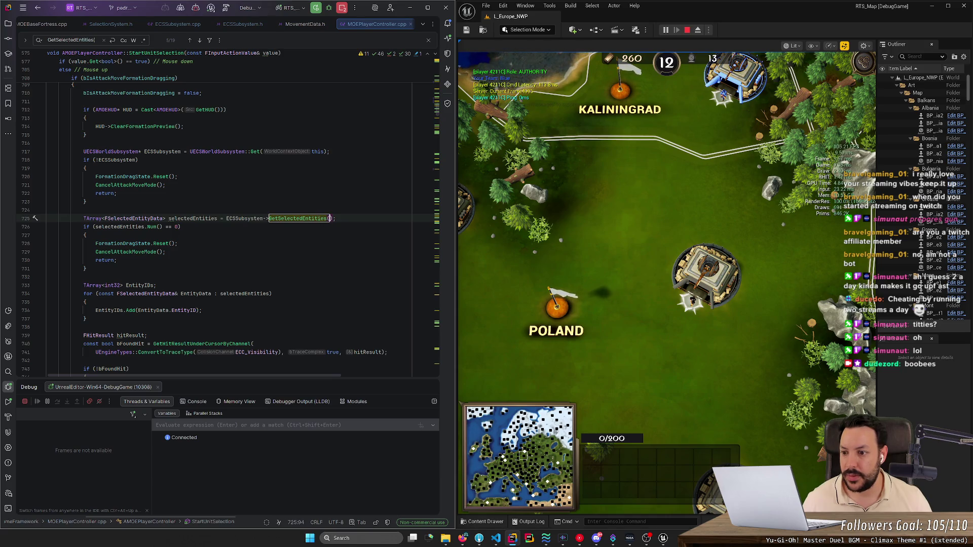
pyautogui.press('End')
pyautogui.scroll(-8, 225, 215)
pyautogui.scroll(-5, 225, 215)
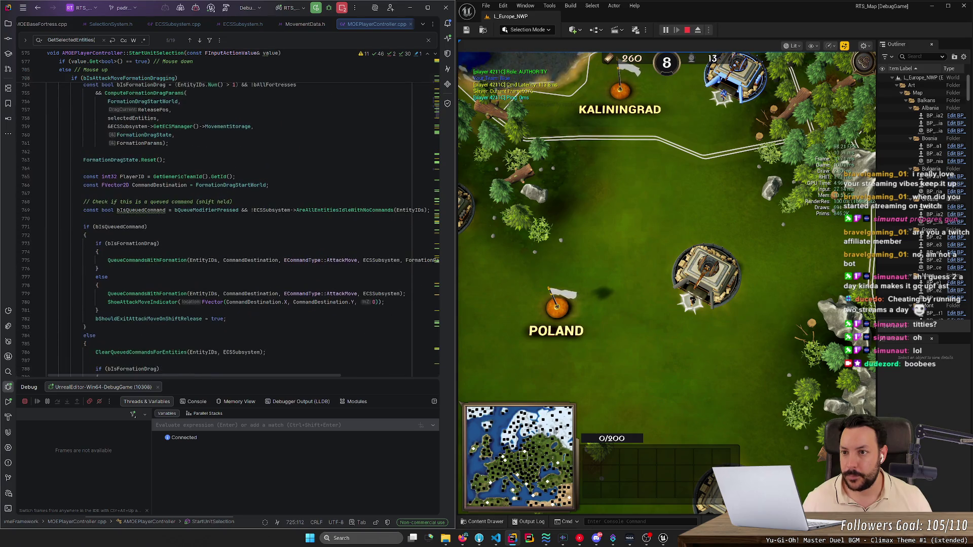
pyautogui.click(197, 43)
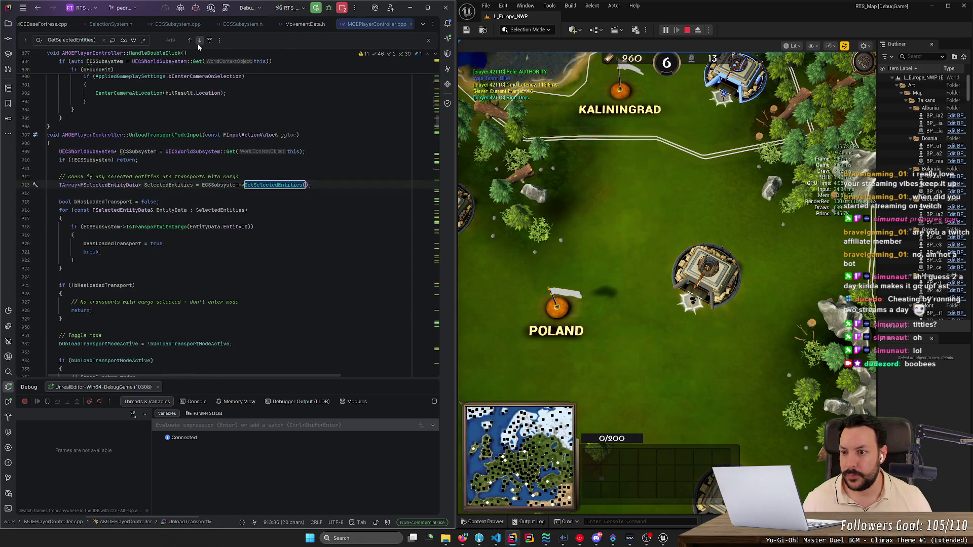
pyautogui.write('GetGenericTeamId()')
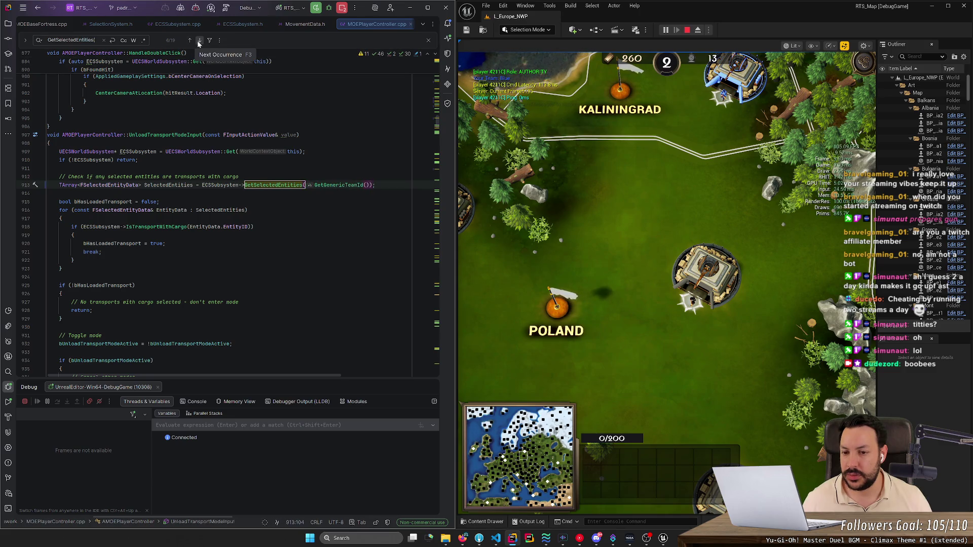
# Step: Add GetGenericTeamId() to the calls on lines 1042 and 1531, skipping line 1068
pyautogui.click(198, 44)
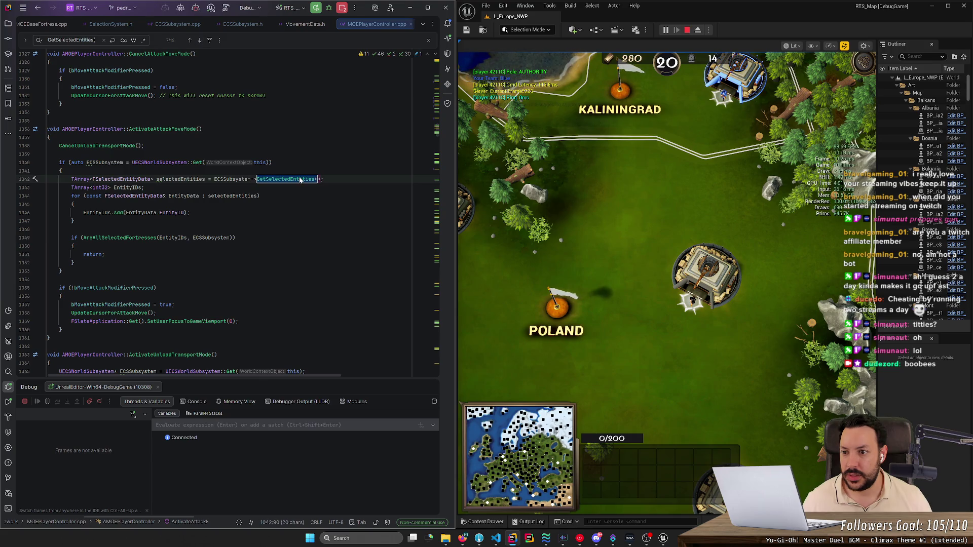
pyautogui.press('Right')
pyautogui.write('GetGenericTeamId()')
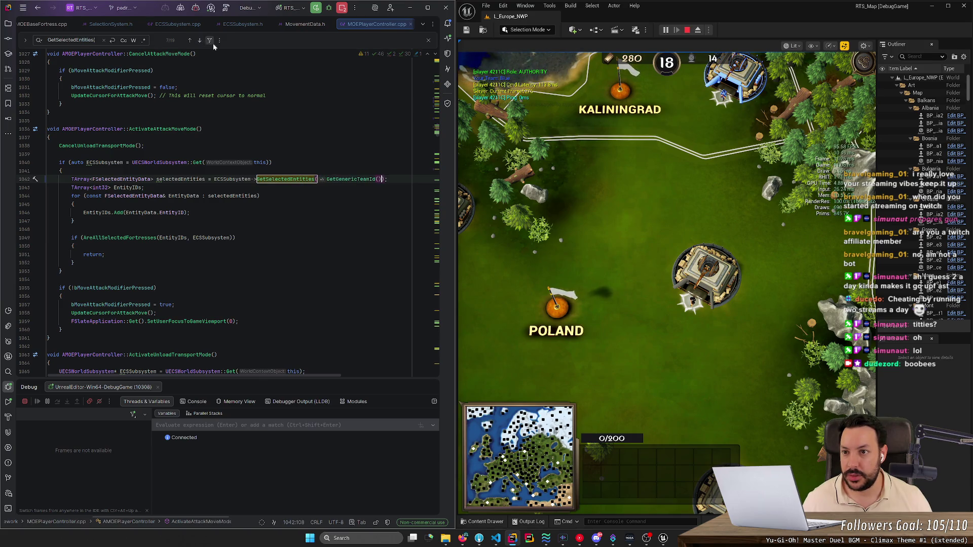
pyautogui.click(199, 40)
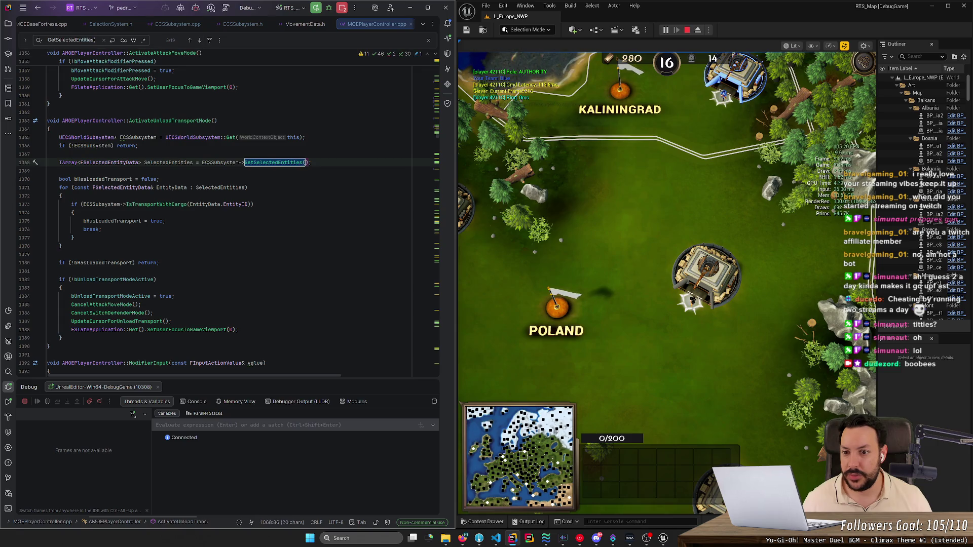
pyautogui.click(199, 40)
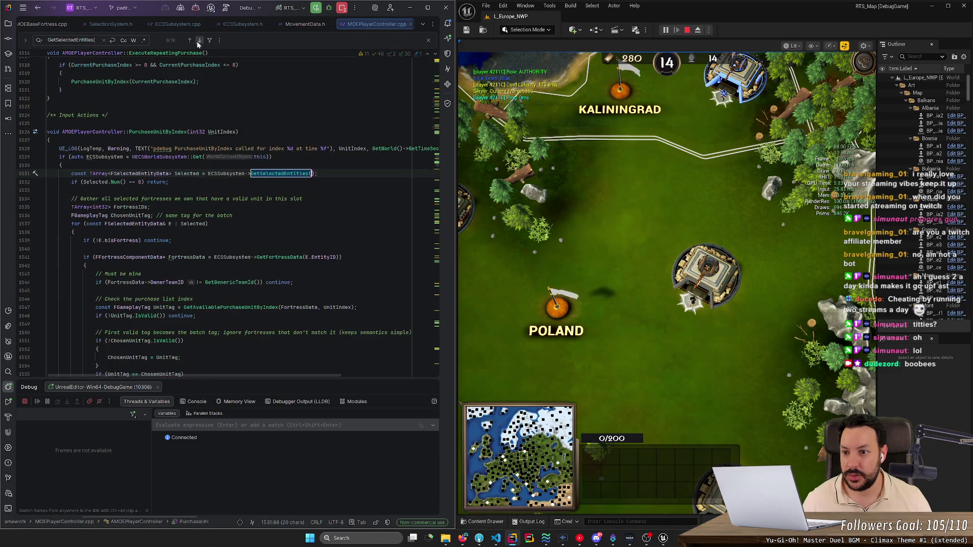
pyautogui.press('Escape')
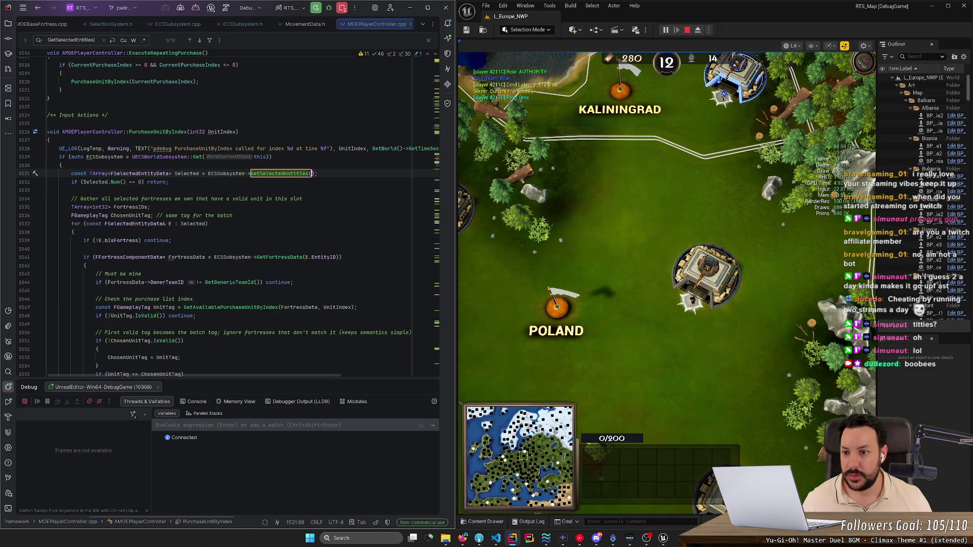
pyautogui.write('GetGenericTeamId()')
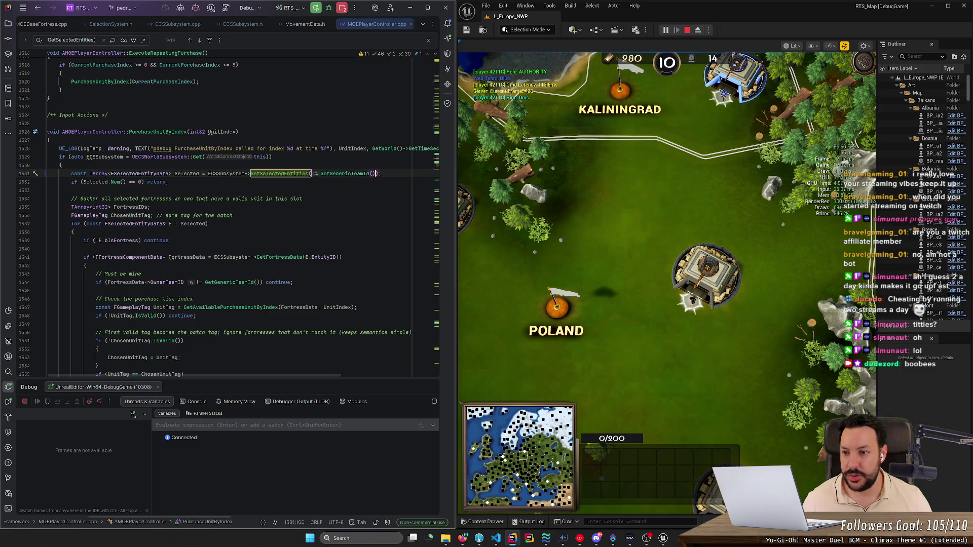
# Step: Add GetGenericTeamId() to the calls on lines 2233 and 2402, skipping line 1695
pyautogui.click(200, 40)
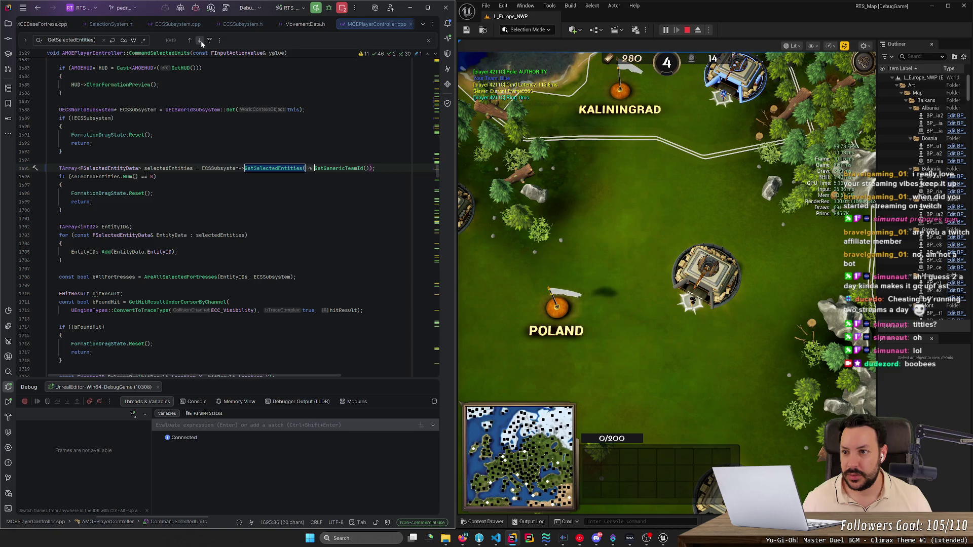
pyautogui.click(200, 41)
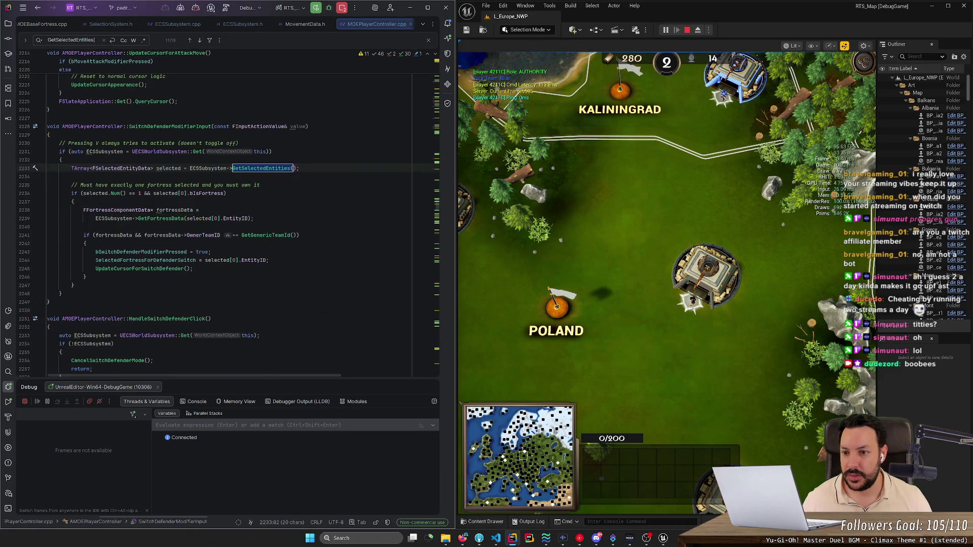
pyautogui.press('Right')
pyautogui.write('GetGenericTeamId()')
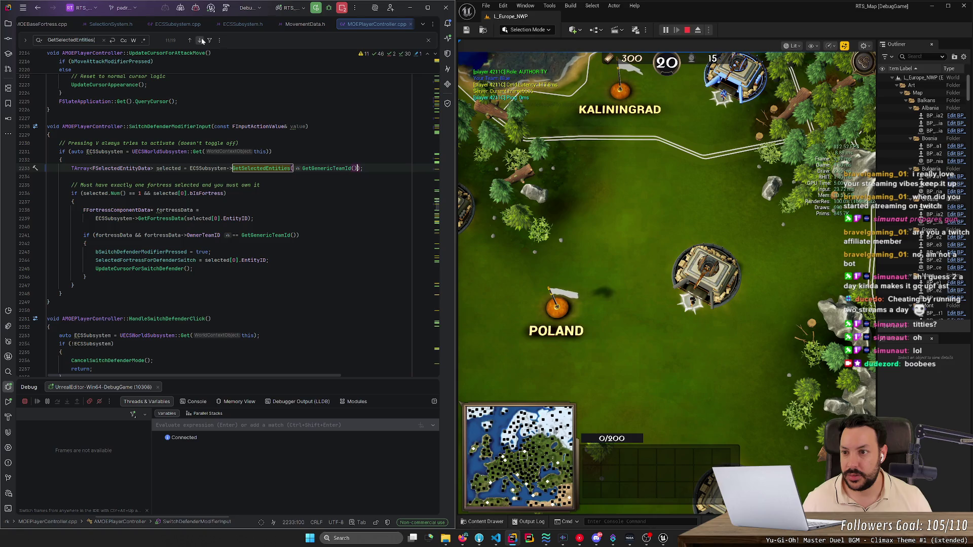
pyautogui.hotkey('ctrl', 'z')
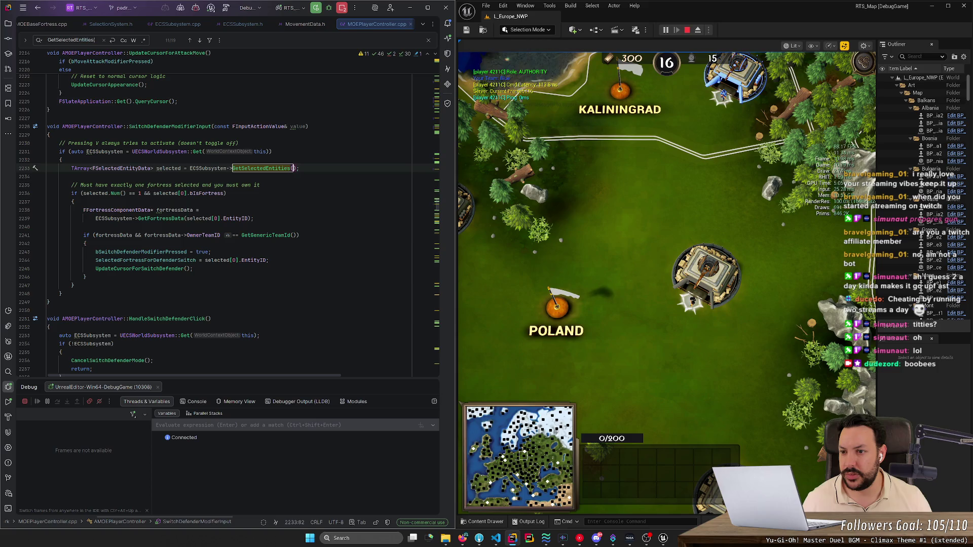
pyautogui.hotkey('ctrl', 'shift', 'z')
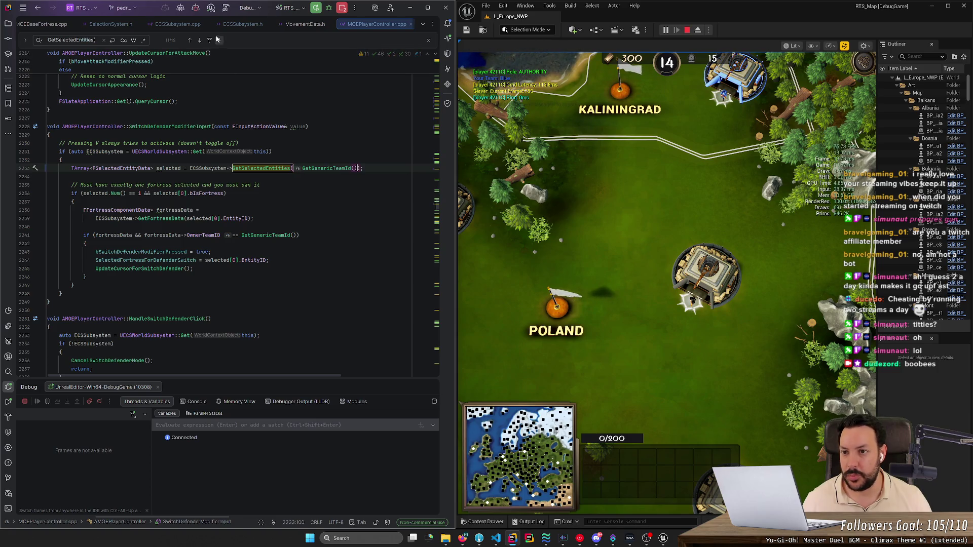
pyautogui.click(200, 40)
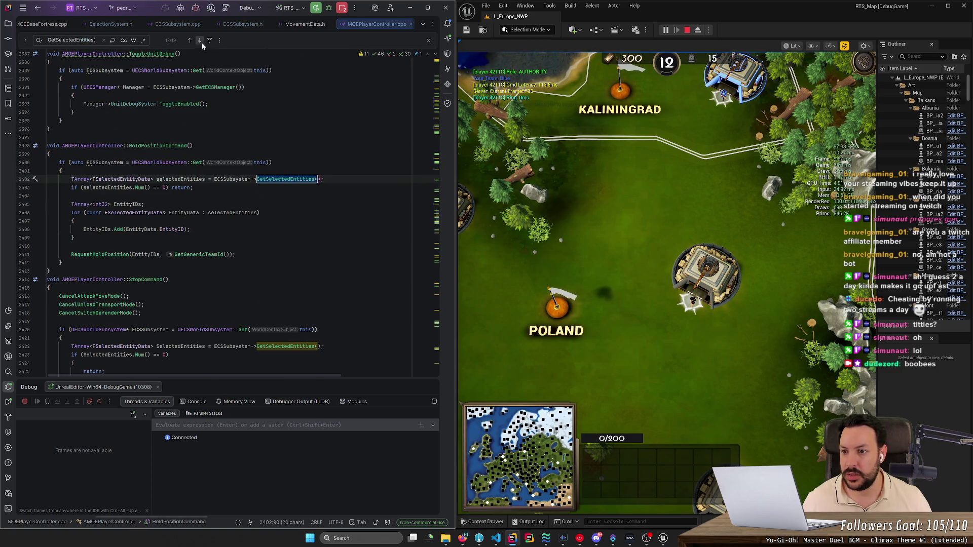
pyautogui.write('GetGenericTeamId()')
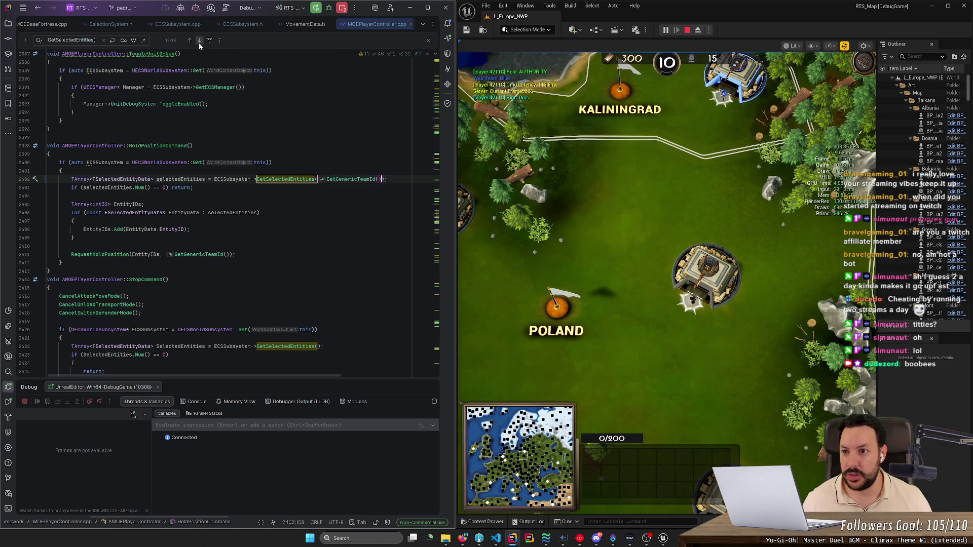
# Step: Paste GetGenericTeamId() into the calls on lines 2676 and 2844, skipping line 2422
pyautogui.click(199, 40)
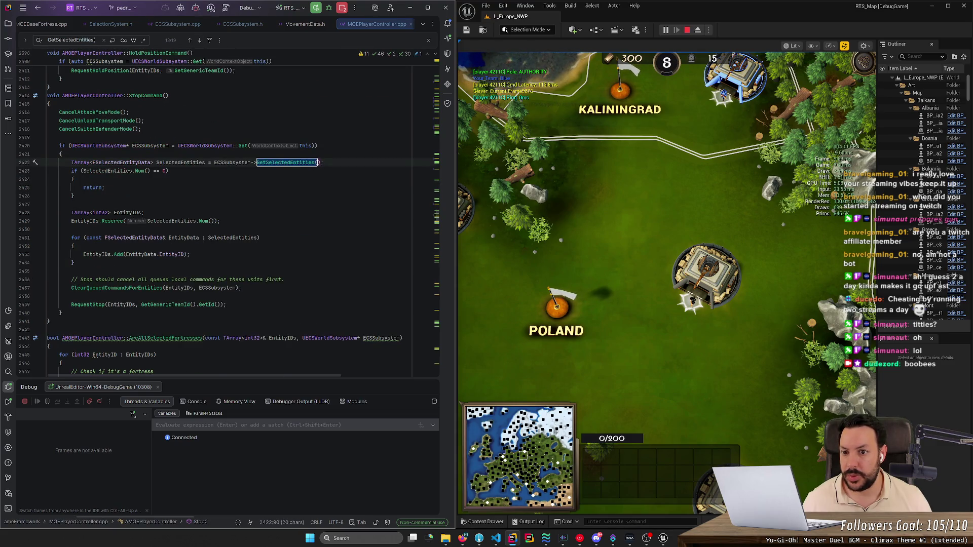
pyautogui.click(199, 41)
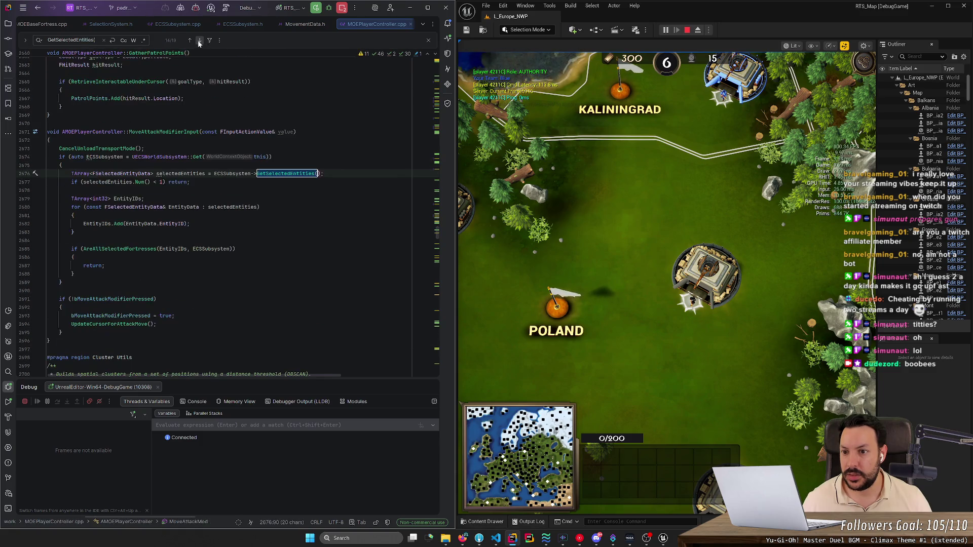
pyautogui.click(317, 173)
pyautogui.write('GetGenericTeamId()')
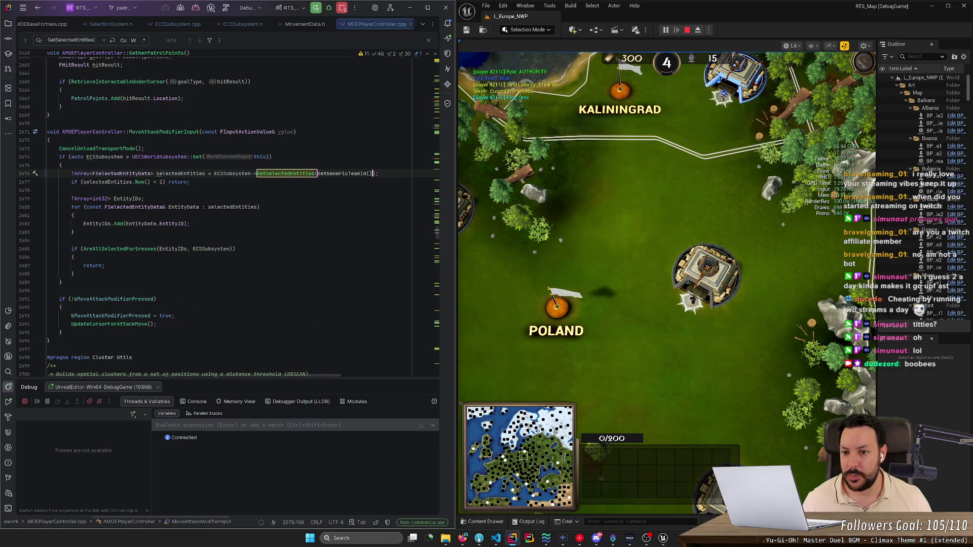
pyautogui.click(199, 41)
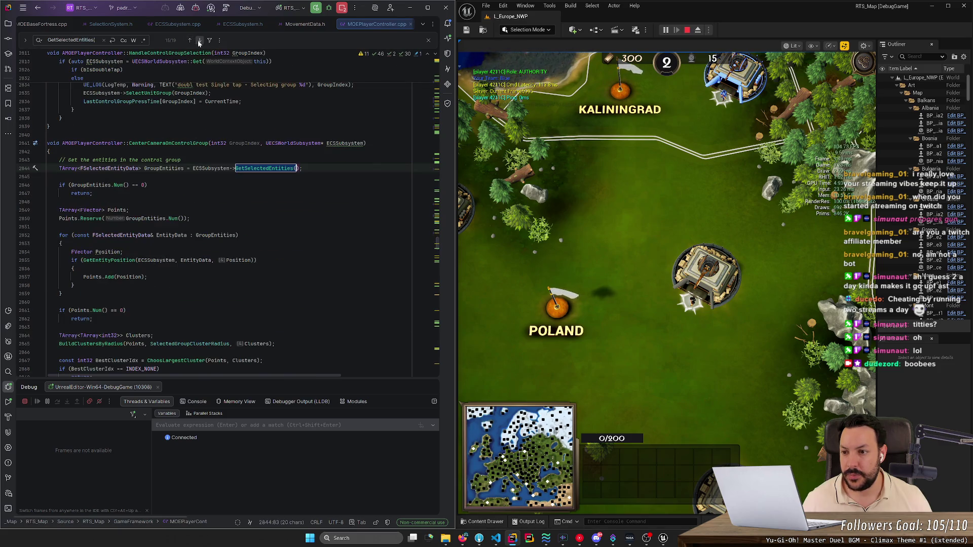
pyautogui.press('Right')
pyautogui.write('GetGenericTeamId()')
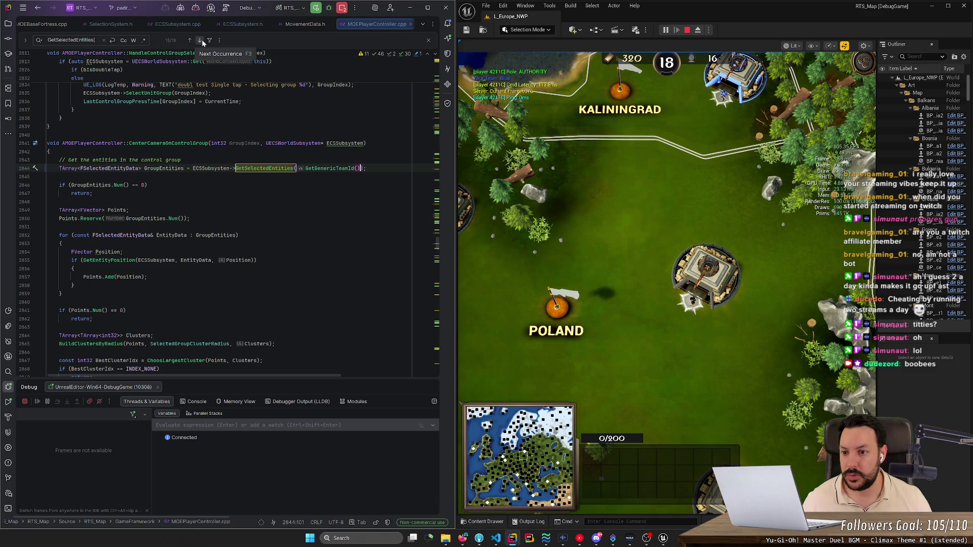
# Step: Add GetGenericTeamId() to the GetSelectedEntities calls on lines 3028 and 3065
pyautogui.click(201, 41)
pyautogui.click(293, 185)
pyautogui.write('GetGenericTeamId(')
pyautogui.click(199, 40)
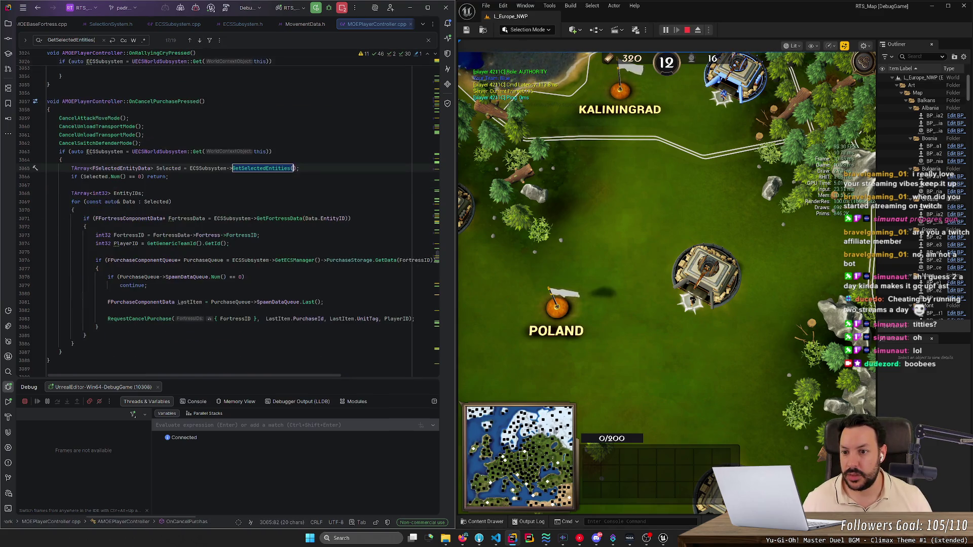
pyautogui.click(293, 169)
pyautogui.write('GetGenericTeamId(')
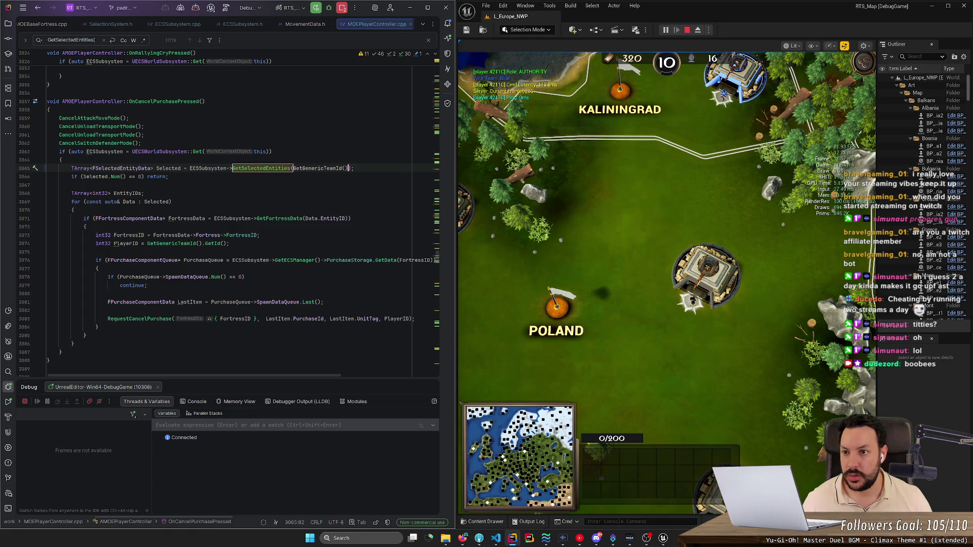
# Step: Pass GetGenericTeamId() into the last call on line 4689 and stop the Unreal play session
pyautogui.click(201, 40)
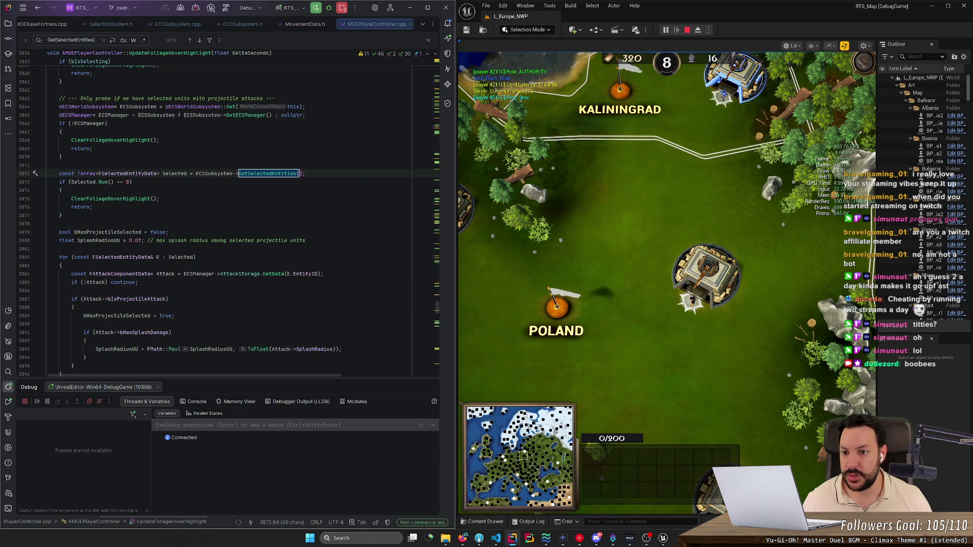
pyautogui.click(190, 40)
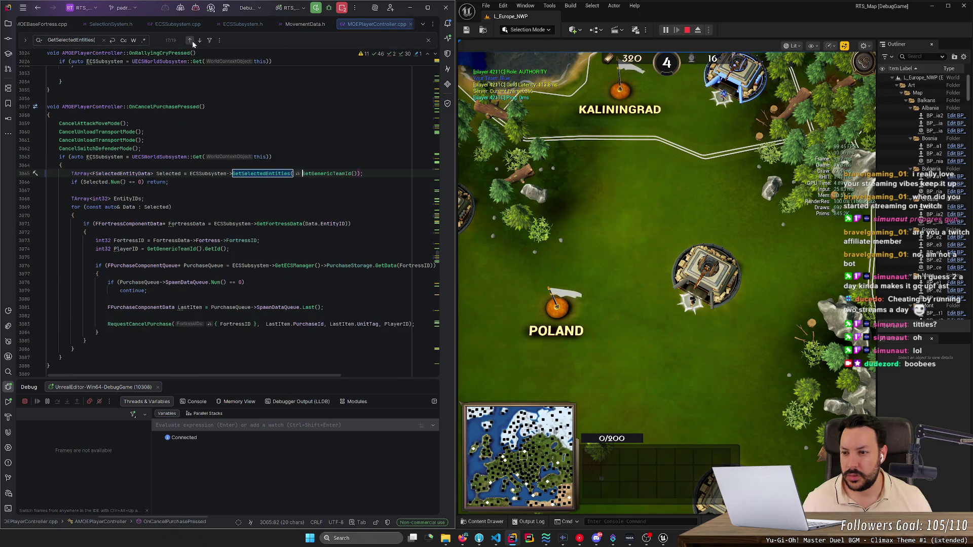
pyautogui.click(200, 41)
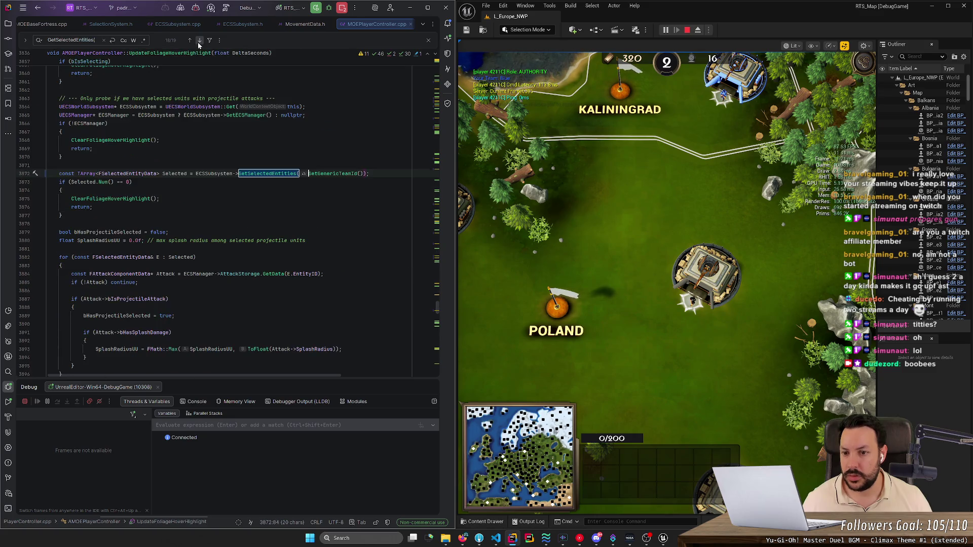
pyautogui.click(199, 42)
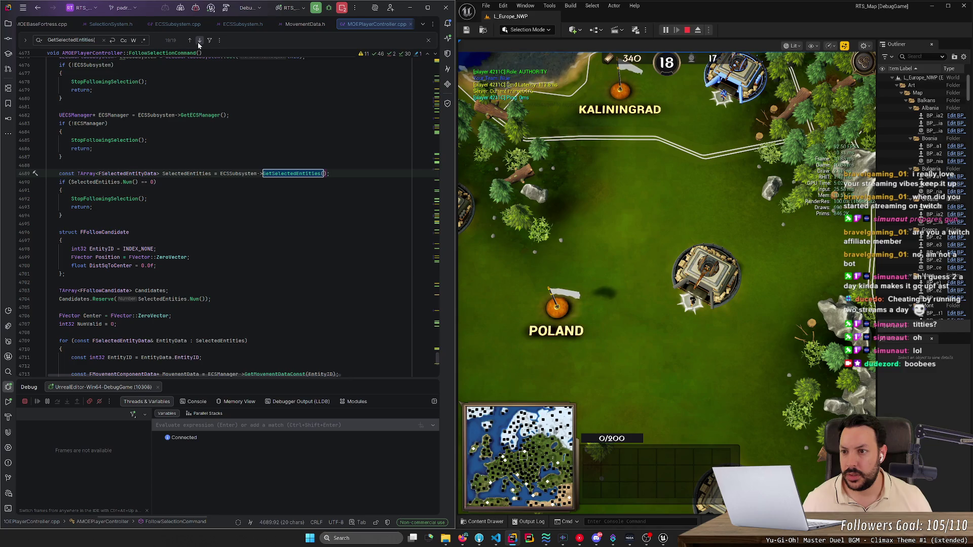
pyautogui.click(324, 173)
pyautogui.write('GetGenericTeamId()')
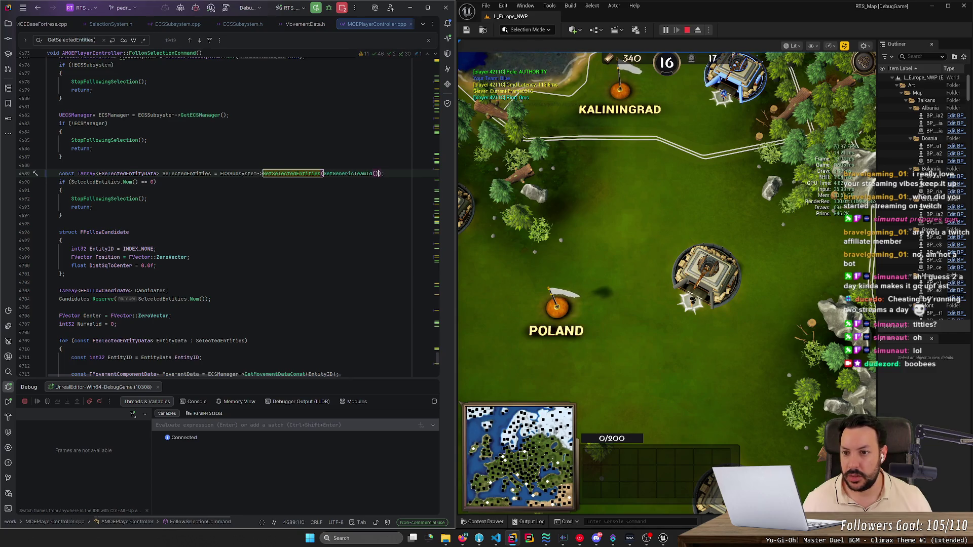
pyautogui.click(224, 12)
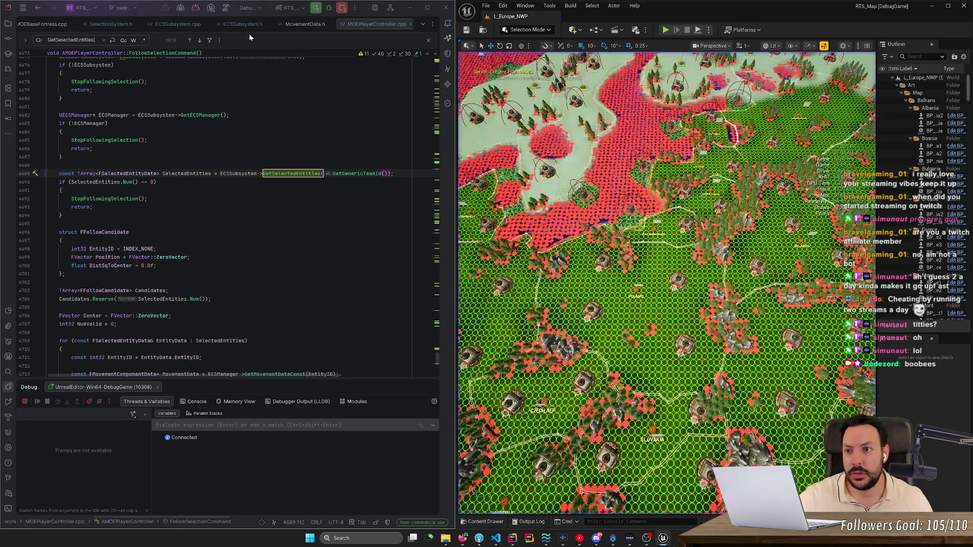
# Step: Run a Live Coding recompile with Ctrl+Alt+F11 and watch the log until the patch finishes
pyautogui.hotkey('ctrl', 'alt', 'F11')
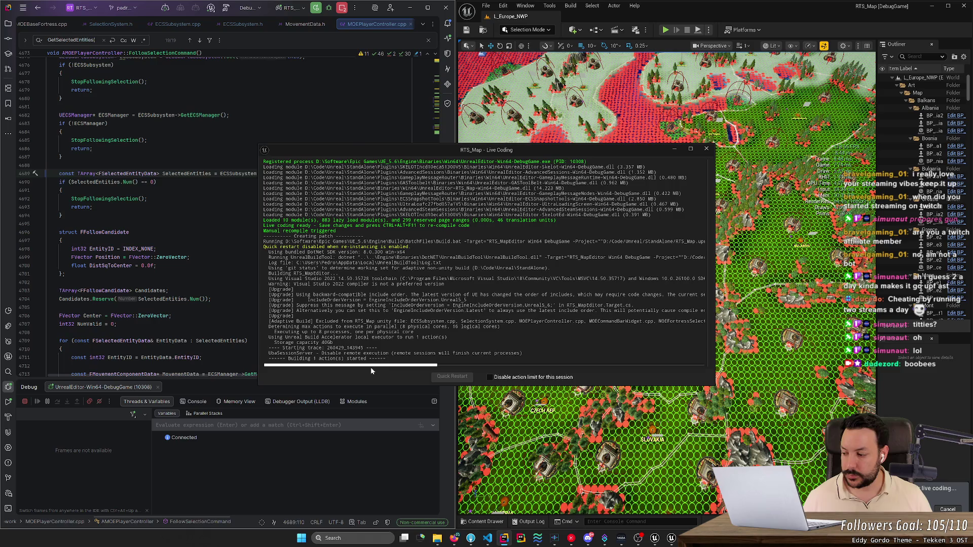
pyautogui.click(284, 393)
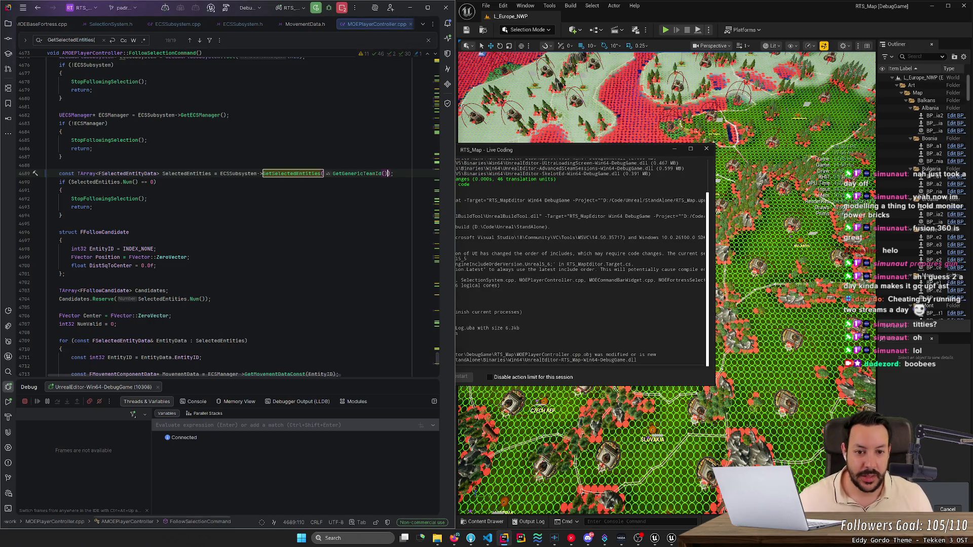
pyautogui.click(559, 152)
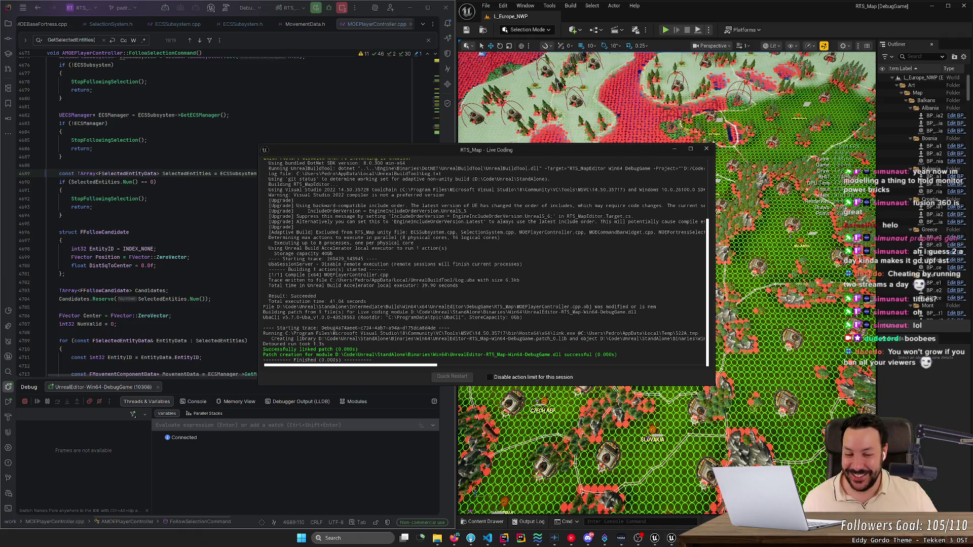
# Step: Launch the map in Play-In-Editor and select a Rifleman unit near the fort
pyautogui.click(62, 215)
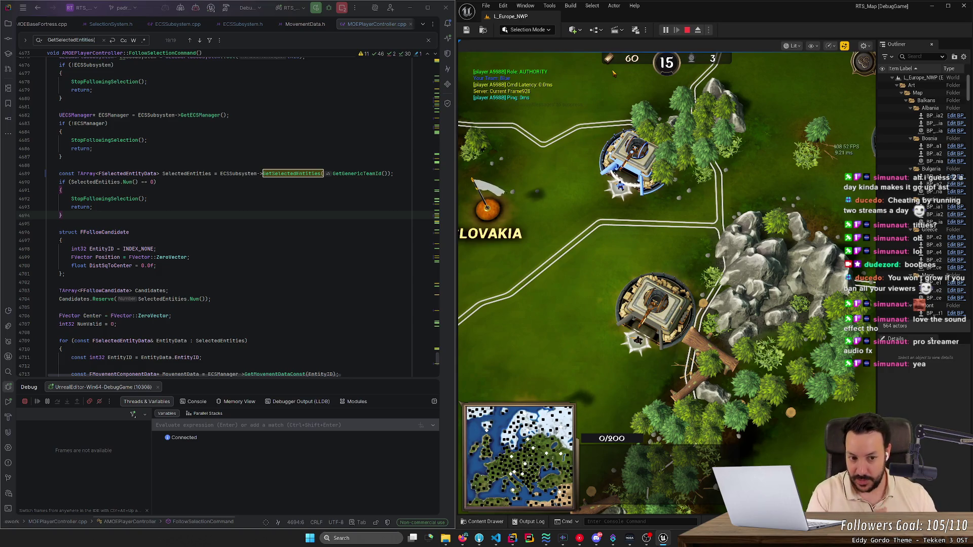
pyautogui.click(617, 190)
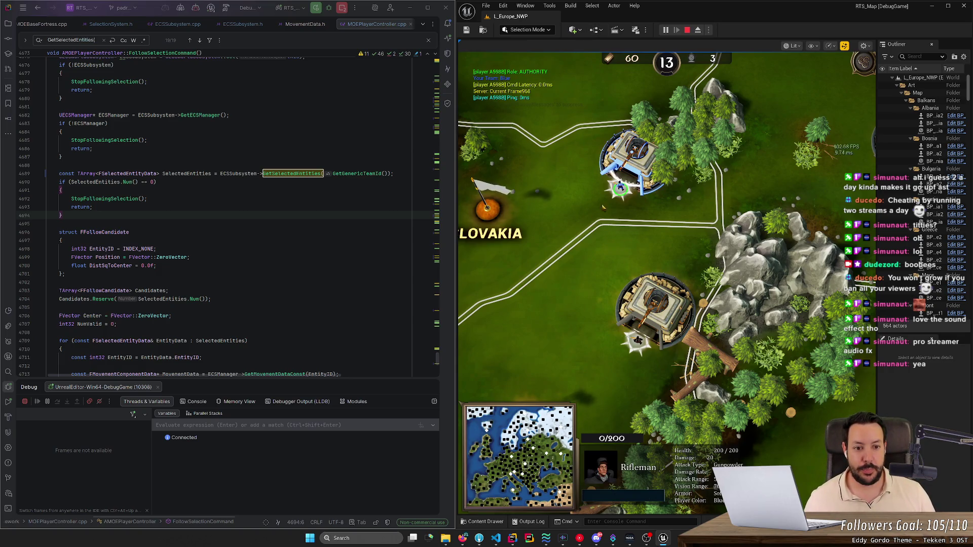
# Step: Move the selected Rifleman twice, then select and clear the enemy Rifleman at the lower fort
pyautogui.rightClick(568, 241)
pyautogui.rightClick(575, 250)
pyautogui.click(638, 340)
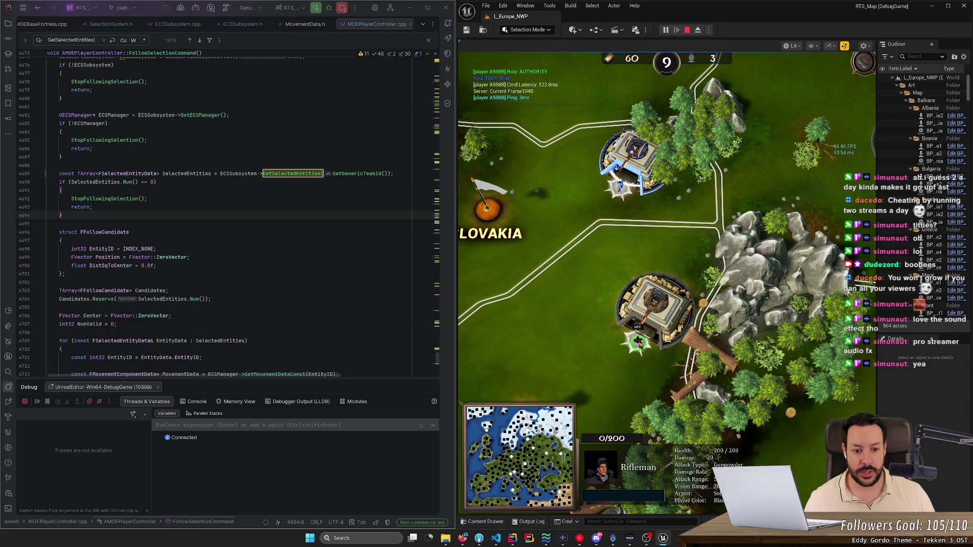
pyautogui.click(636, 256)
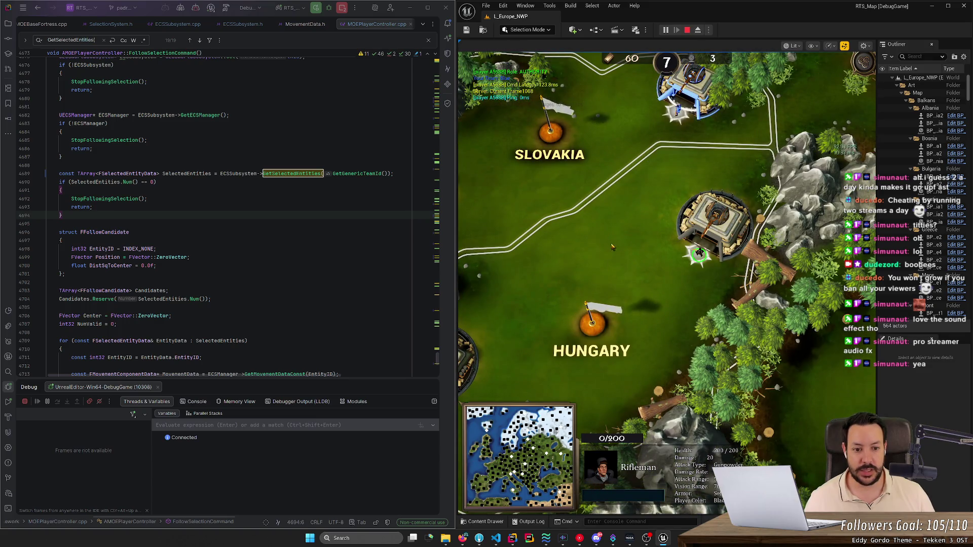
# Step: Select, deselect and reselect the Rifleman beside the right fort, then bring up the Fork window
pyautogui.press('1')
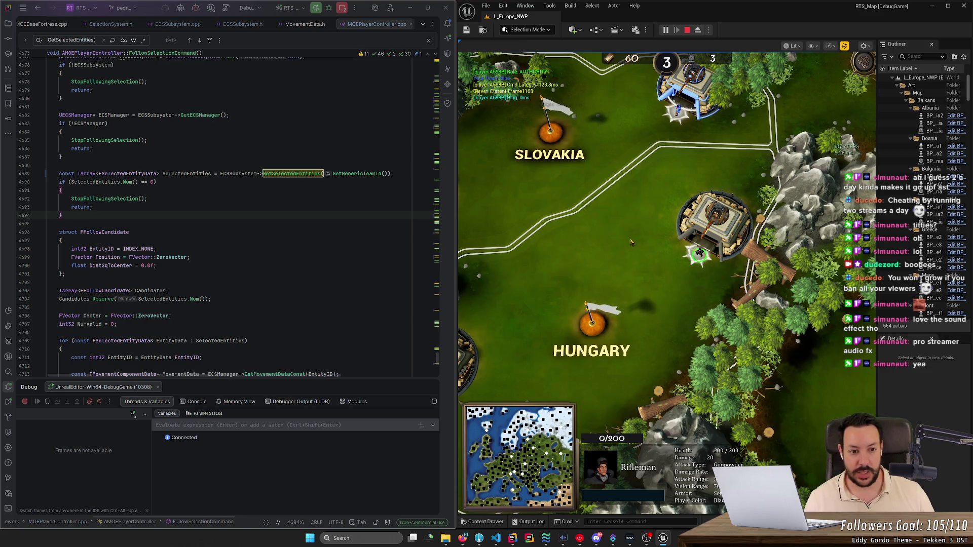
pyautogui.click(718, 302)
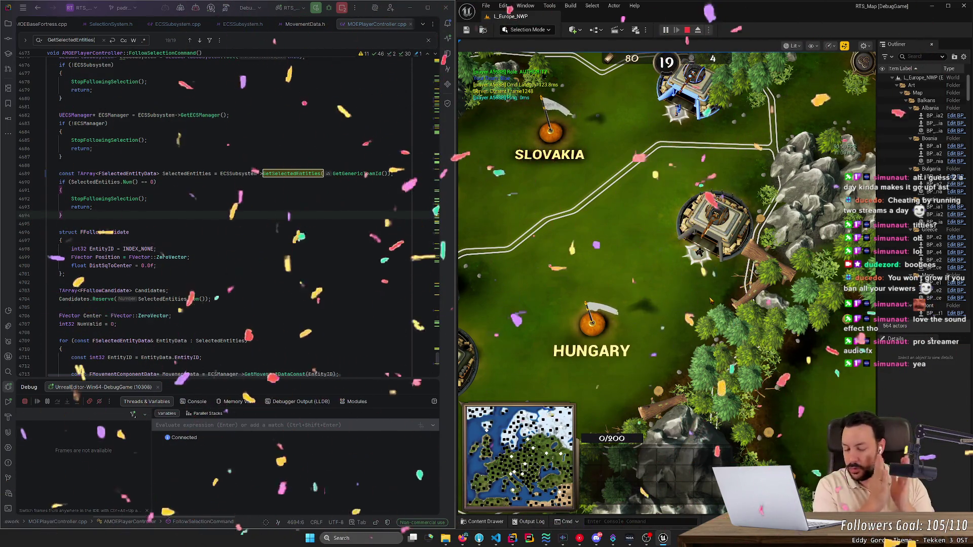
pyautogui.click(698, 253)
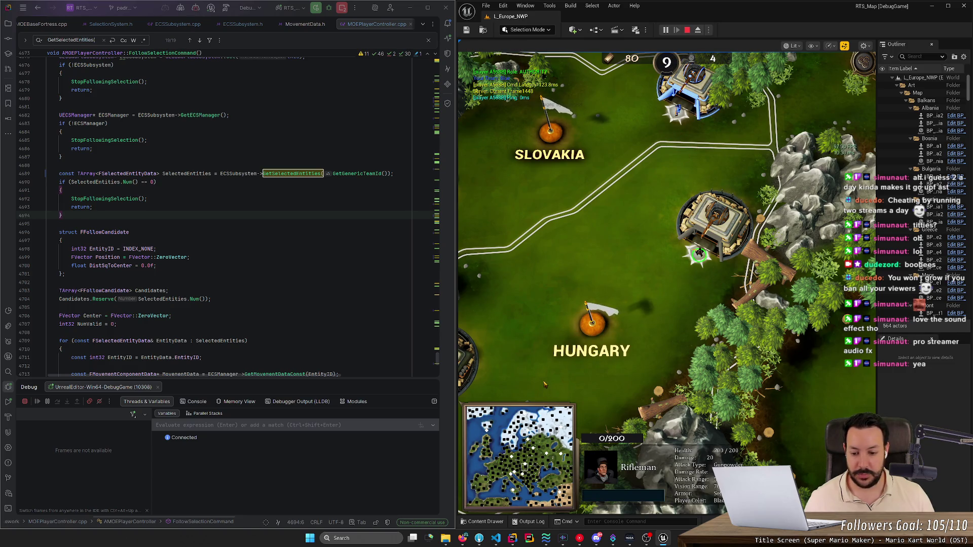
pyautogui.click(463, 540)
pyautogui.click(464, 540)
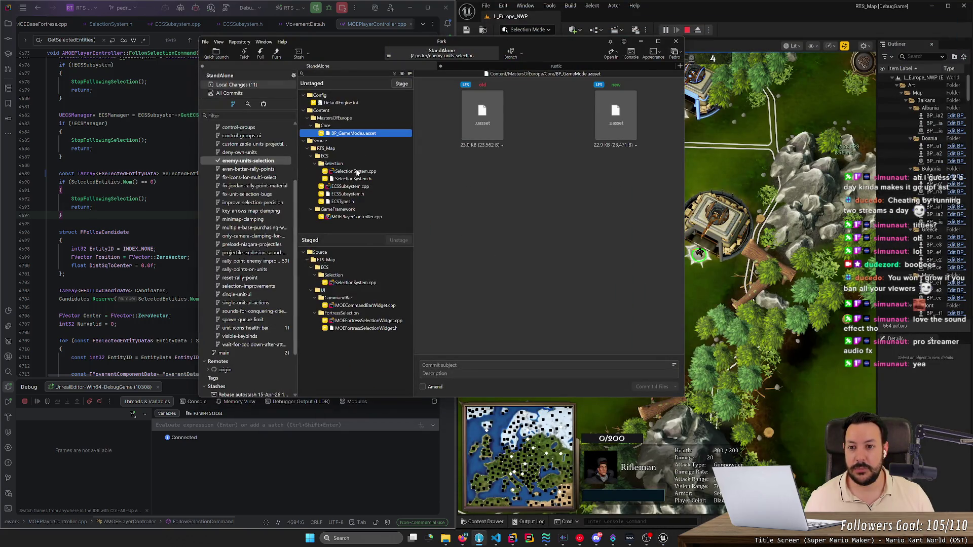
# Step: Stage the SelectionSystem, ECS and MOEPlayerController.cpp changes, leaving the game mode asset unstaged
pyautogui.click(357, 172)
pyautogui.doubleClick(358, 170)
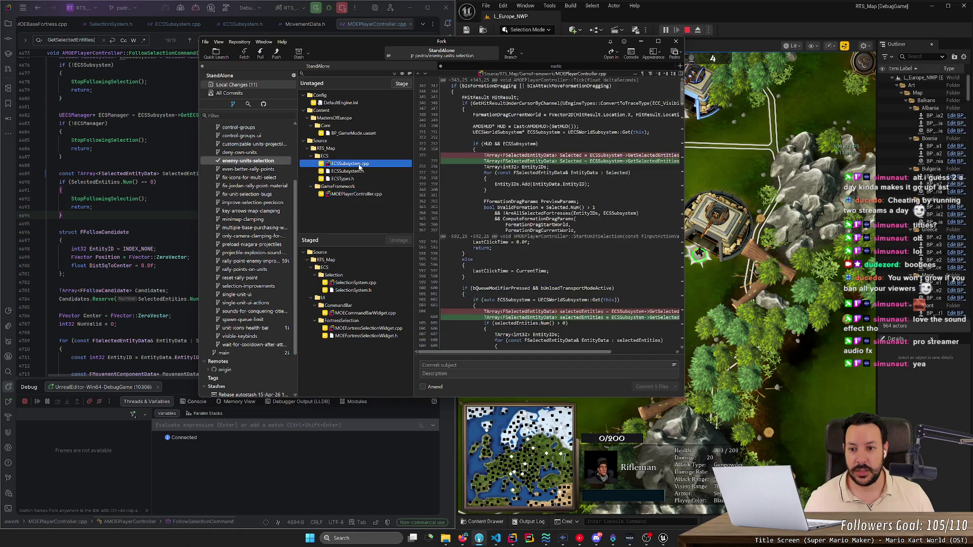
pyautogui.doubleClick(361, 161)
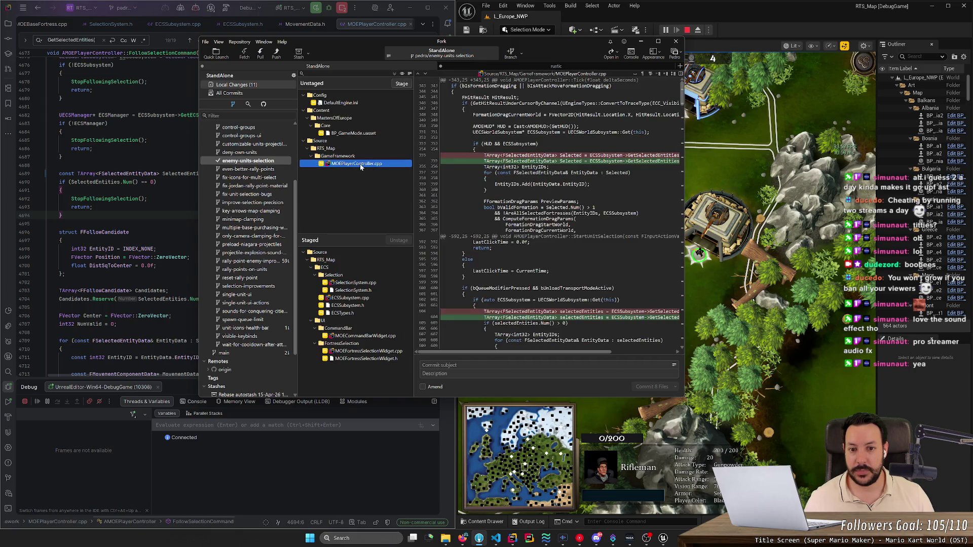
pyautogui.doubleClick(365, 161)
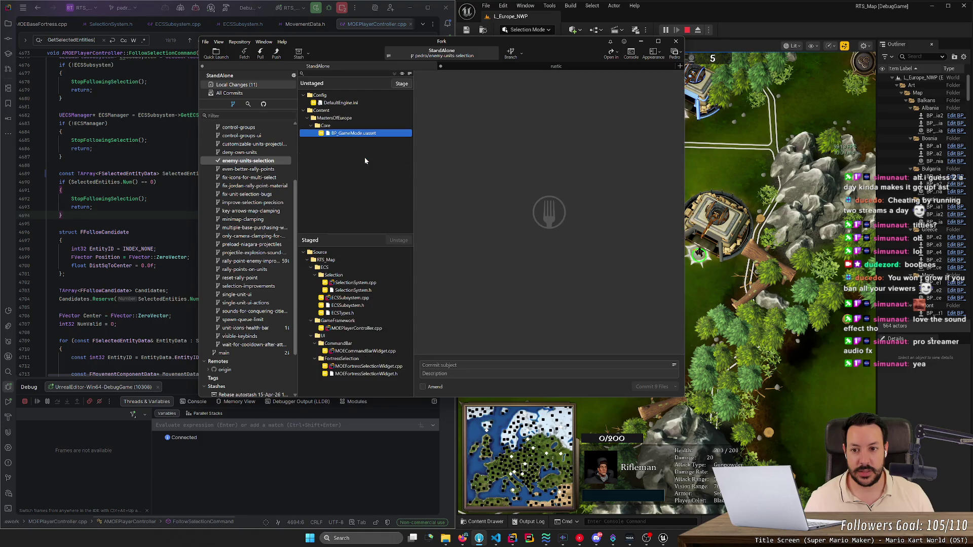
# Step: Review the staged SelectionSystem.cpp diff and read task #174 in HacknPlan
pyautogui.click(352, 283)
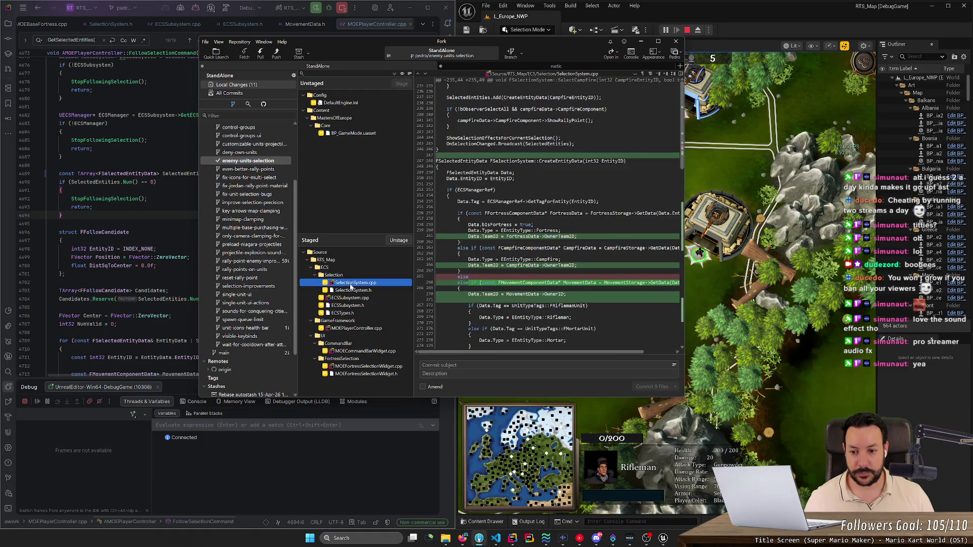
pyautogui.click(462, 539)
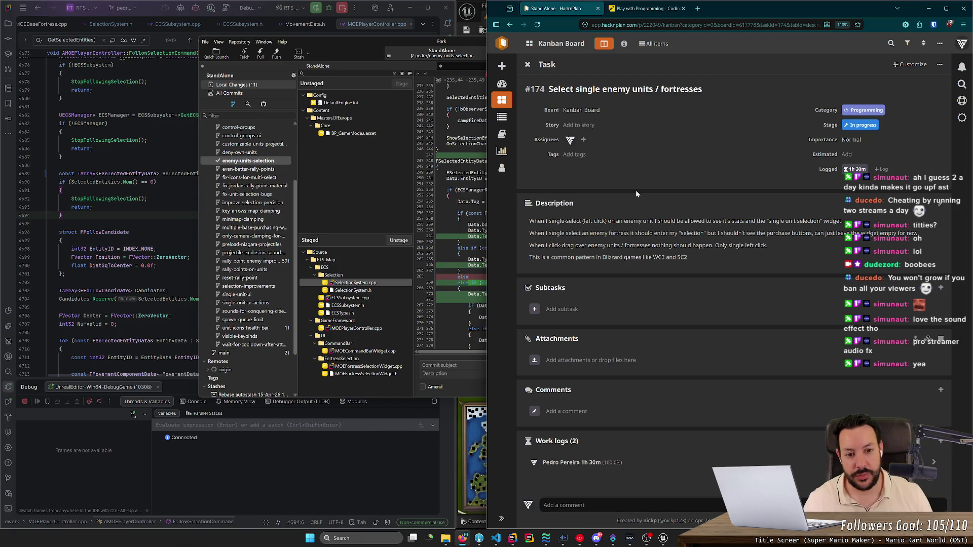
pyautogui.hotkey('alt', 'Tab')
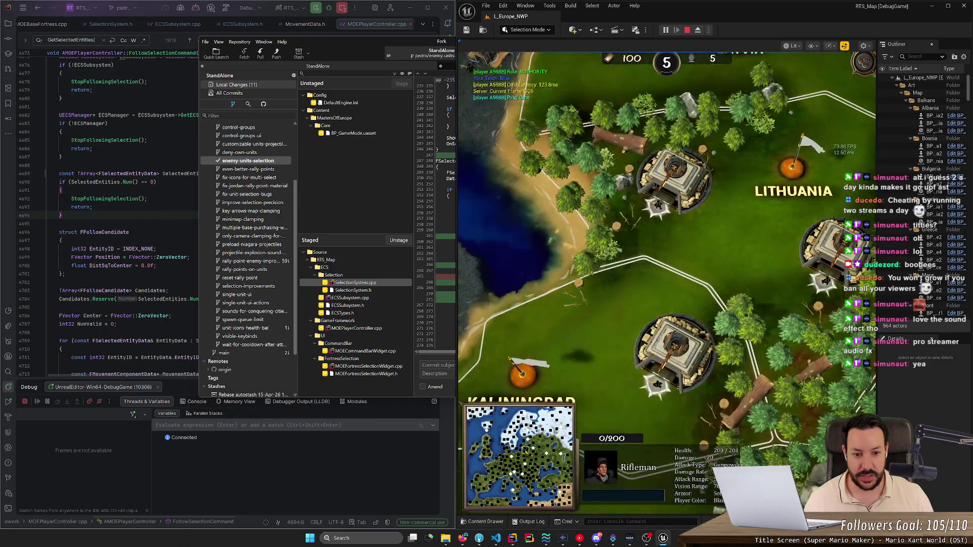
# Step: Box-select, then single-click select and deselect the Rifleman by the lower Lithuania fort
pyautogui.moveTo(595, 374); pyautogui.dragTo(668, 409)
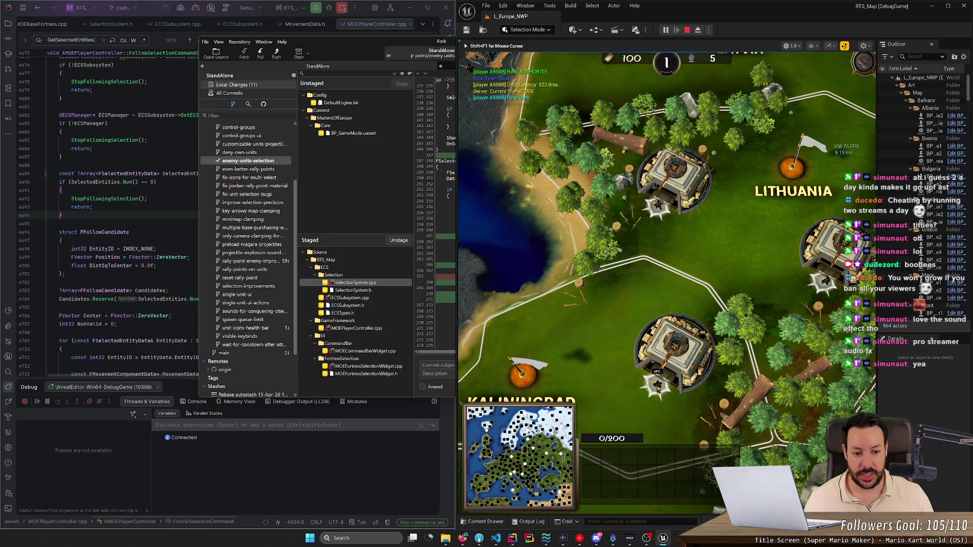
pyautogui.click(641, 401)
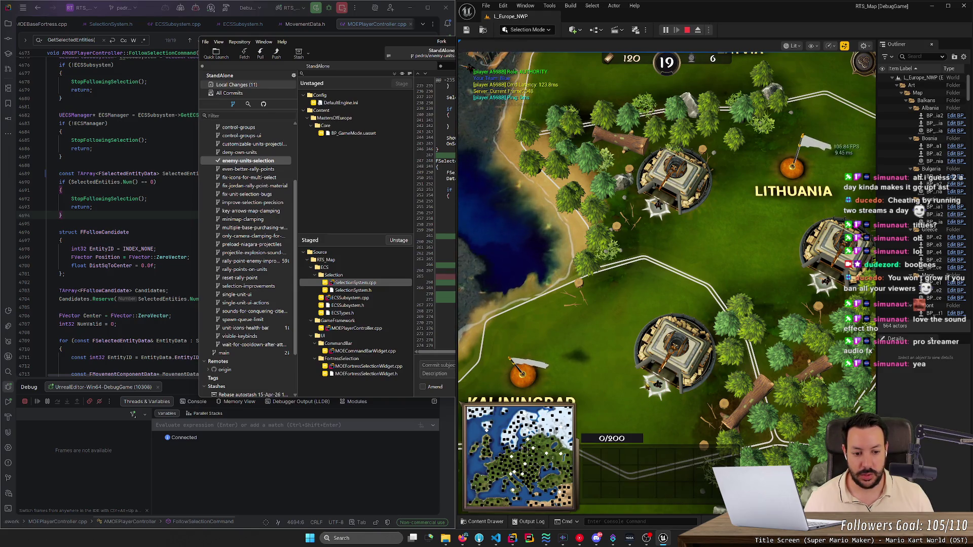
pyautogui.click(661, 391)
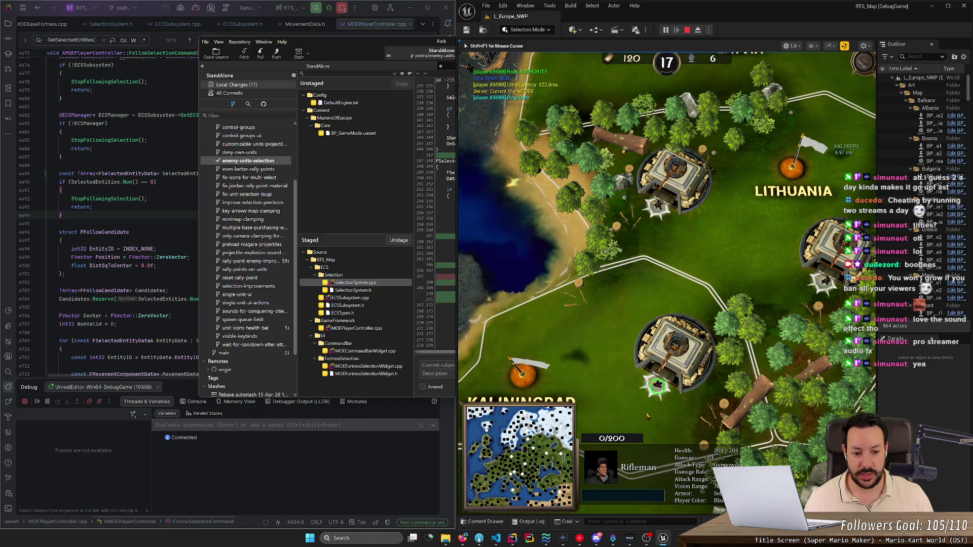
pyautogui.click(675, 349)
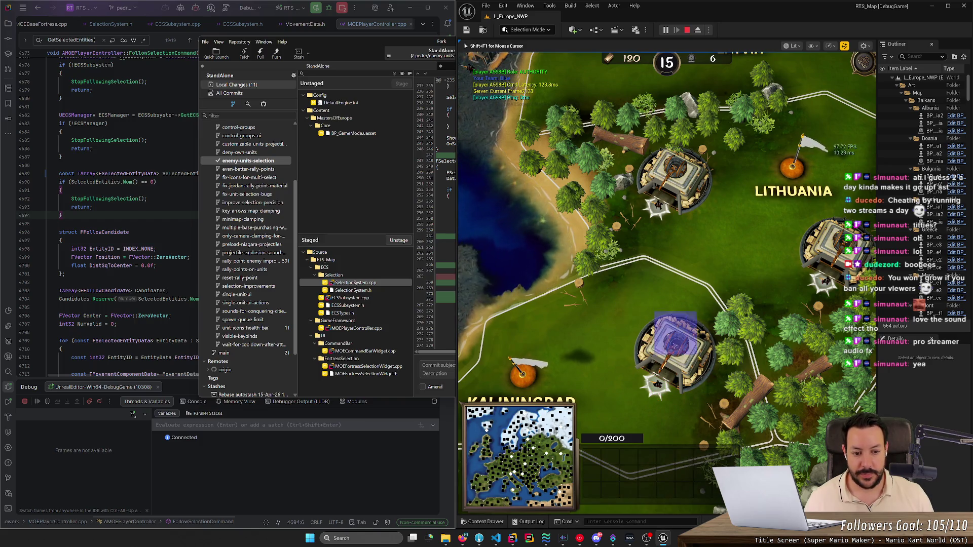
pyautogui.hotkey('alt', 'Tab')
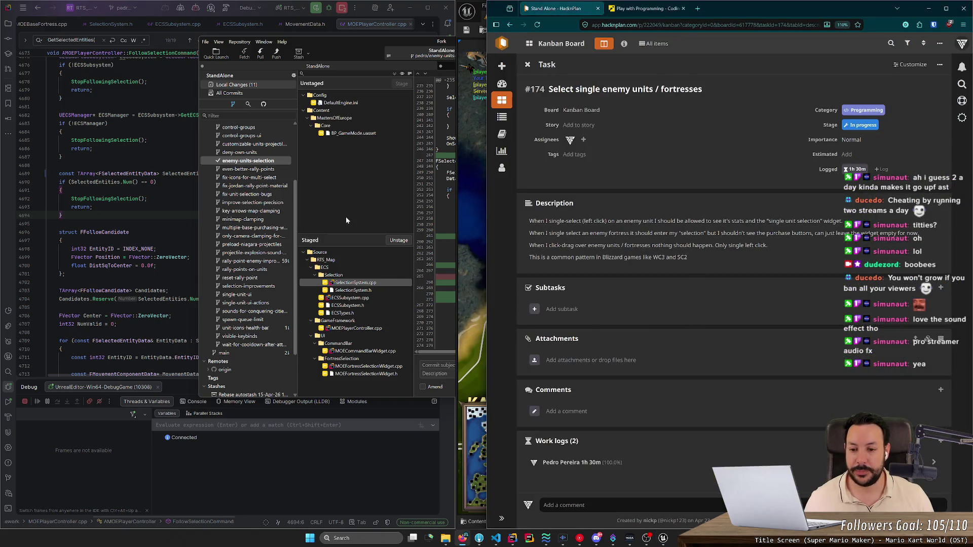
# Step: Type the commit subject 'Select Fortresses and Enemy units with single click' and unstage SelectionSystem.cpp
pyautogui.click(345, 217)
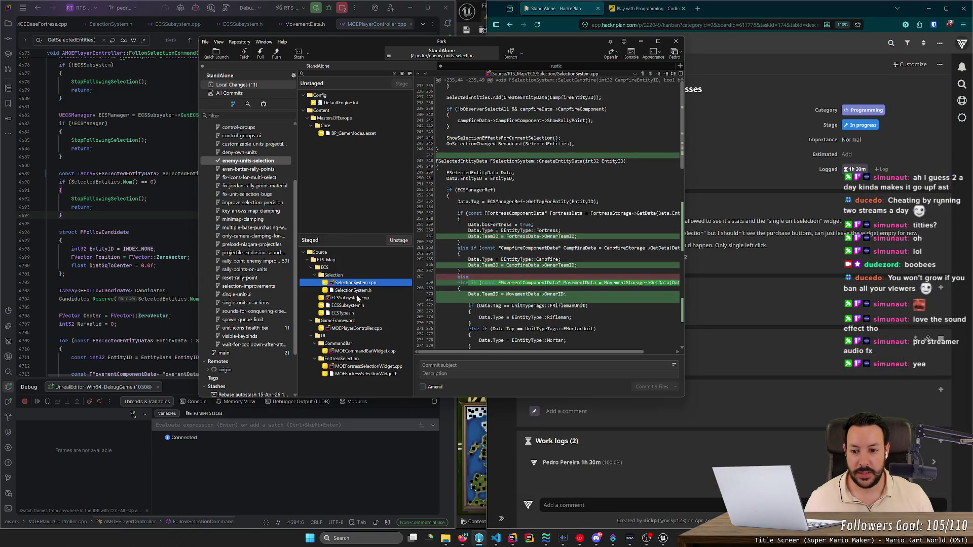
pyautogui.click(457, 365)
pyautogui.write('Select')
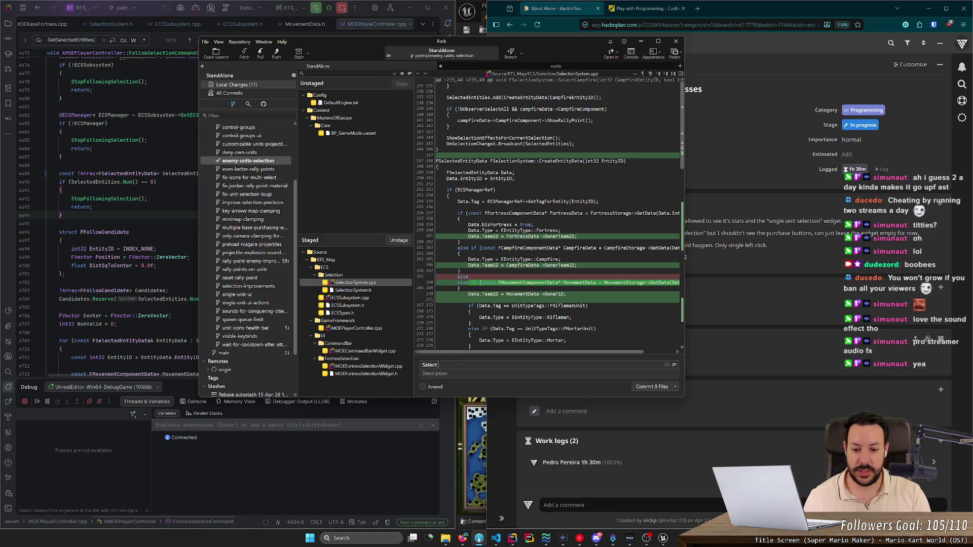
pyautogui.write(' Fortresses and ENemy units with single click')
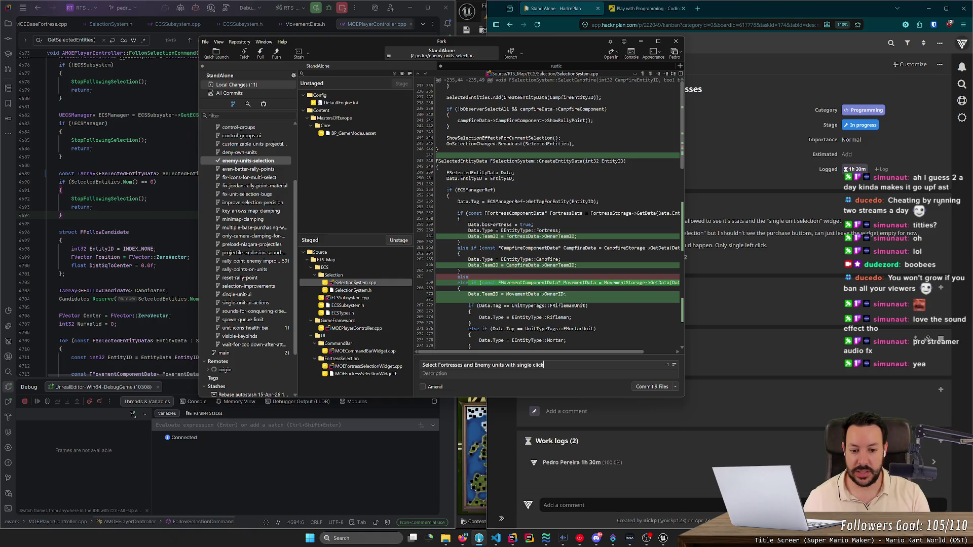
pyautogui.moveTo(557, 230)
pyautogui.doubleClick(382, 282)
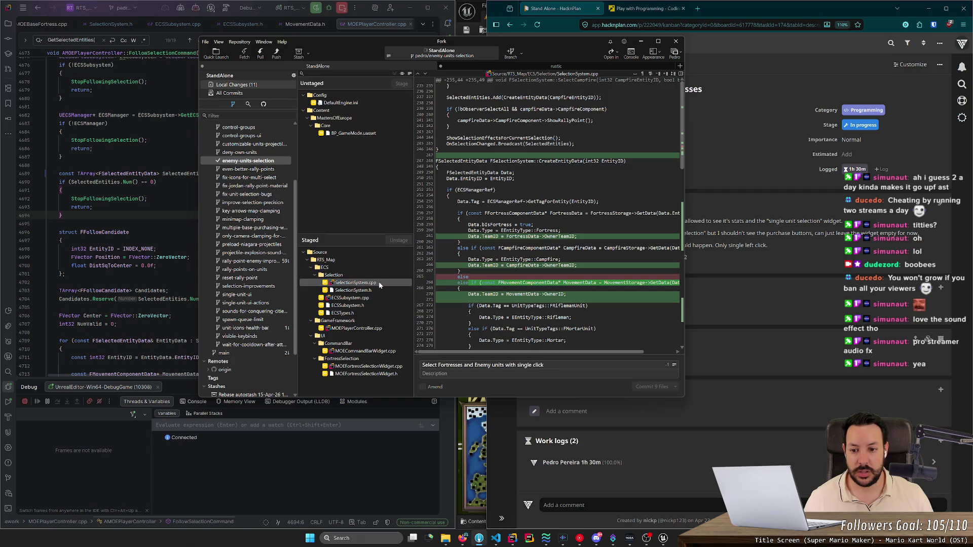
# Step: Unstage SelectionSystem.h, ECSSubsystem.cpp, ECSSubsystem.h, ECSTypes.h and MOEPlayerController.cpp
pyautogui.doubleClick(371, 284)
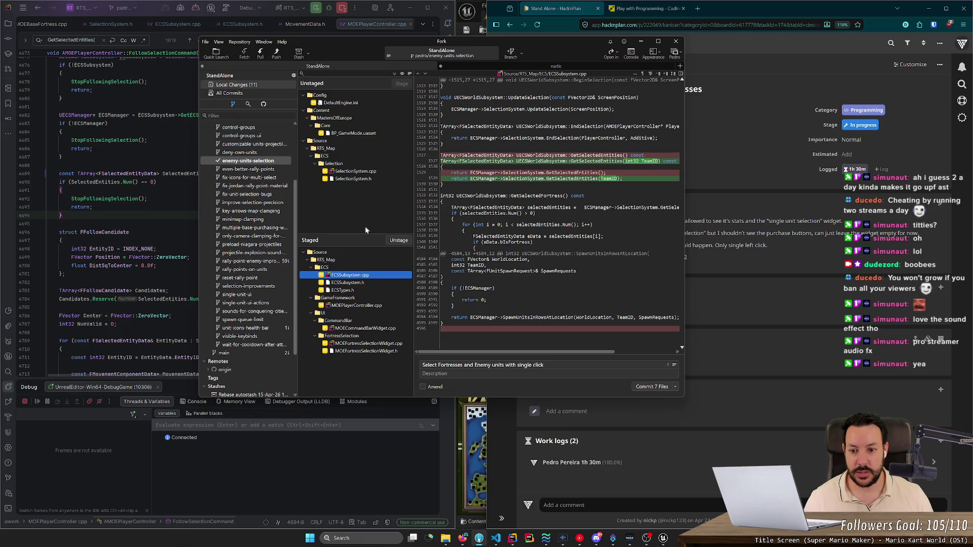
pyautogui.doubleClick(365, 276)
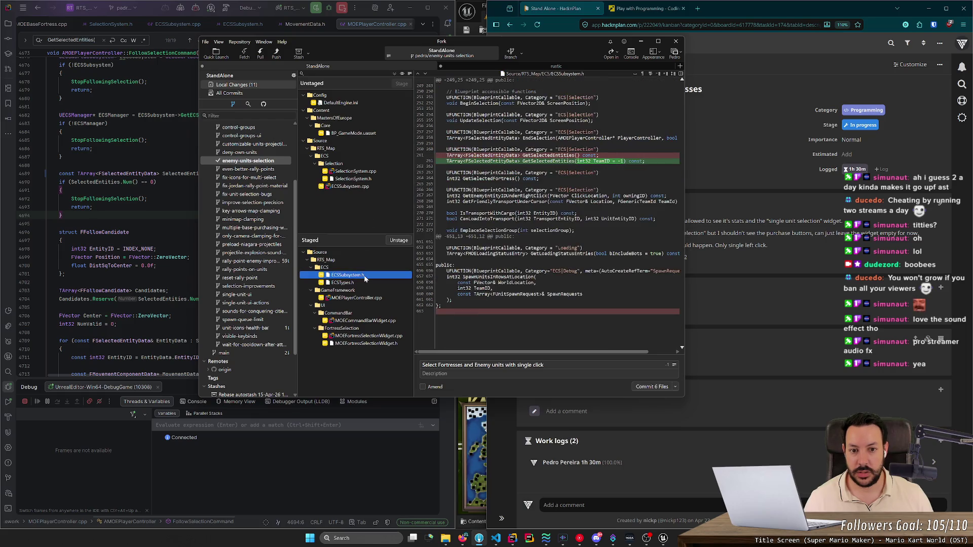
pyautogui.doubleClick(364, 276)
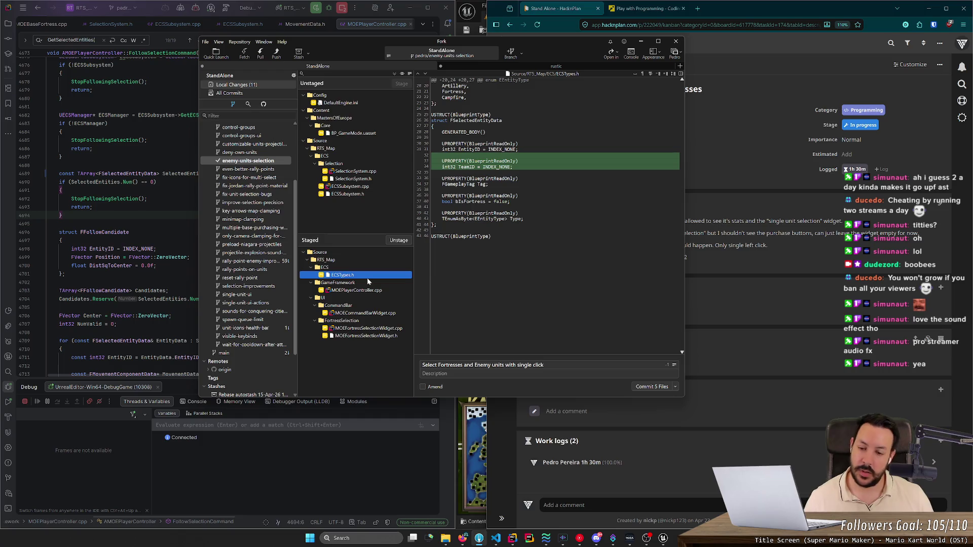
pyautogui.doubleClick(369, 277)
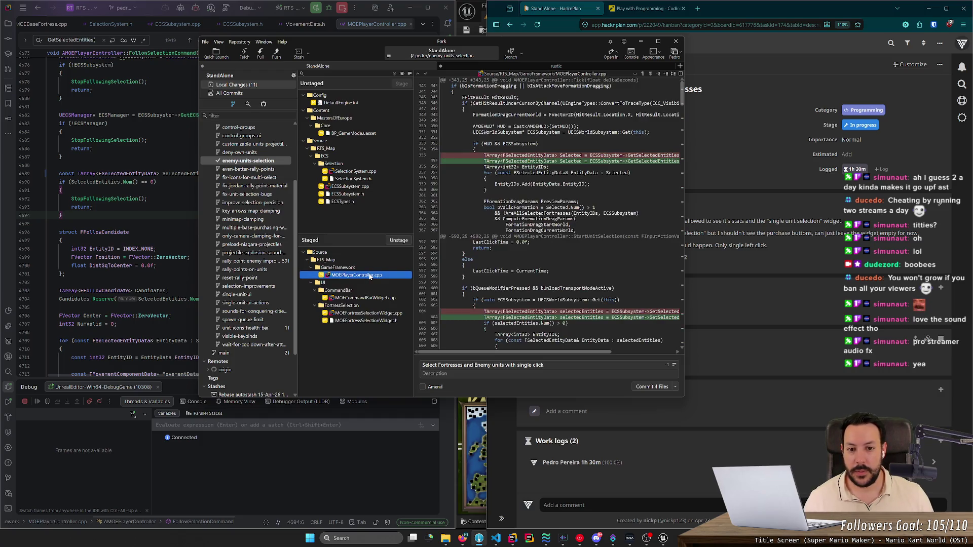
pyautogui.scroll(-3, 682, 103)
pyautogui.moveTo(682, 103); pyautogui.dragTo(683, 355)
pyautogui.doubleClick(356, 275)
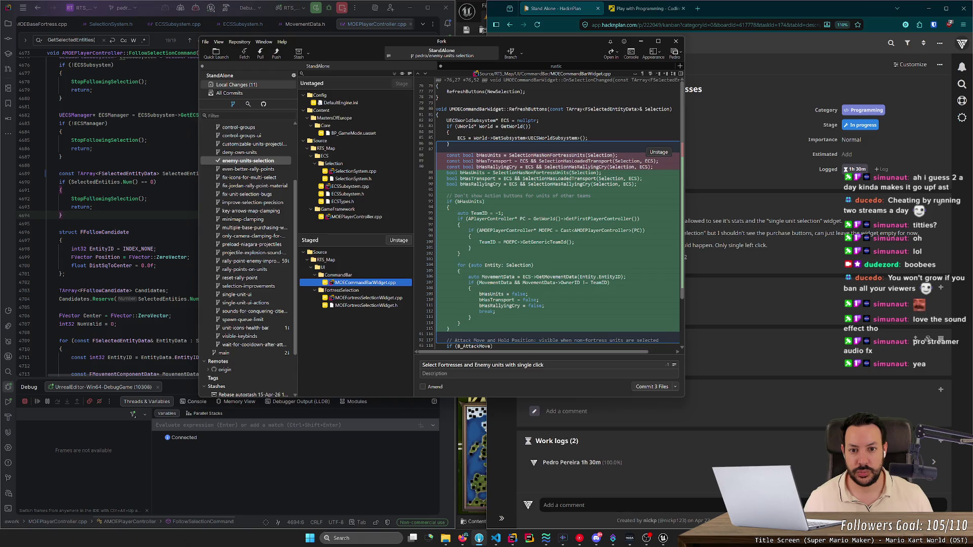
# Step: Inspect the staged MOEFortressSelectionWidget.cpp and MOECommandBarWidget.cpp diffs, then show all commits
pyautogui.click(376, 299)
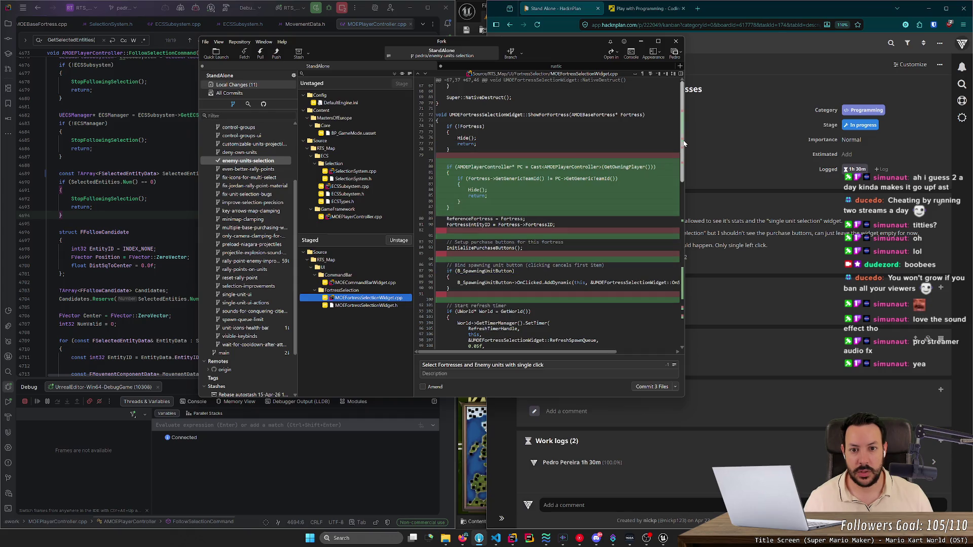
pyautogui.moveTo(684, 144)
pyautogui.mouseDown()
pyautogui.moveTo(688, 317)
pyautogui.moveTo(687, 200)
pyautogui.mouseUp()
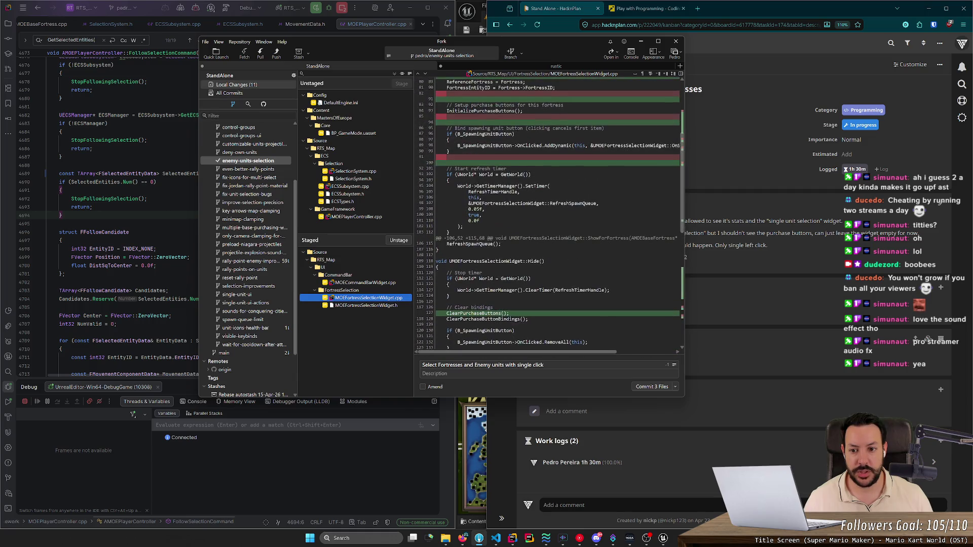
pyautogui.click(357, 282)
pyautogui.scroll(-3, 678, 140)
pyautogui.scroll(3, 677, 139)
pyautogui.click(224, 94)
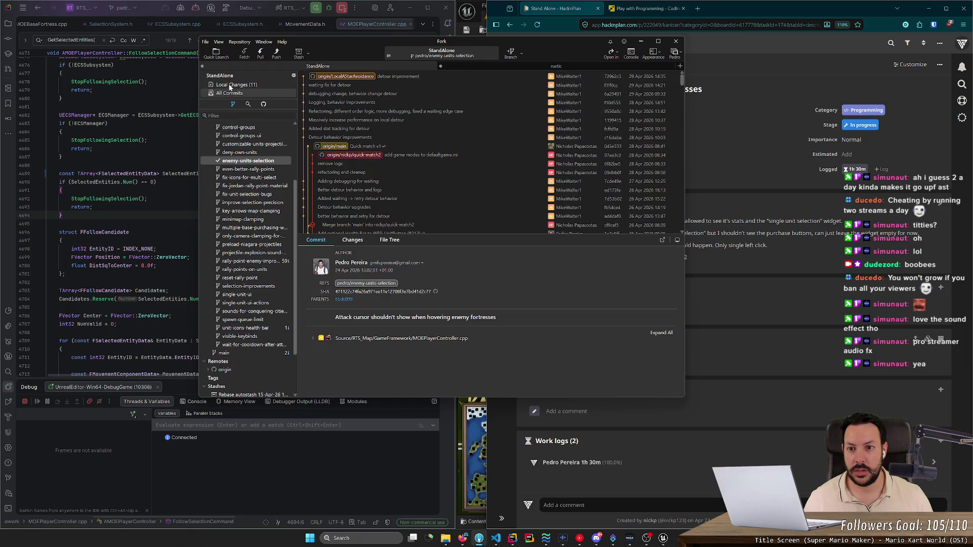
# Step: Check the branch's latest commit, then stage one hunk of SelectionSystem.cpp in local changes
pyautogui.scroll(-1, 313, 126)
pyautogui.click(274, 161)
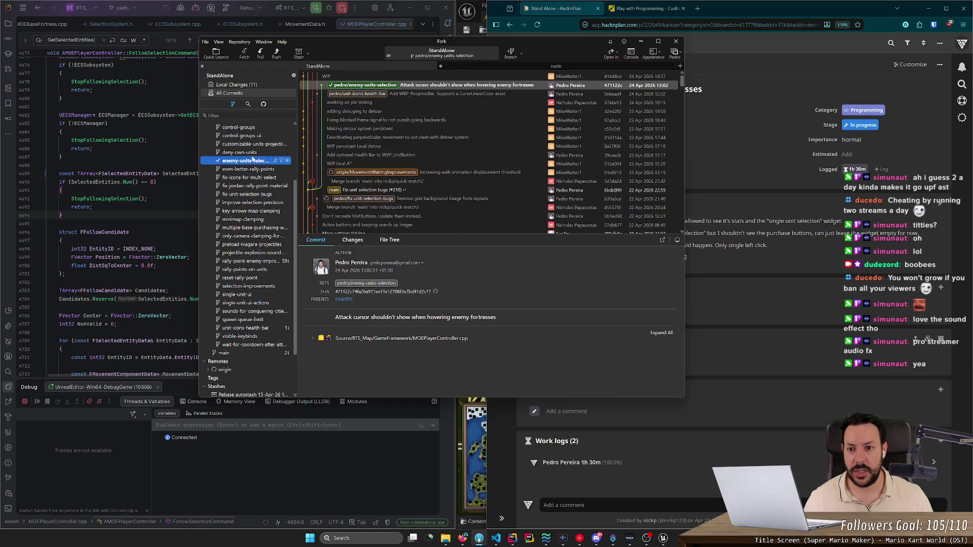
pyautogui.click(260, 86)
pyautogui.click(358, 172)
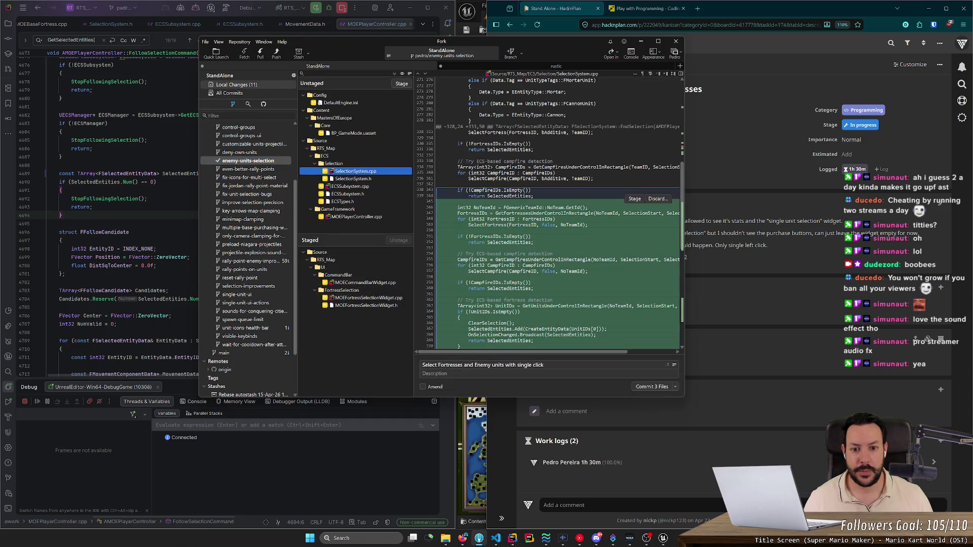
pyautogui.scroll(-3, 547, 213)
pyautogui.click(634, 129)
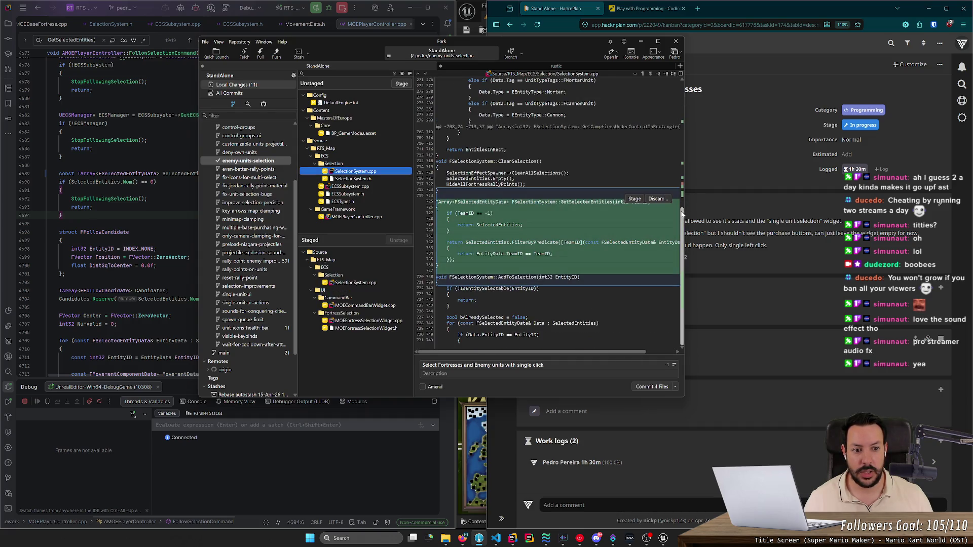
# Step: Review the SelectionSystem.h, ECSSubsystem.cpp and ECSSubsystem.h diffs and enlarge the Fork window
pyautogui.scroll(10, 675, 150)
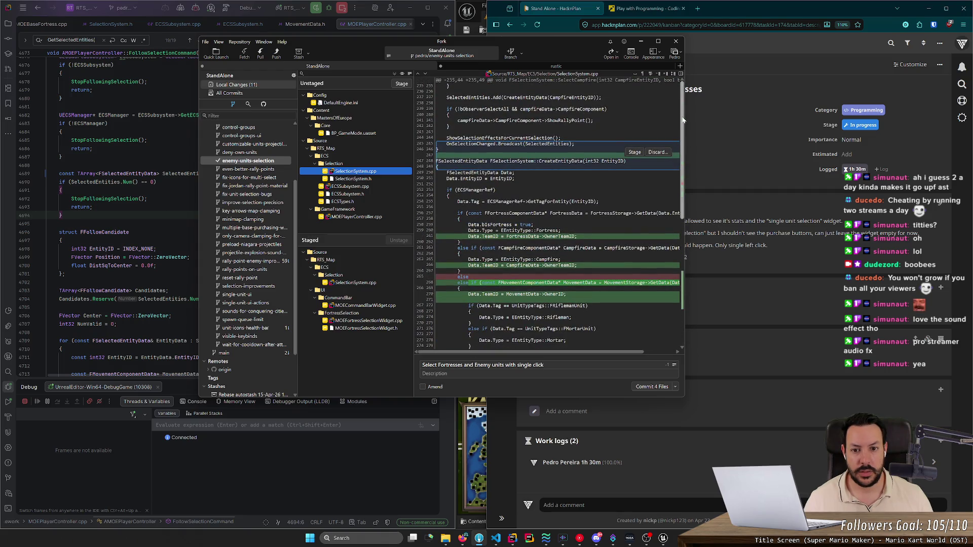
pyautogui.click(354, 179)
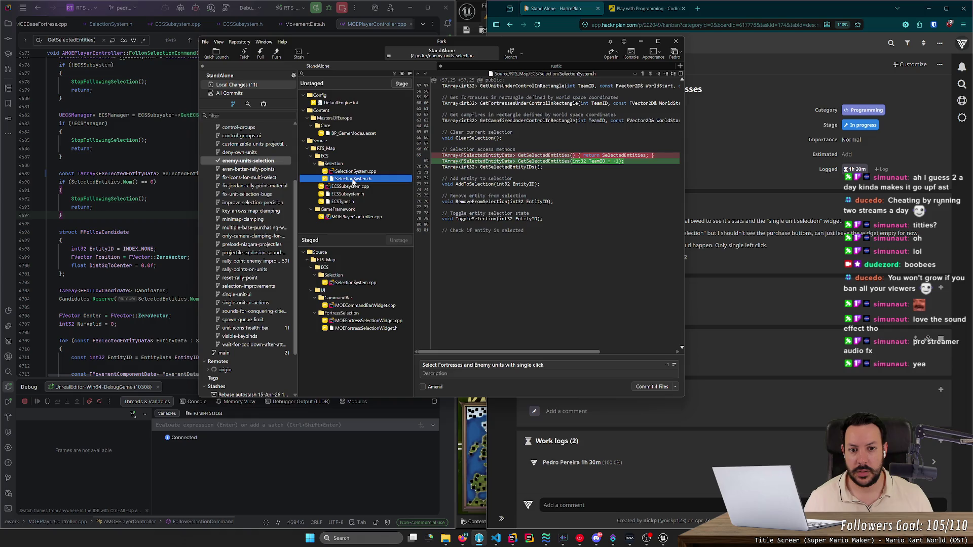
pyautogui.click(354, 186)
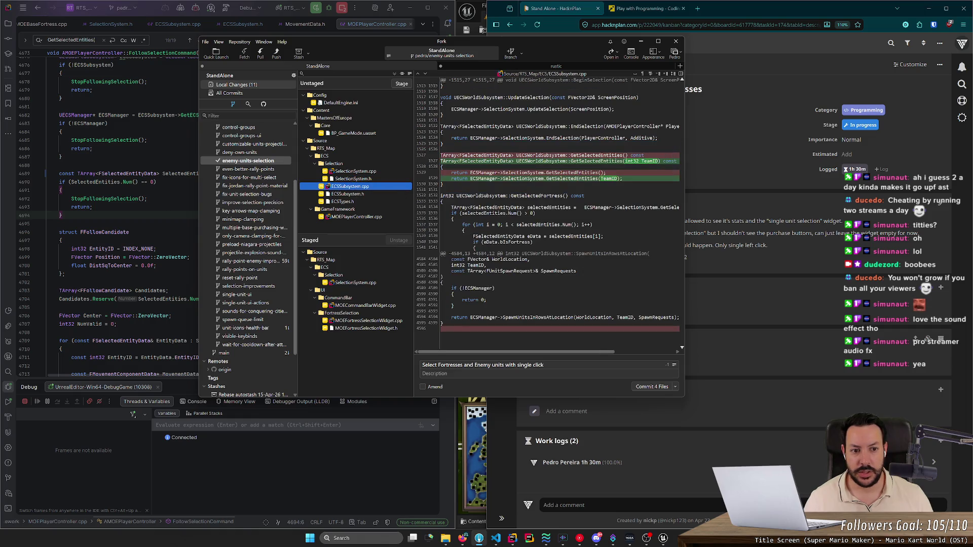
pyautogui.press('Down')
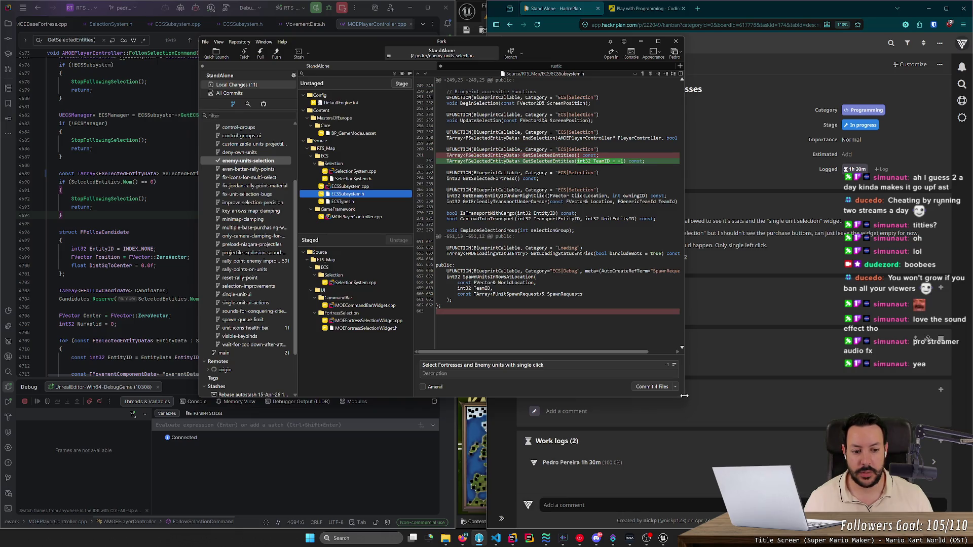
pyautogui.moveTo(684, 398)
pyautogui.mouseDown()
pyautogui.moveTo(873, 472)
pyautogui.moveTo(922, 475)
pyautogui.mouseUp()
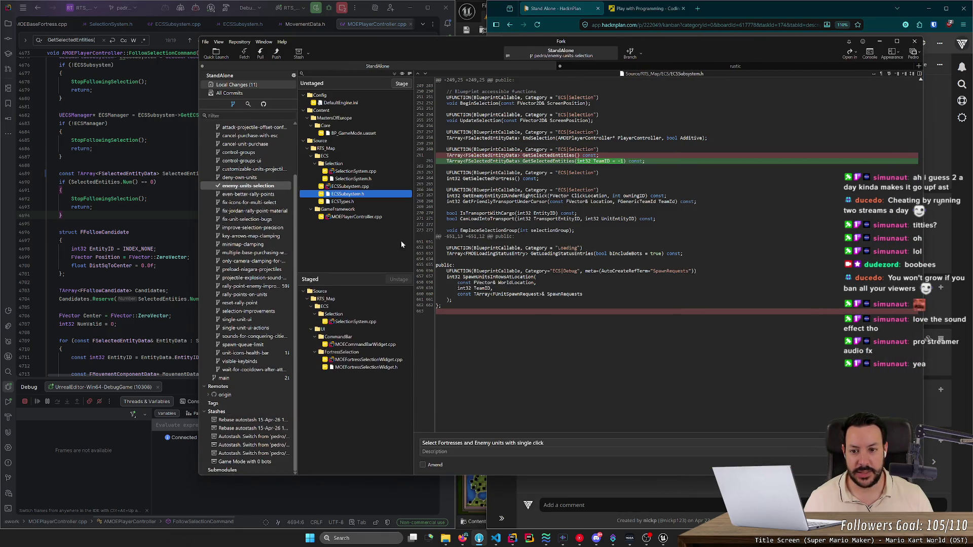
# Step: Check the ECSTypes.h and MOEPlayerController.cpp diffs, then commit the 4 staged files
pyautogui.click(342, 201)
pyautogui.click(348, 217)
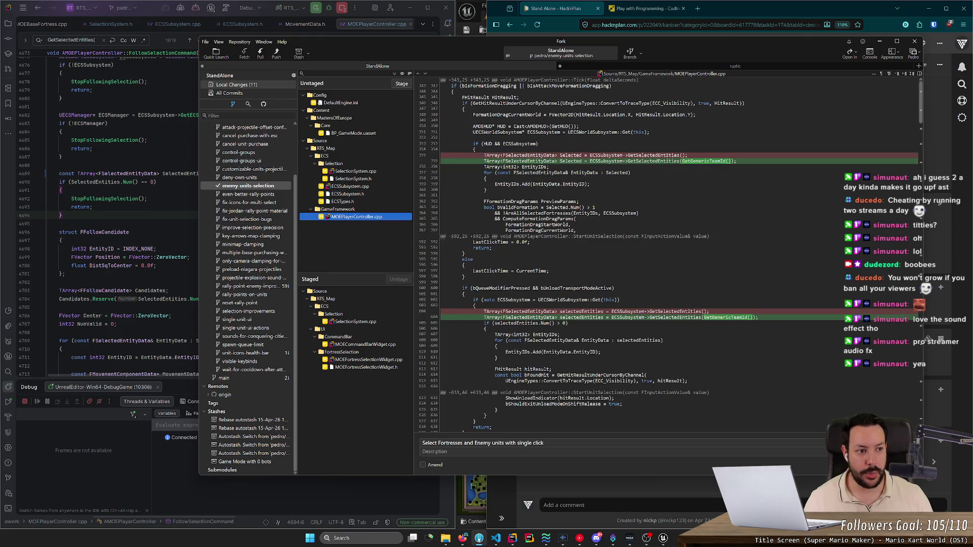
pyautogui.scroll(-3, 922, 126)
pyautogui.moveTo(921, 126); pyautogui.dragTo(922, 387)
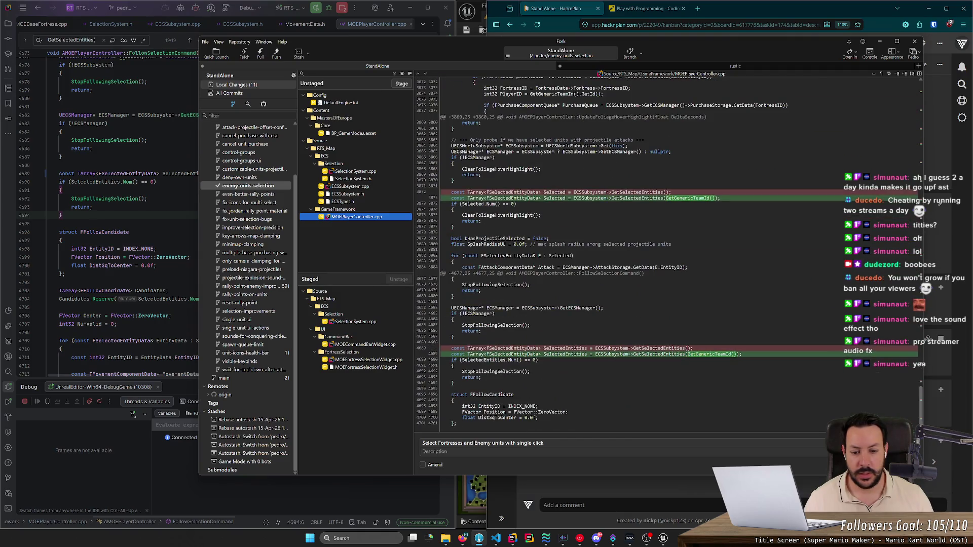
pyautogui.click(869, 444)
pyautogui.hotkey('ctrl', 'Return')
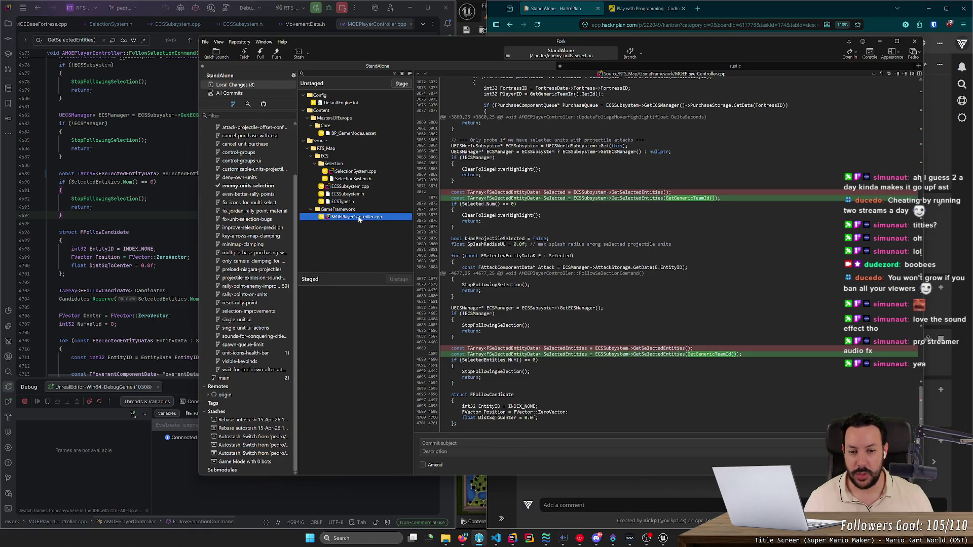
# Step: Switch to Amend, recheck the fortress widget, command bar and SelectionSystem.cpp diffs, and amend
pyautogui.click(432, 466)
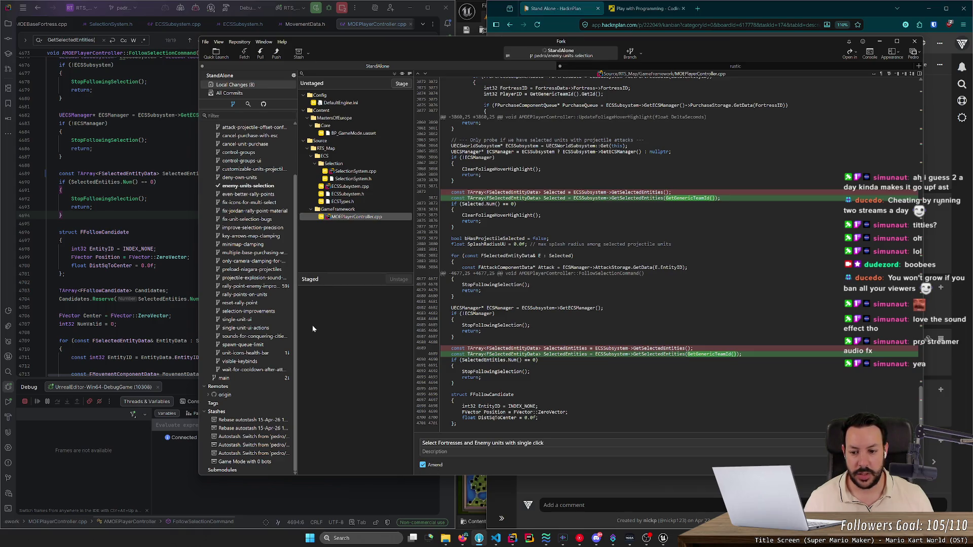
pyautogui.click(368, 367)
pyautogui.click(369, 360)
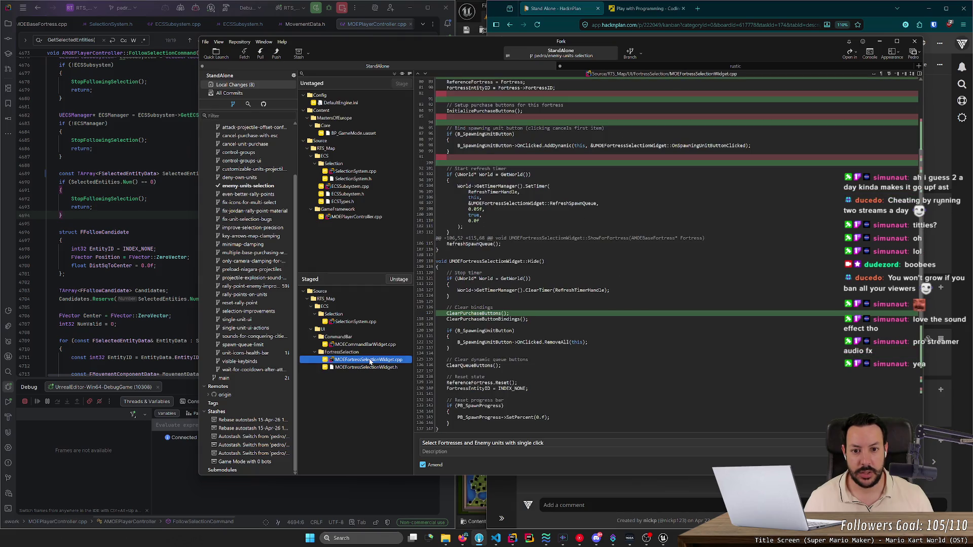
pyautogui.scroll(8, 919, 350)
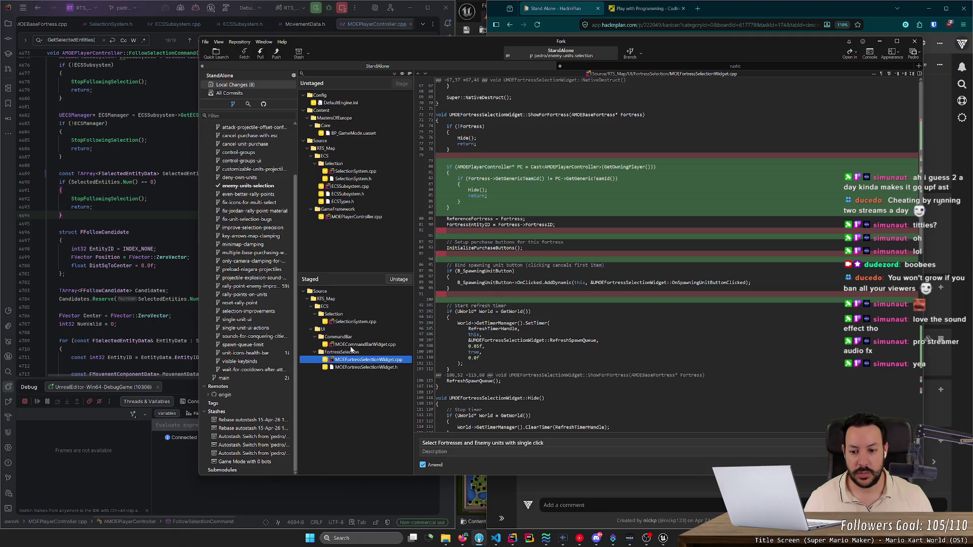
pyautogui.click(358, 345)
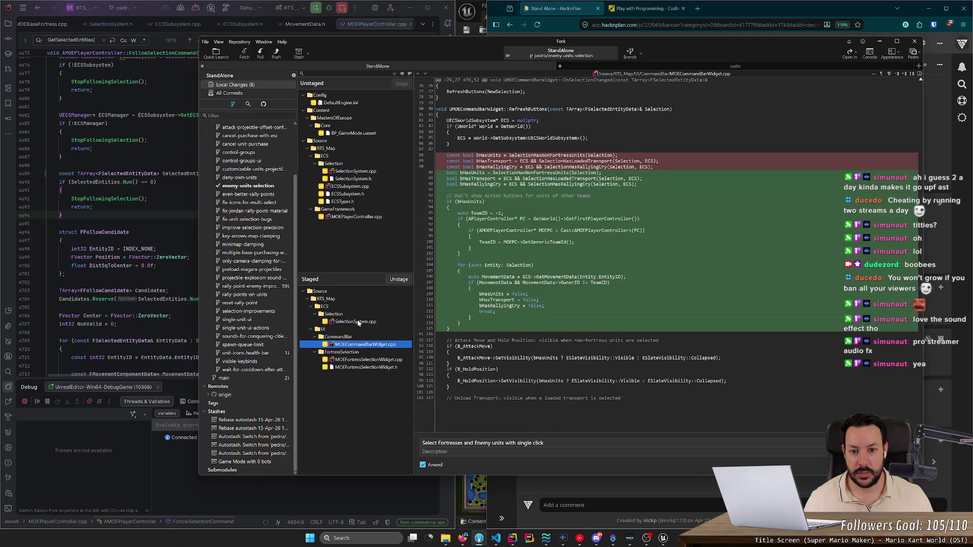
pyautogui.click(358, 322)
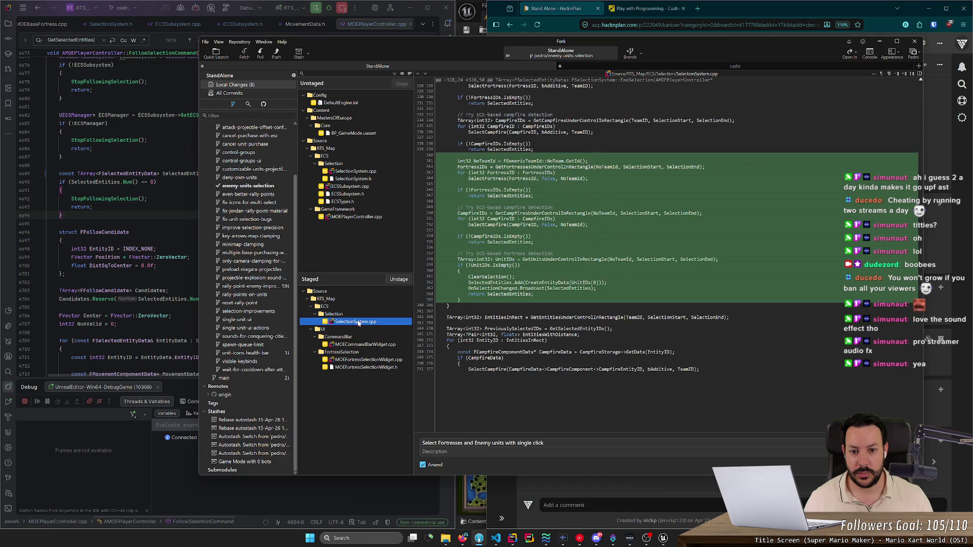
pyautogui.hotkey('ctrl', 'Return')
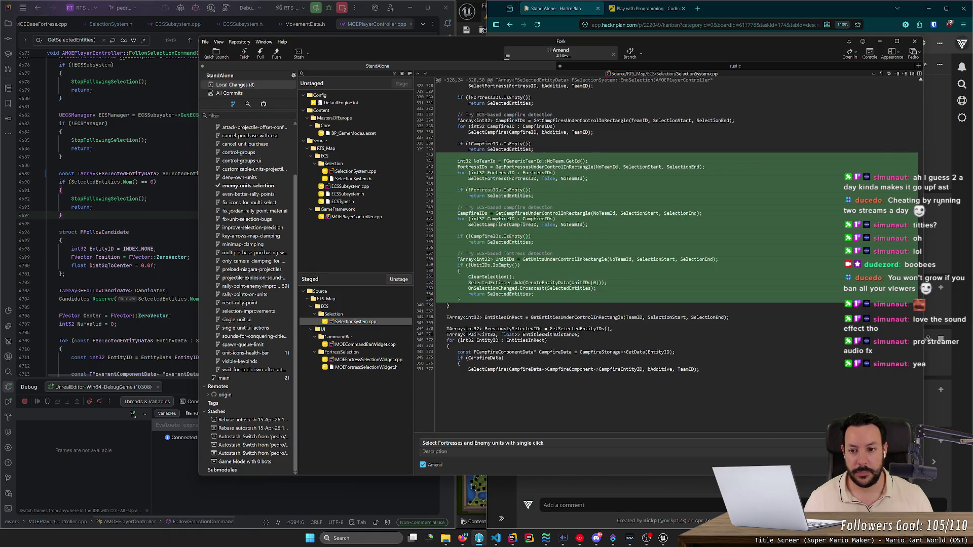
# Step: Stage the SelectionSystem, ECS subsystem and MOEPlayerController.cpp files and begin a new subject with 'Do'
pyautogui.click(337, 216)
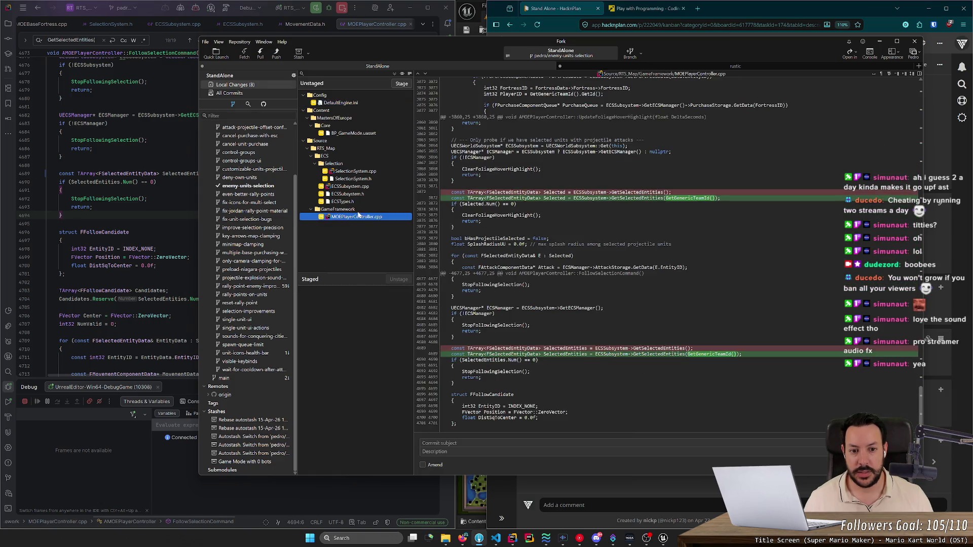
pyautogui.doubleClick(344, 163)
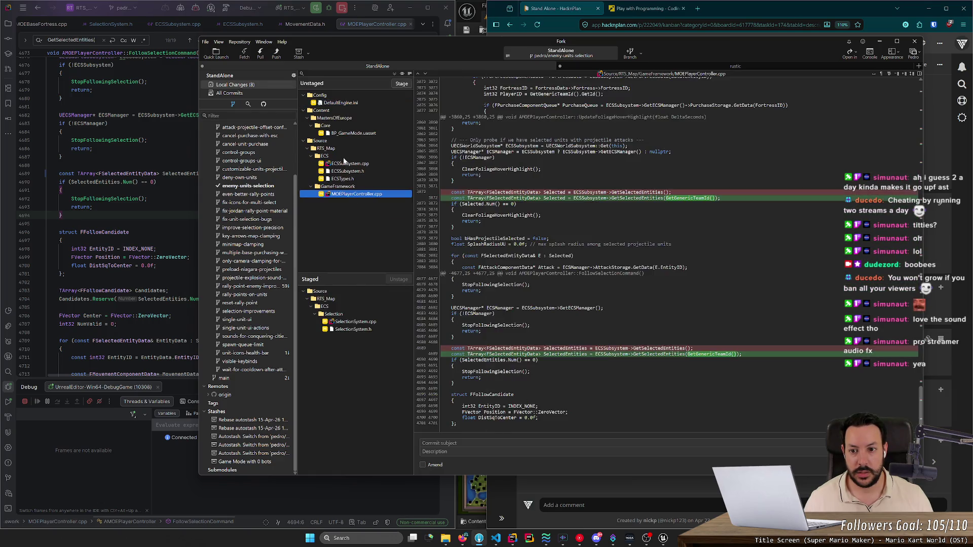
pyautogui.doubleClick(344, 157)
pyautogui.doubleClick(344, 158)
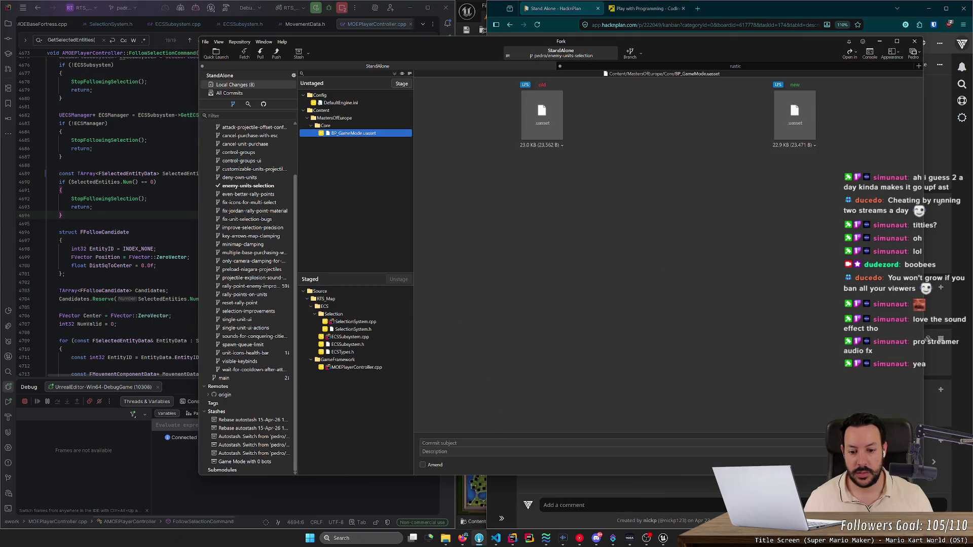
pyautogui.write("Don't a")
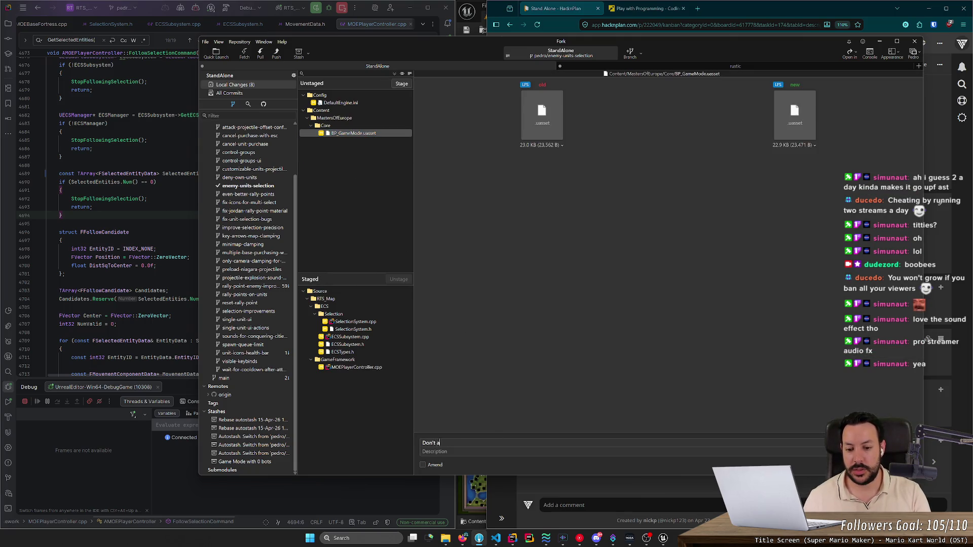
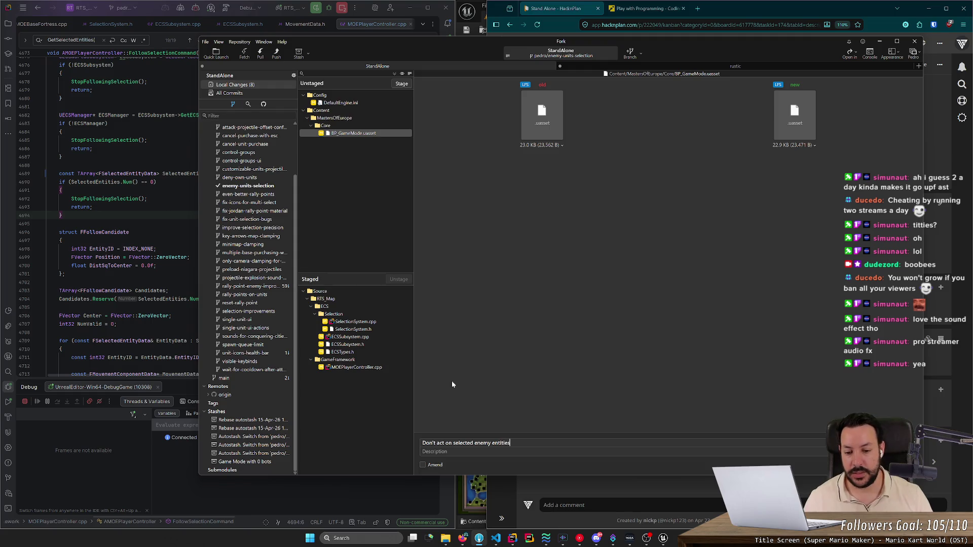
# Step: Step through the SelectionSystem and ECSSubsystem .cpp and .h diffs in Fork
pyautogui.click(364, 323)
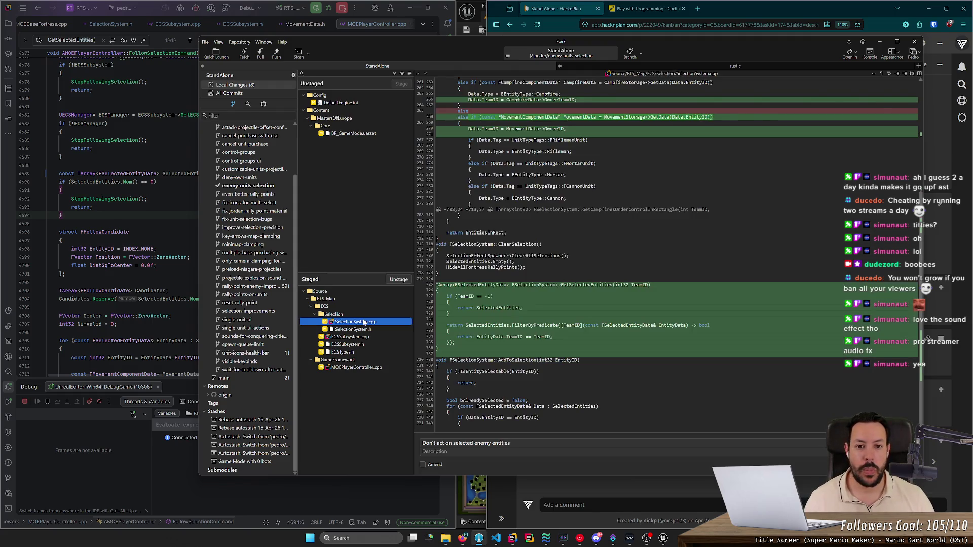
pyautogui.press('Down')
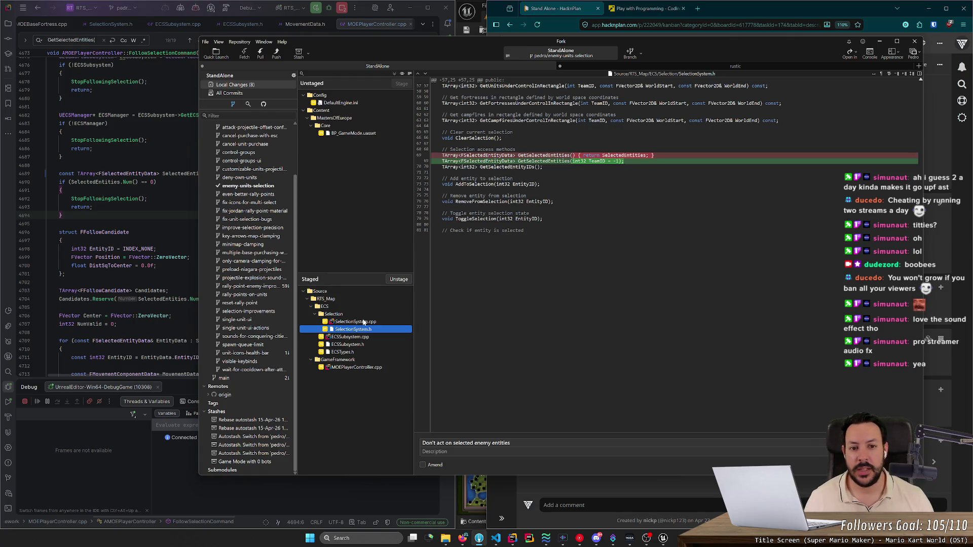
pyautogui.press('Down')
pyautogui.press('Down')
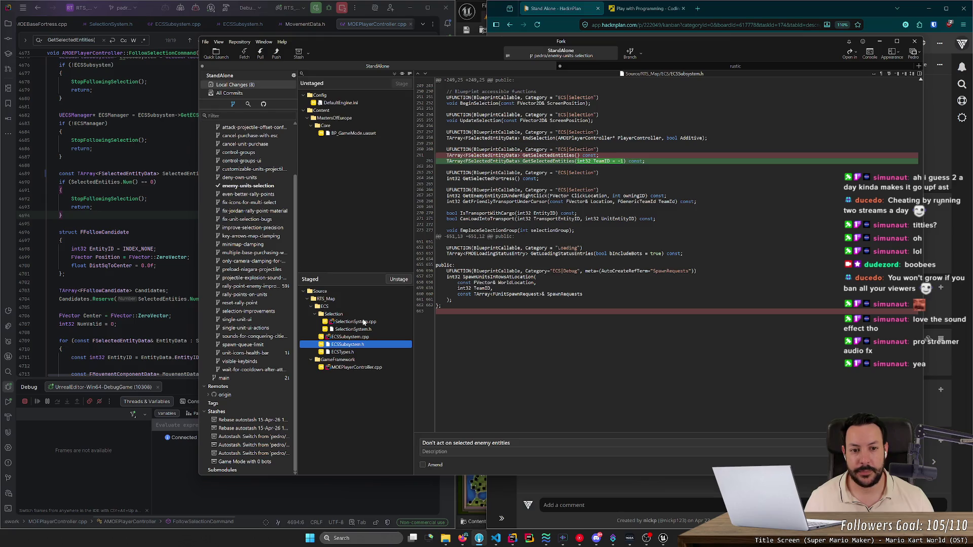
pyautogui.press('Down')
pyautogui.press('Down')
pyautogui.press('Down')
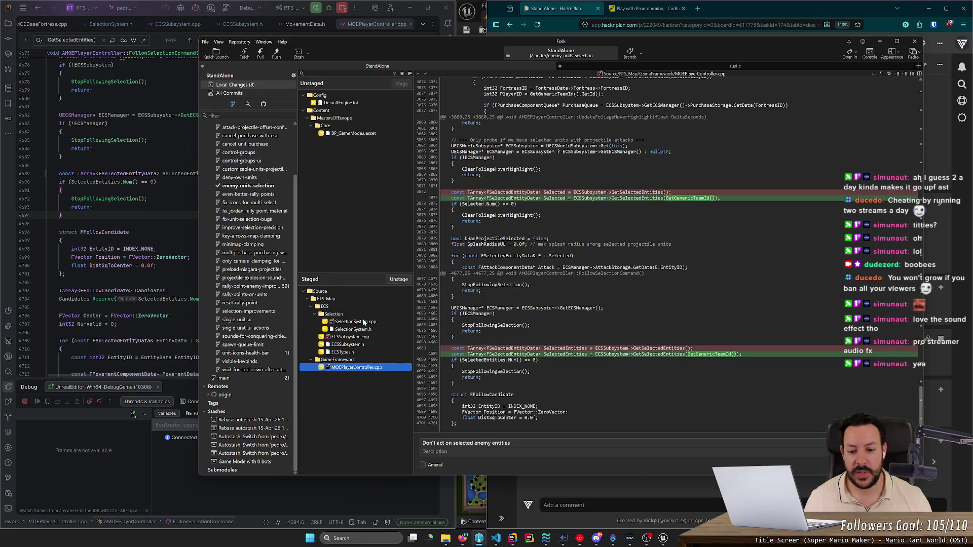
# Step: Commit the staged changes as 'Don't act on selected enemy entities' and minimize Fork
pyautogui.hotkey('ctrl', 'Return')
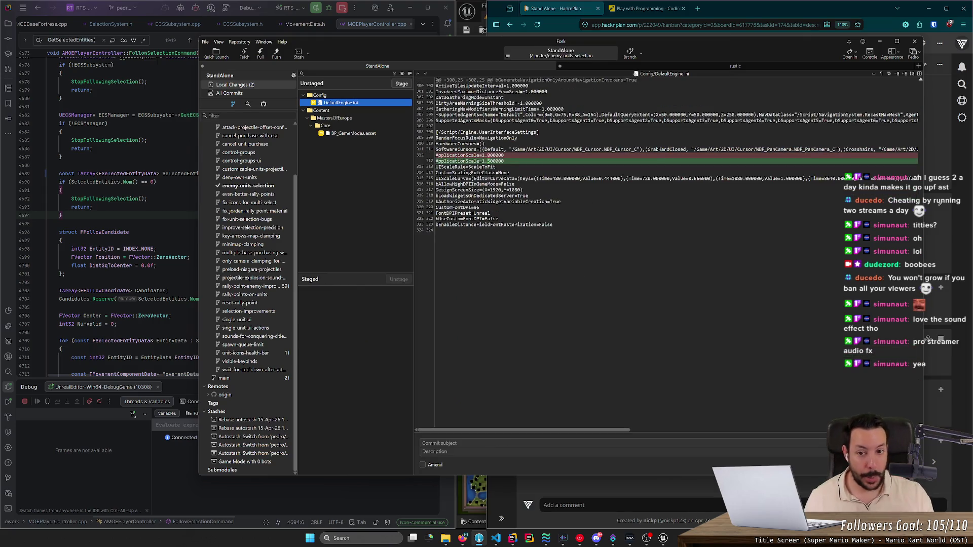
pyautogui.moveTo(659, 154)
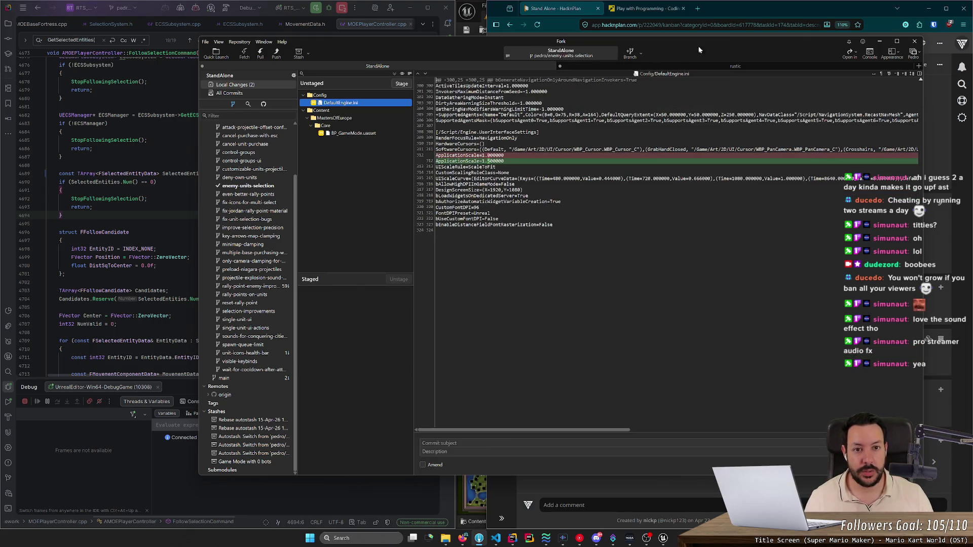
pyautogui.click(880, 41)
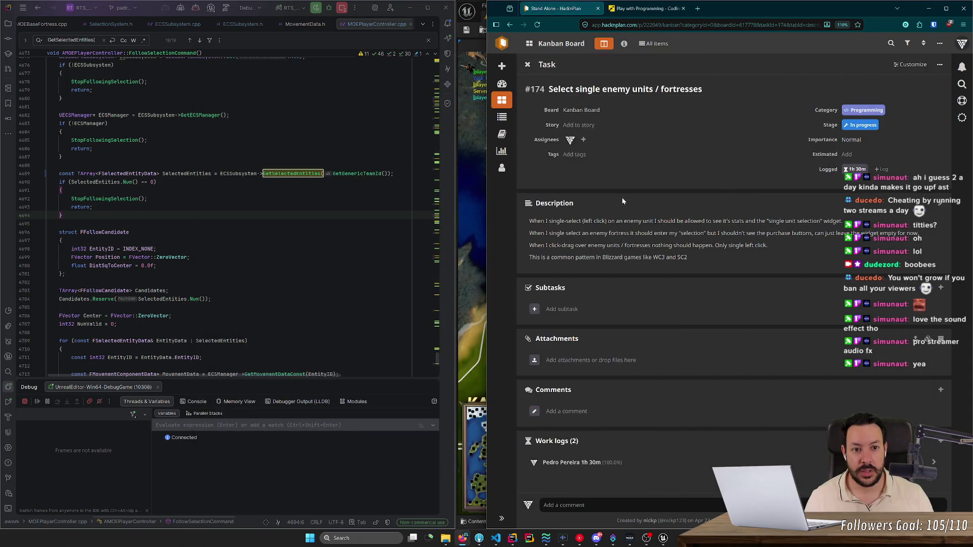
# Step: Log 1h of work on task #174, then return to GetSelectedEntities in ECSSubsystem.cpp
pyautogui.click(943, 445)
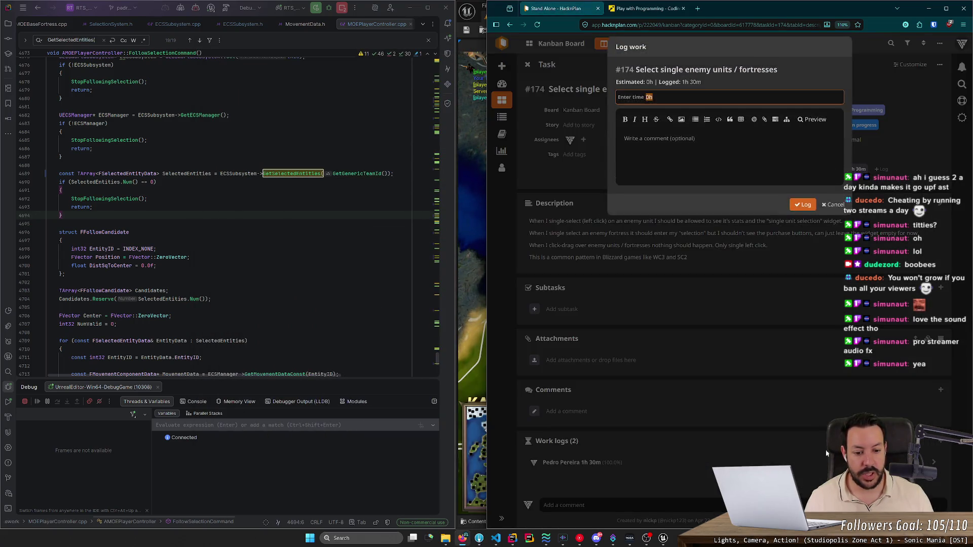
pyautogui.write('1h')
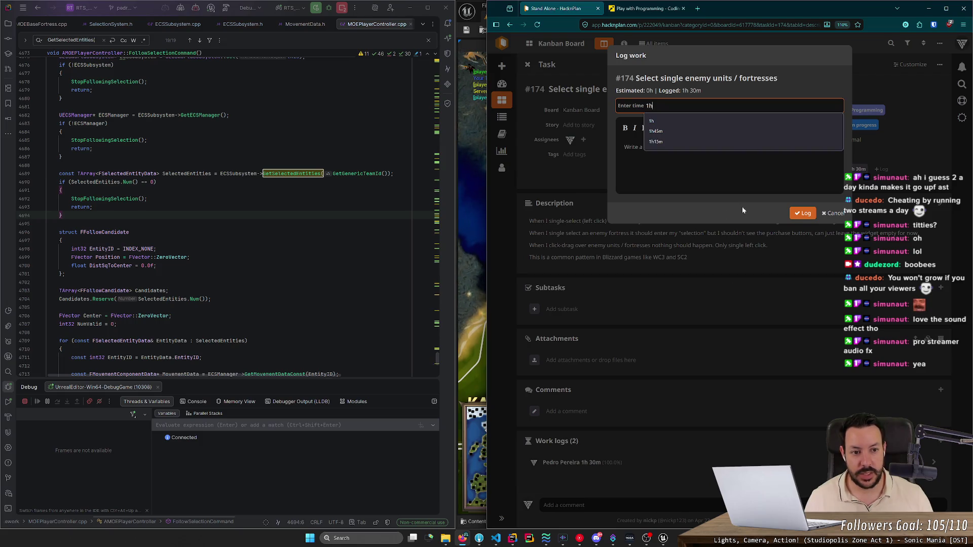
pyautogui.click(802, 213)
pyautogui.click(304, 206)
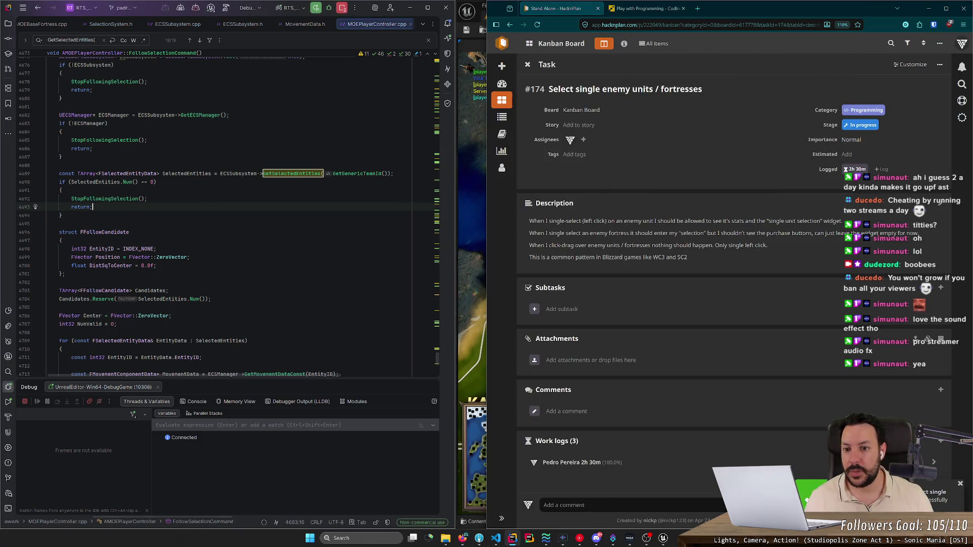
pyautogui.keyDown('ctrl'); pyautogui.click(312, 174); pyautogui.keyUp('ctrl')
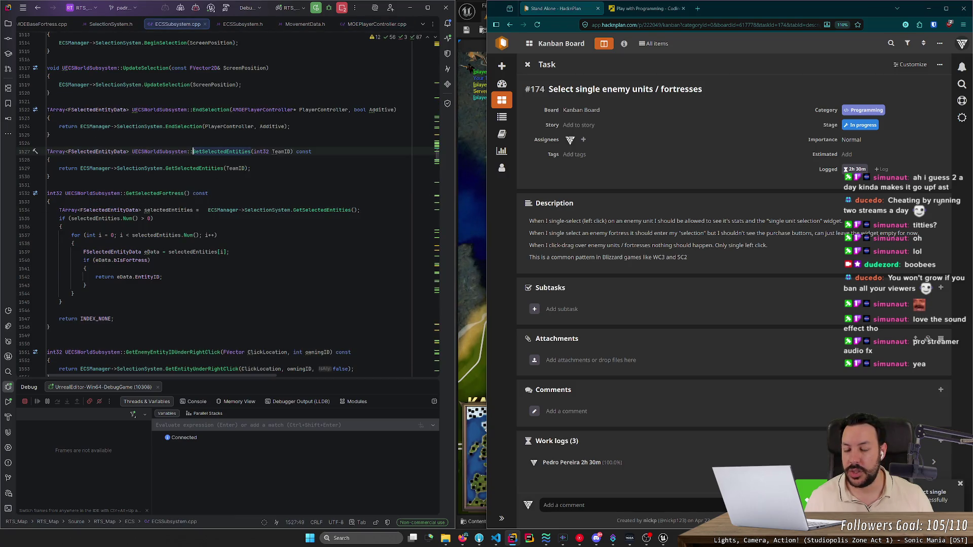
# Step: Stop the Unreal Editor debug session and remove TeamID's -1 default in ECSSubsystem.h
pyautogui.keyDown('ctrl'); pyautogui.click(226, 152); pyautogui.keyUp('ctrl')
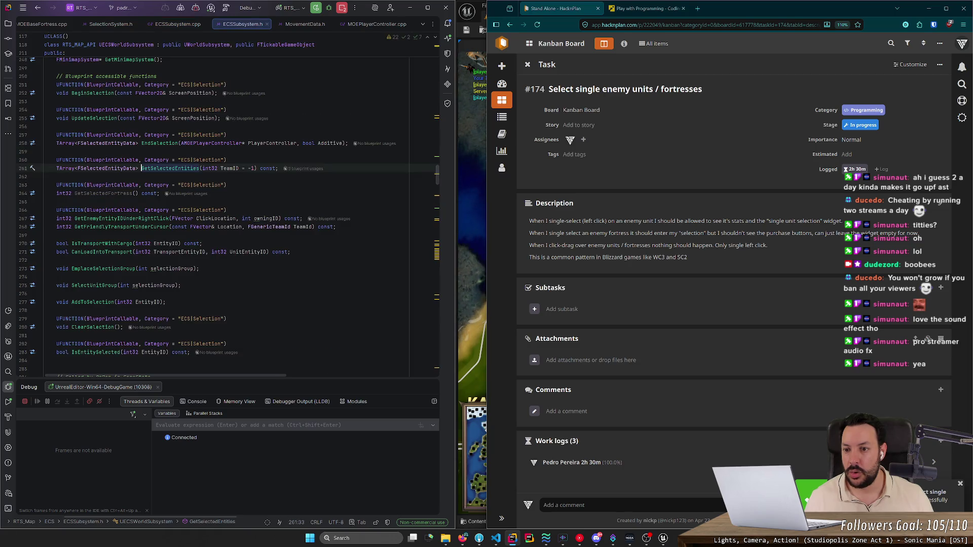
pyautogui.click(343, 9)
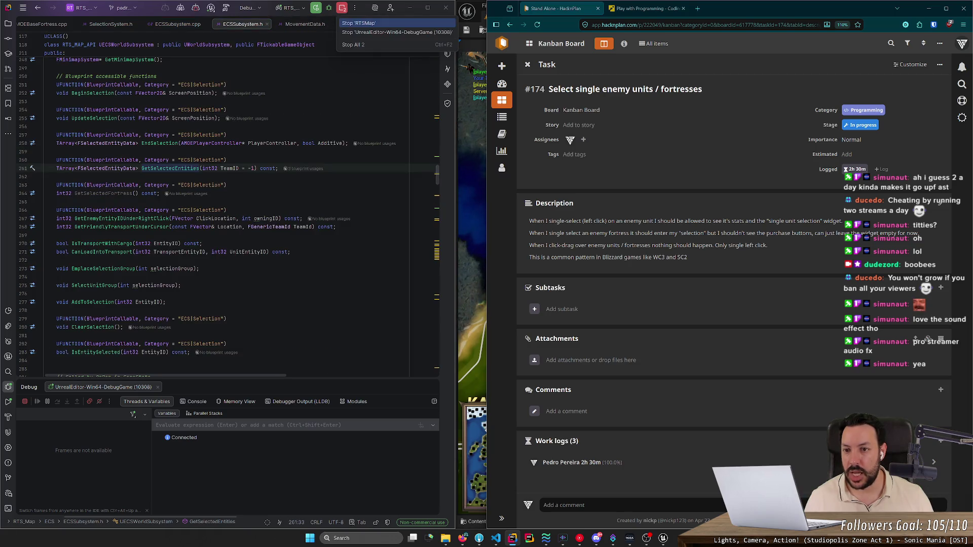
pyautogui.click(397, 32)
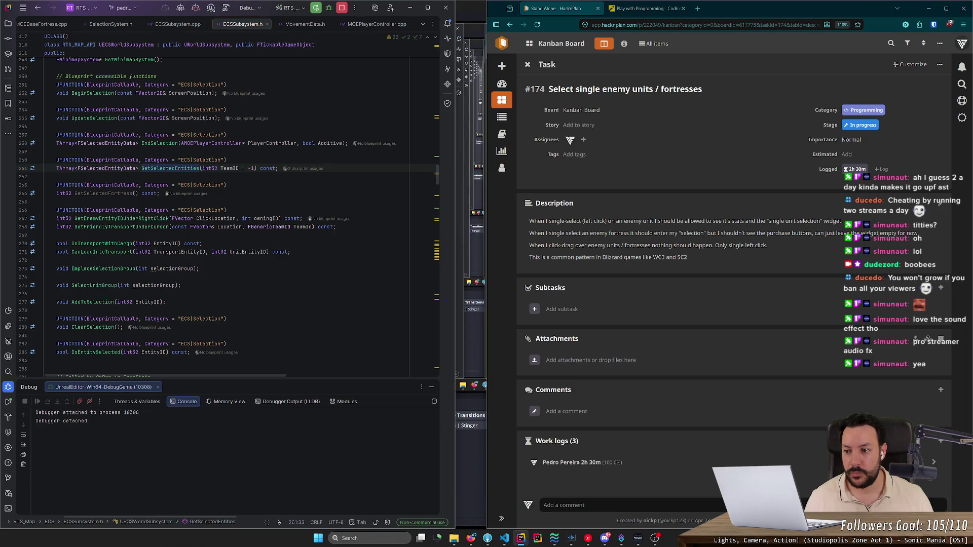
pyautogui.click(256, 168)
pyautogui.press('BackSpace')
pyautogui.press('BackSpace')
pyautogui.press('BackSpace')
# Step: Remove TeamID's -1 default in SelectionSystem.h as well and start a build
pyautogui.hotkey('ctrl', 'b')
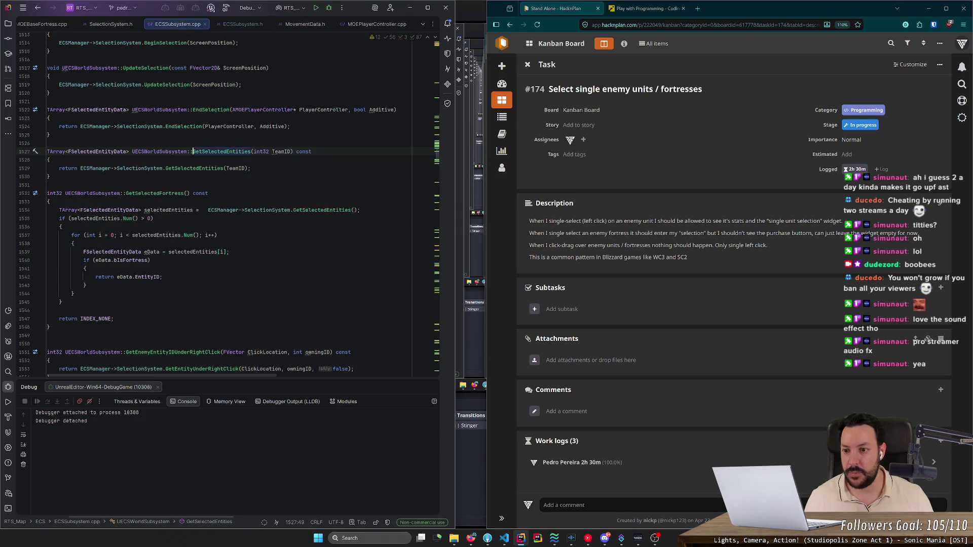
pyautogui.press('Down')
pyautogui.press('Down')
pyautogui.hotkey('ctrl', 'b')
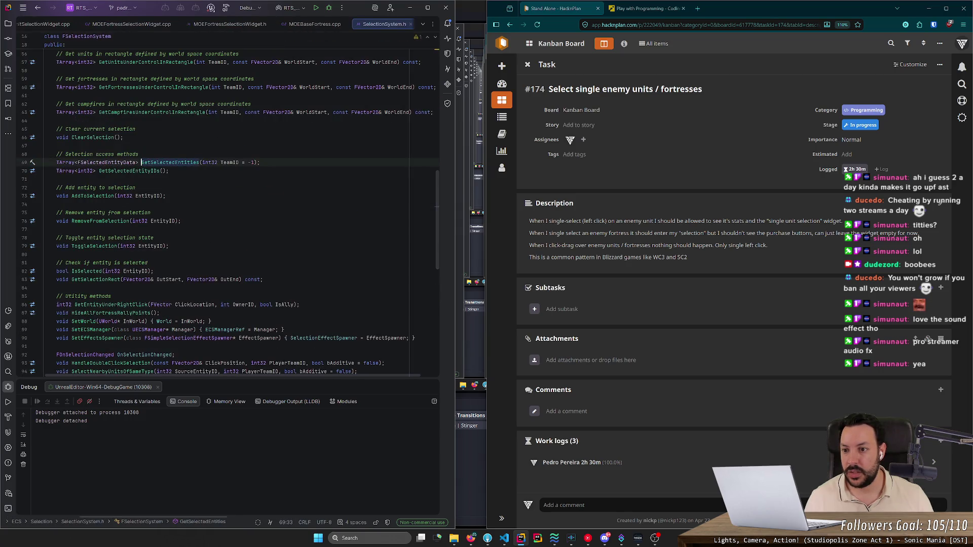
pyautogui.moveTo(259, 162); pyautogui.dragTo(239, 162)
pyautogui.press('BackSpace')
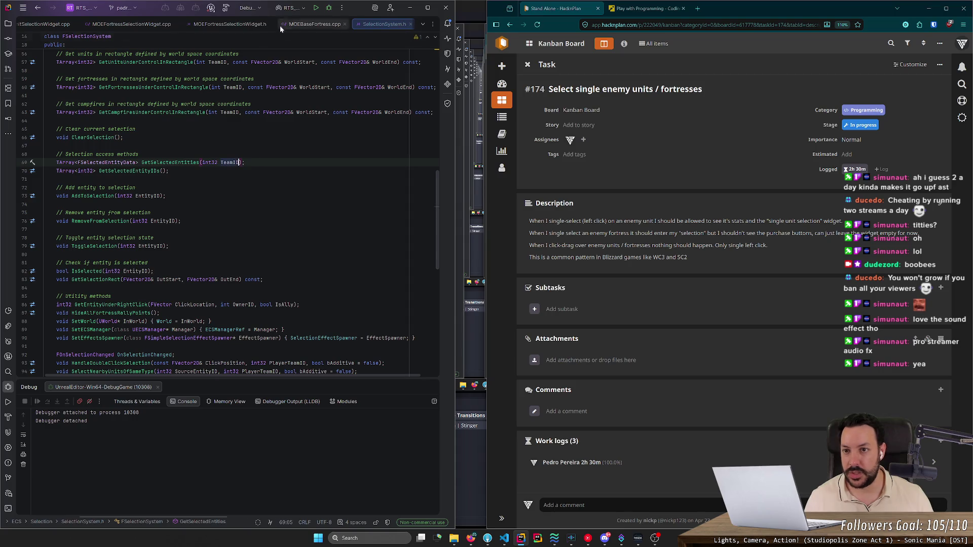
pyautogui.click(315, 9)
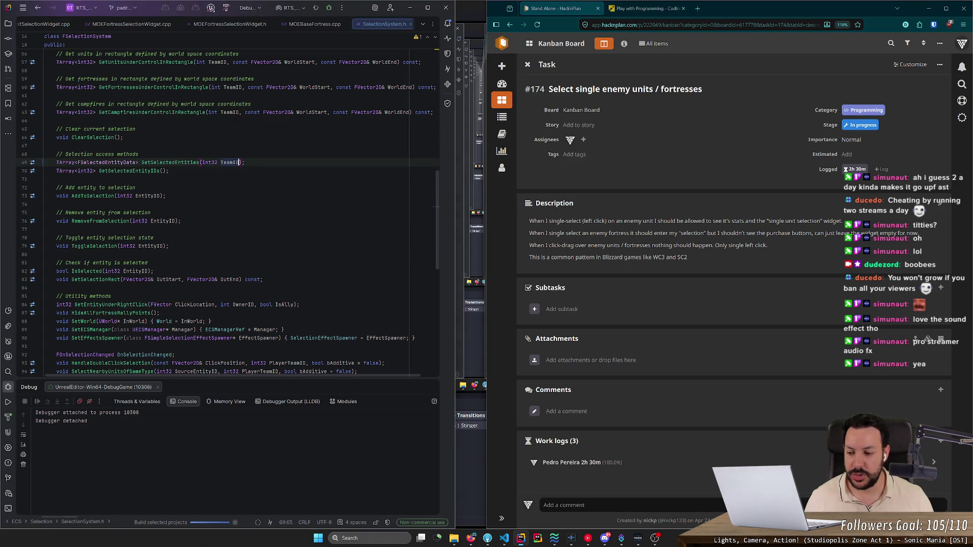
# Step: Show the build errors, open the first one in ECSSubsystem.cpp, then go to GetSelectedFortress in the header
pyautogui.click(9, 418)
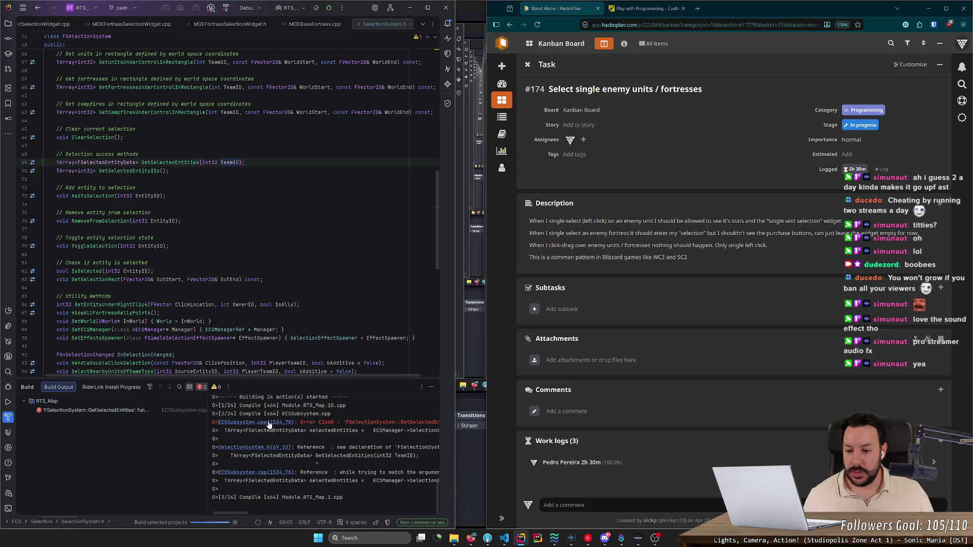
pyautogui.click(269, 424)
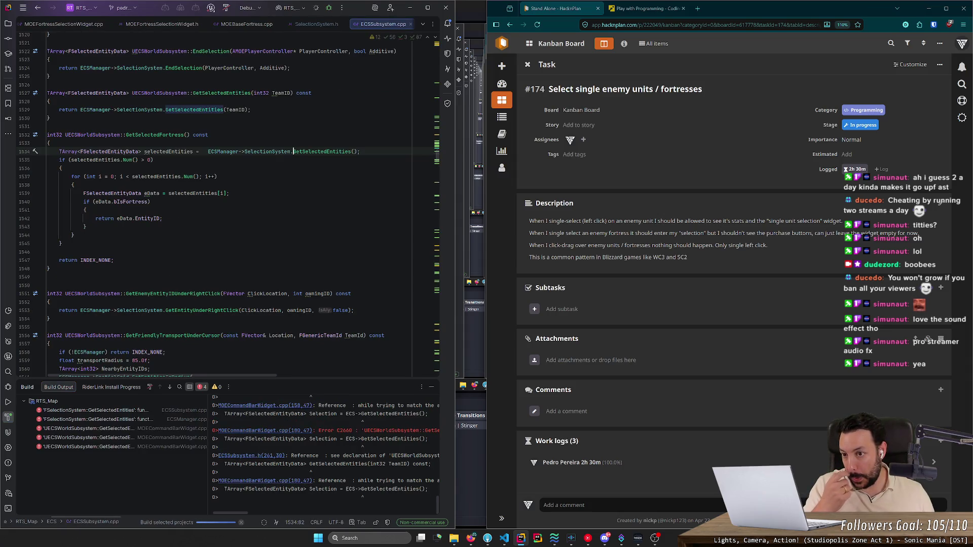
pyautogui.scroll(3, 228, 203)
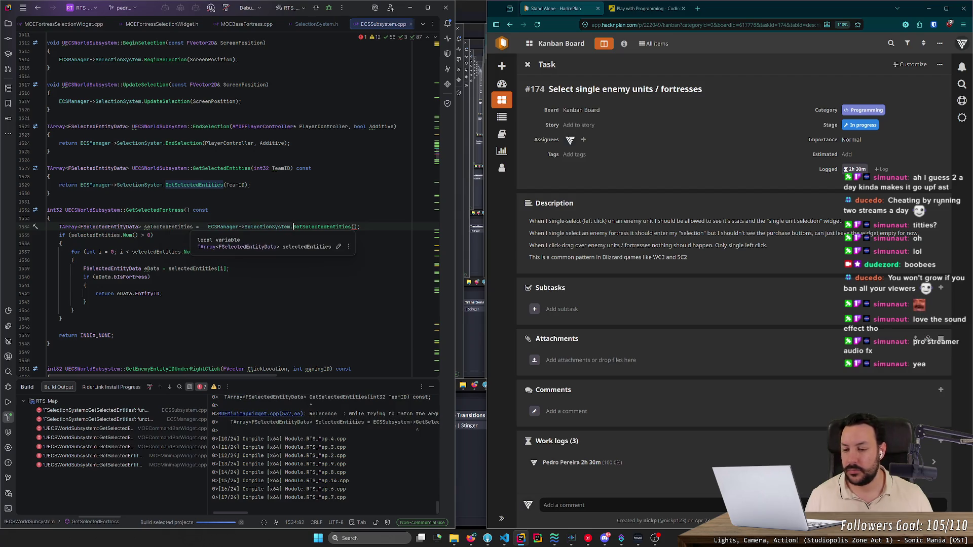
pyautogui.hotkey('ctrl', 'alt', 'Home')
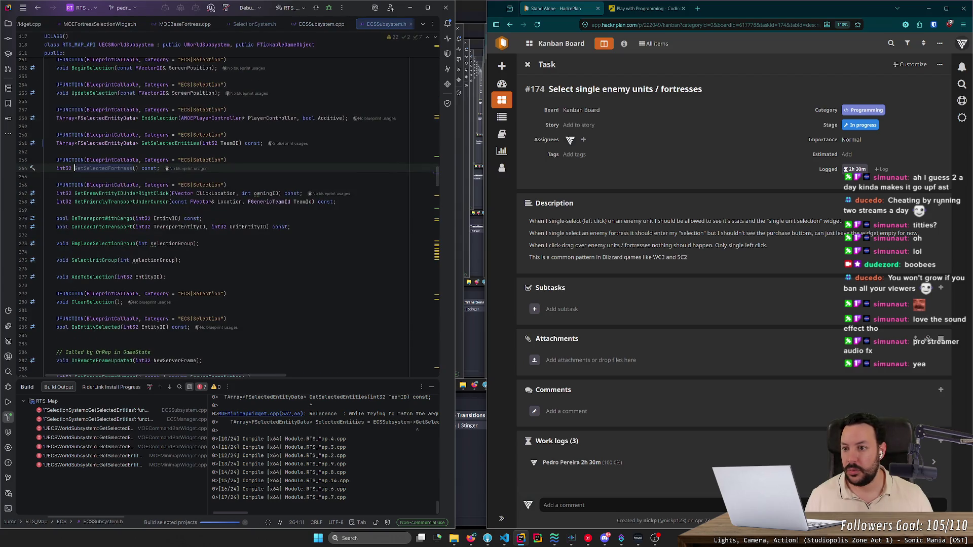
# Step: Inspect the GetSelectedFortress declaration in ECSSubsystem.h and revisit the first build error
pyautogui.rightClick(114, 168)
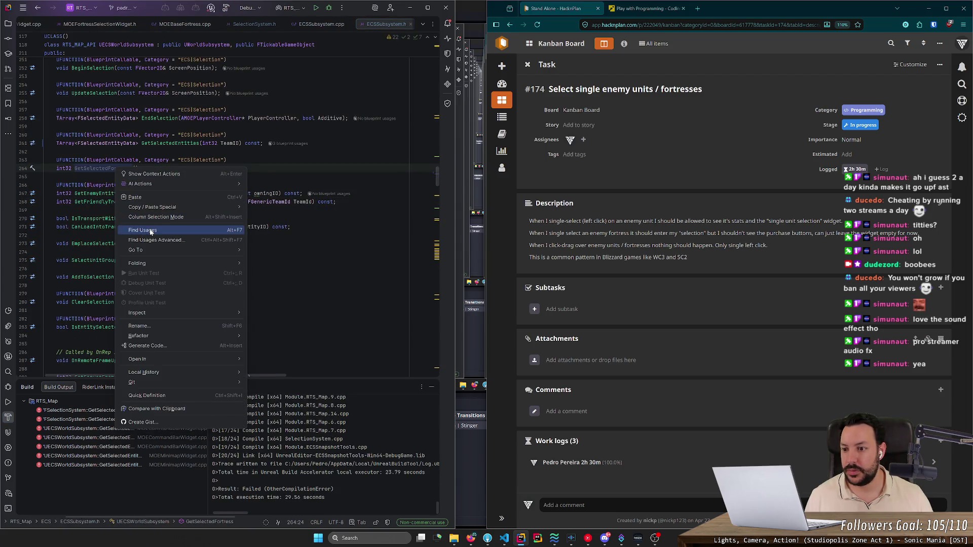
pyautogui.press('Escape')
pyautogui.click(185, 193)
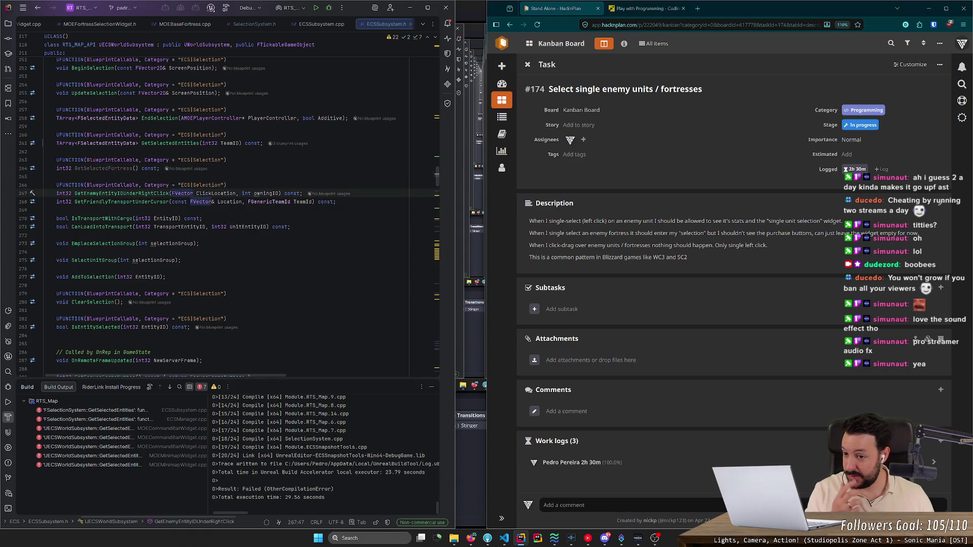
pyautogui.moveTo(204, 168); pyautogui.dragTo(45, 151)
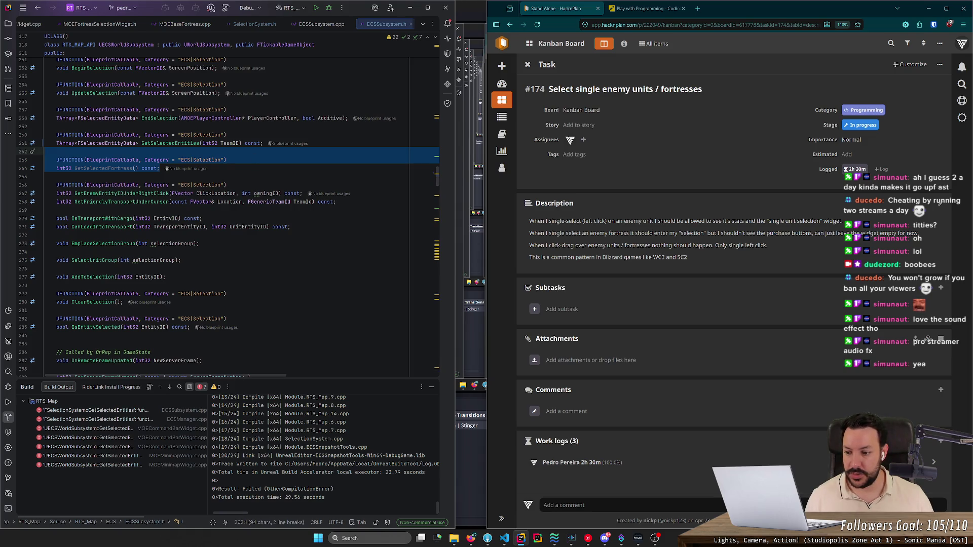
pyautogui.doubleClick(83, 411)
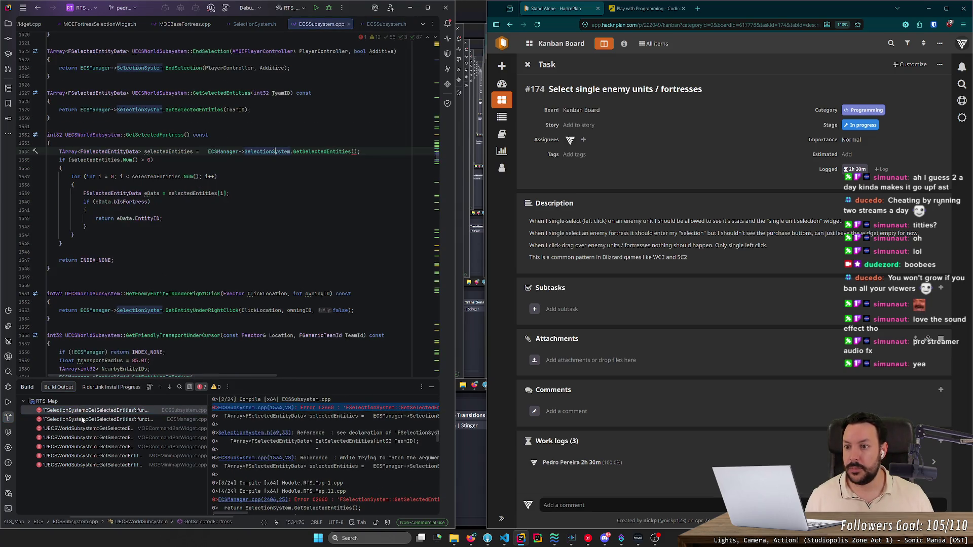
# Step: Search for GetSelectedFortress usages, then open the second build error in ECSManager.cpp
pyautogui.doubleClick(183, 135)
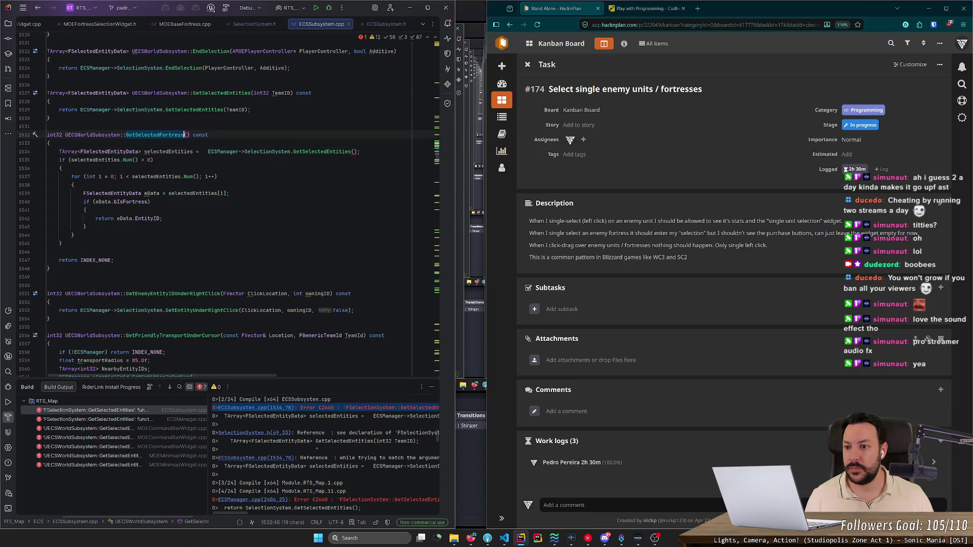
pyautogui.hotkey('ctrl', 't')
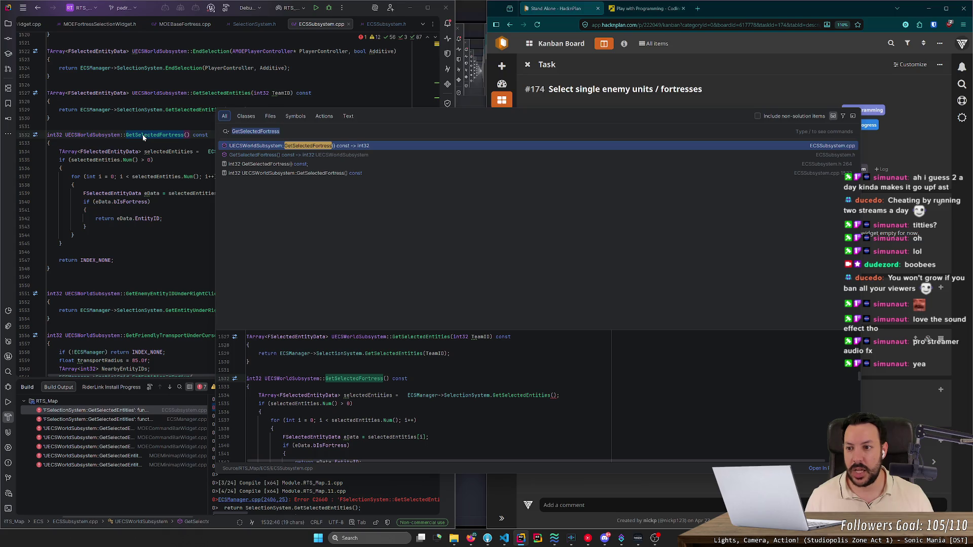
pyautogui.press('Escape')
pyautogui.press('F12')
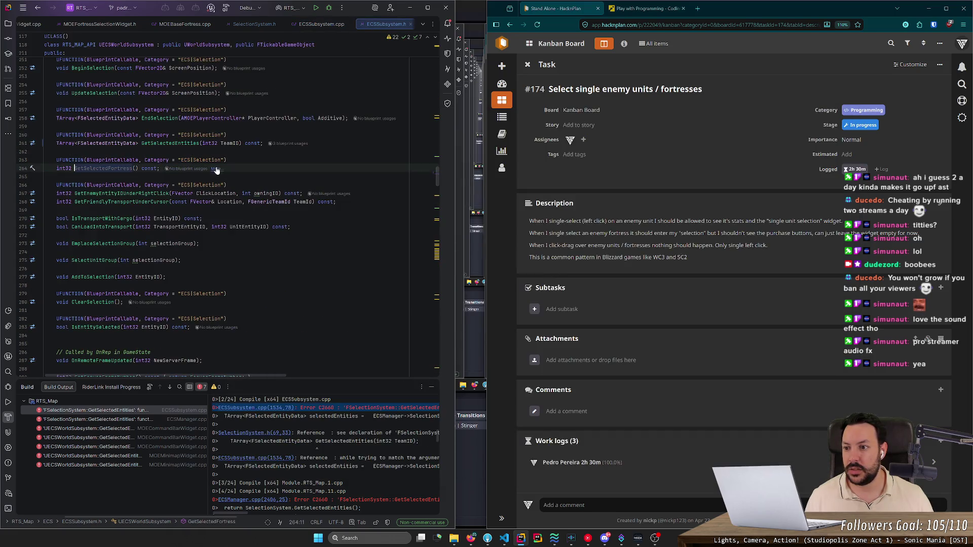
pyautogui.click(120, 168)
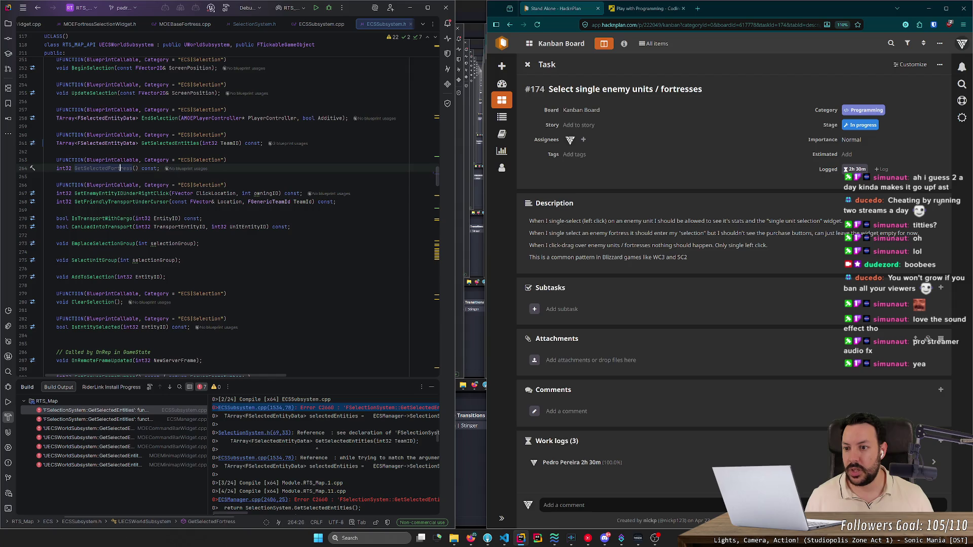
pyautogui.click(187, 169)
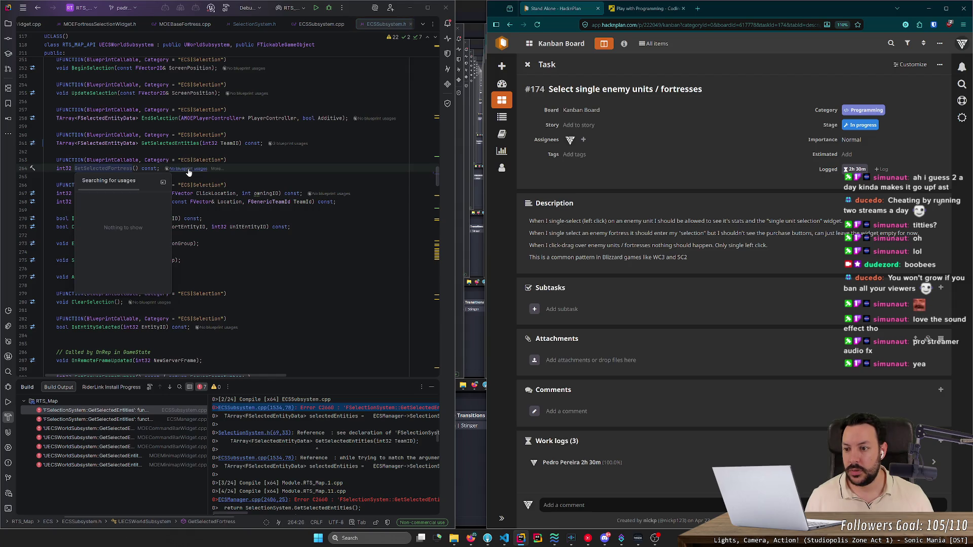
pyautogui.press('End')
pyautogui.hotkey('shift', 'Up')
pyautogui.hotkey('shift', 'Up')
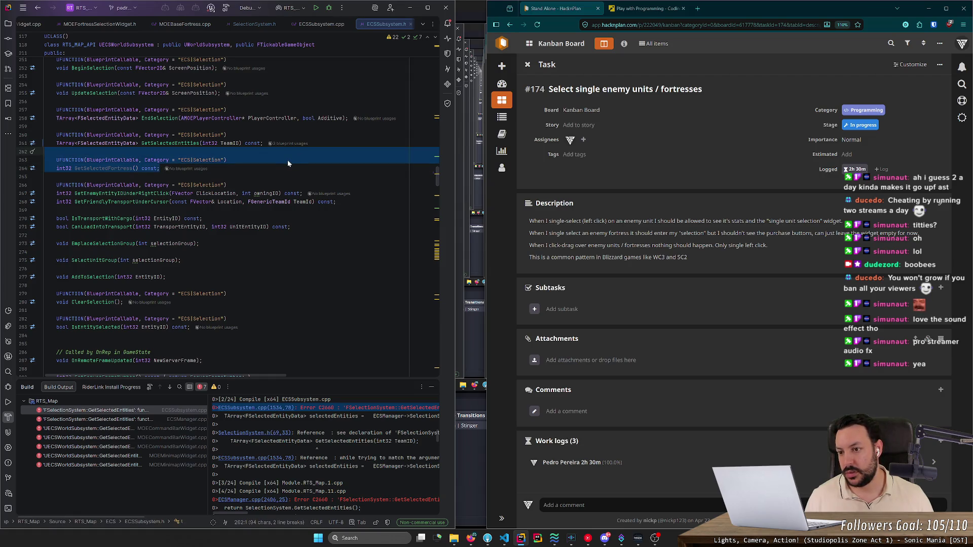
pyautogui.doubleClick(118, 422)
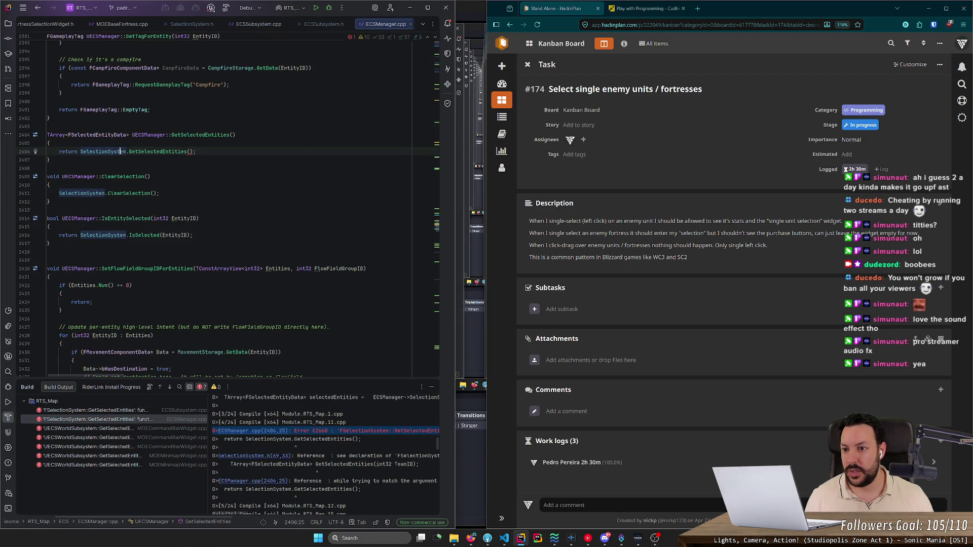
# Step: Check the GetSelectedEntities declaration and its MOEHUD.cpp usage, then navigate back
pyautogui.moveTo(202, 134)
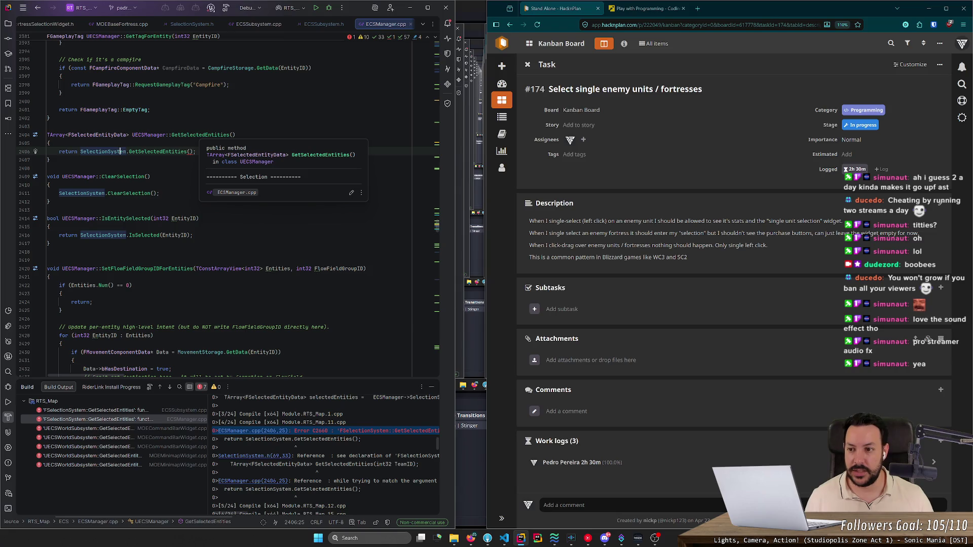
pyautogui.keyDown('ctrl'); pyautogui.click(199, 134); pyautogui.keyUp('ctrl')
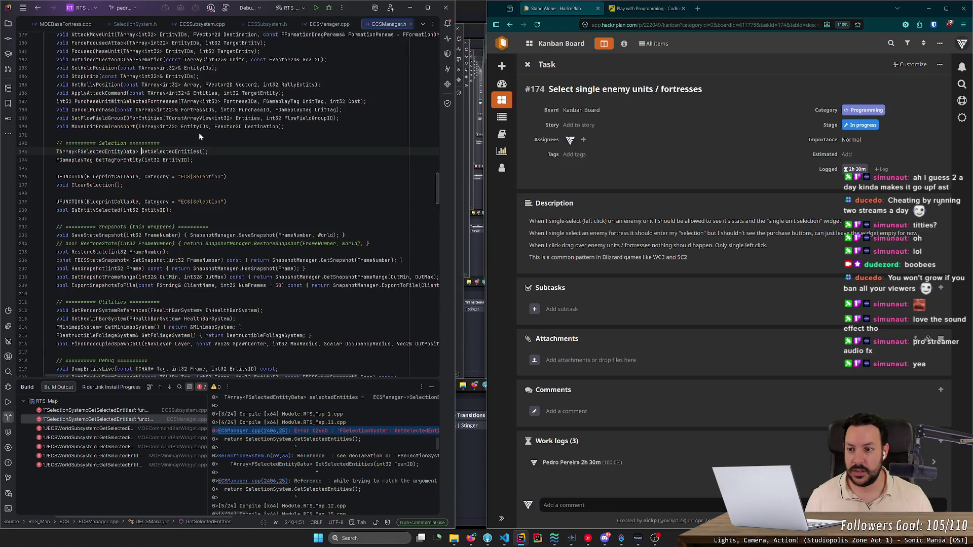
pyautogui.rightClick(177, 150)
pyautogui.moveTo(213, 235)
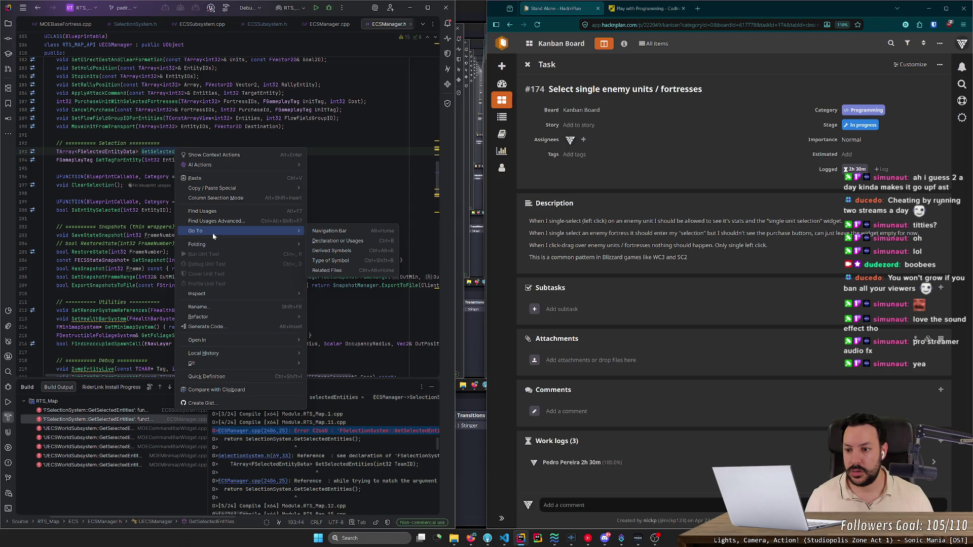
pyautogui.click(203, 211)
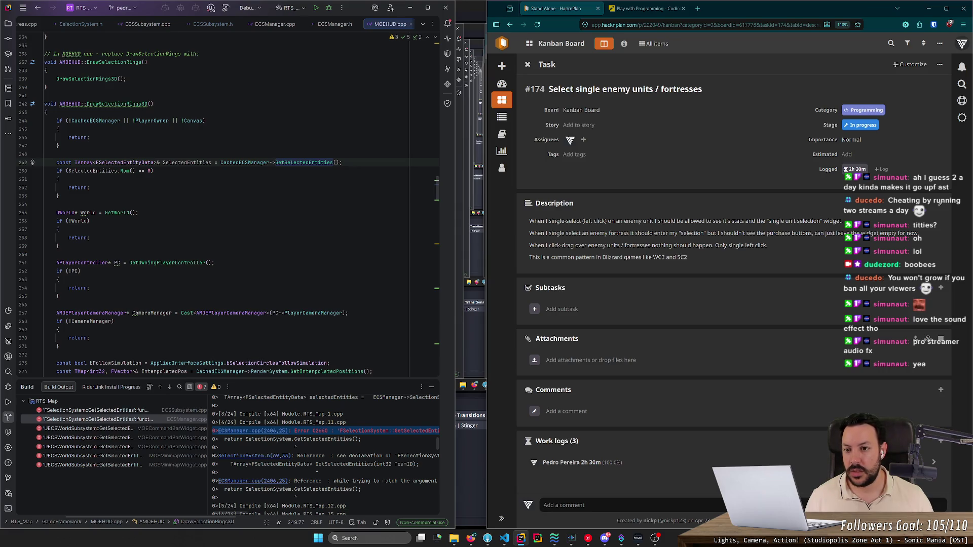
pyautogui.hotkey('ctrl', 'b')
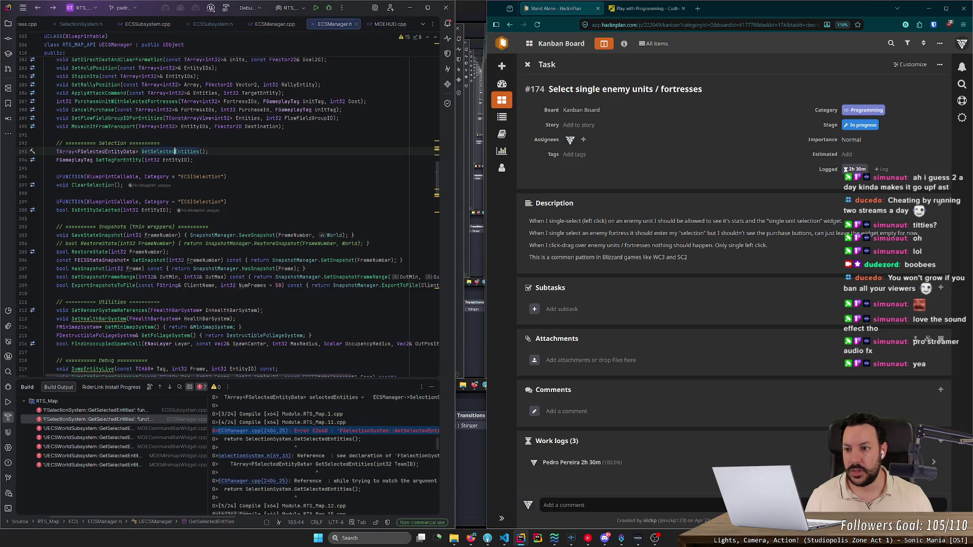
pyautogui.press('Return')
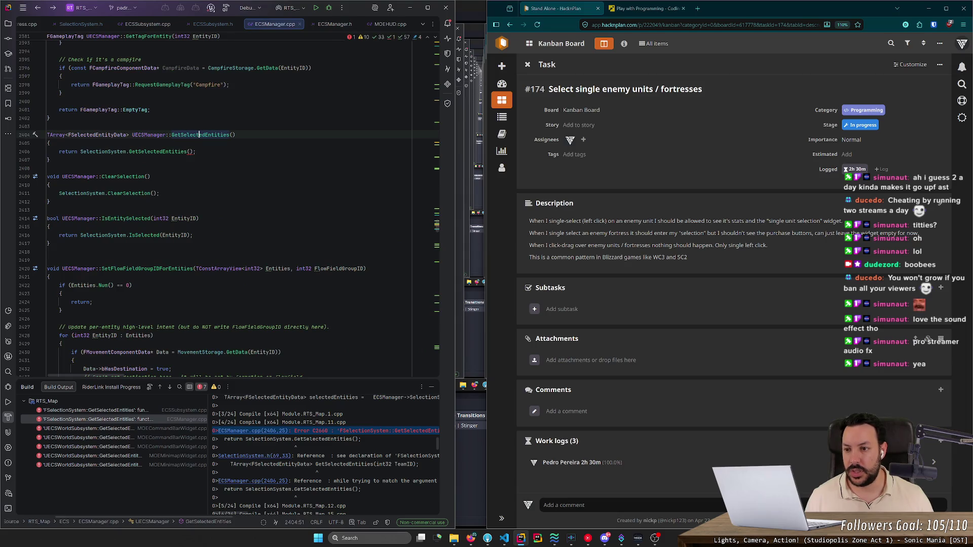
# Step: Open the MOECommandBarWidget.cpp error and locate the block that gets the player's team ID
pyautogui.doubleClick(101, 429)
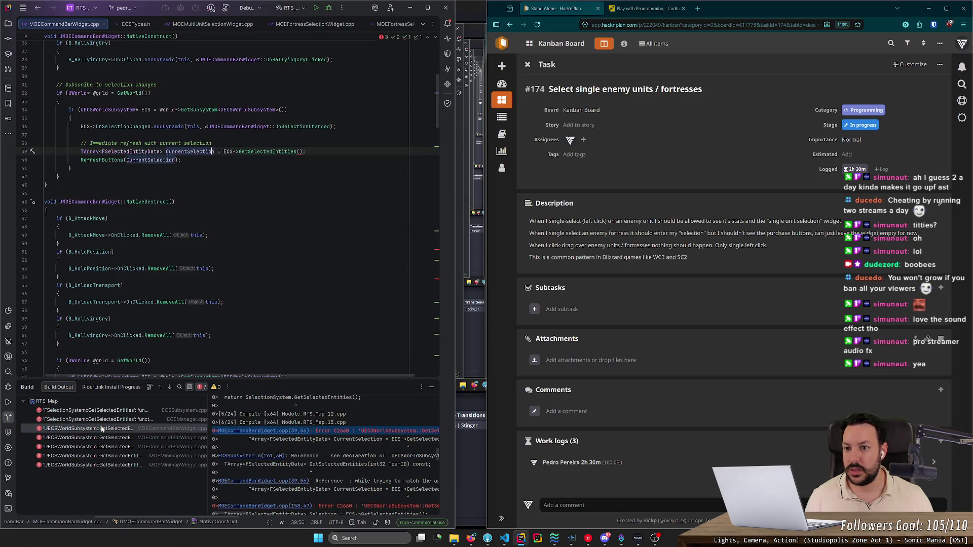
pyautogui.scroll(7, 228, 203)
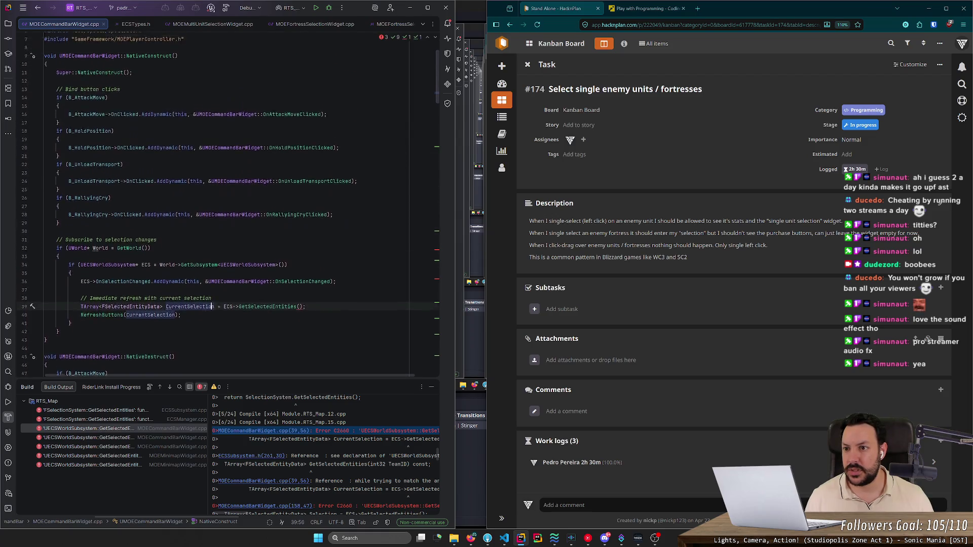
pyautogui.scroll(-1, 213, 302)
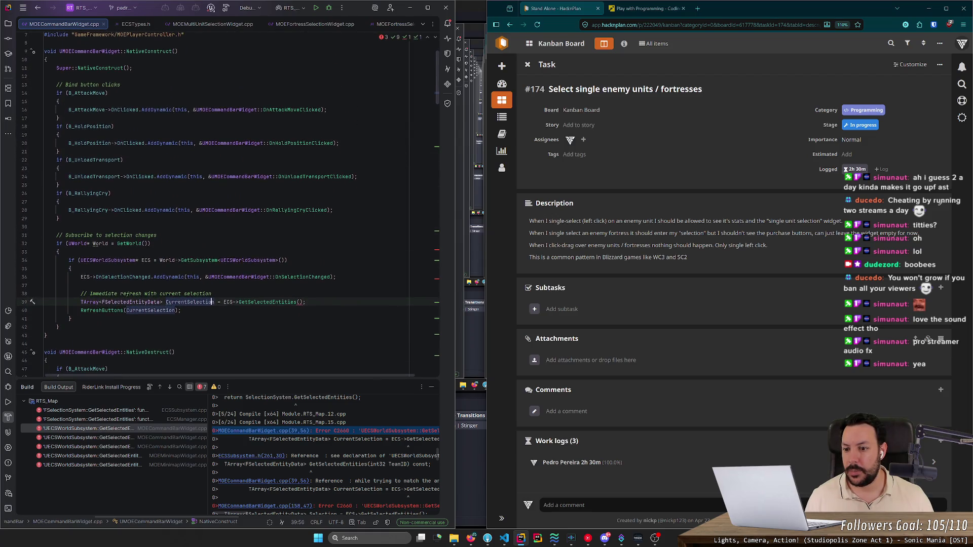
pyautogui.click(299, 302)
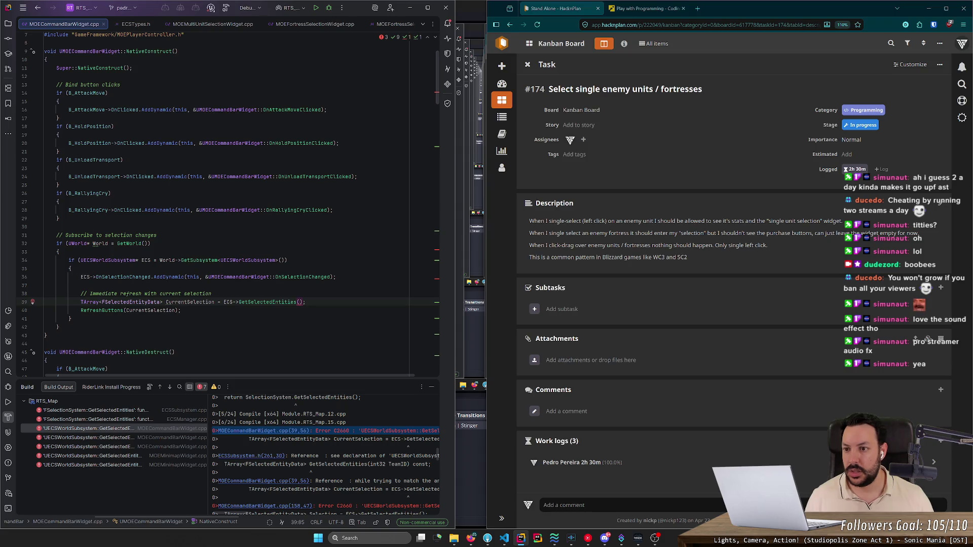
pyautogui.scroll(-5, 228, 208)
pyautogui.scroll(-13, 228, 207)
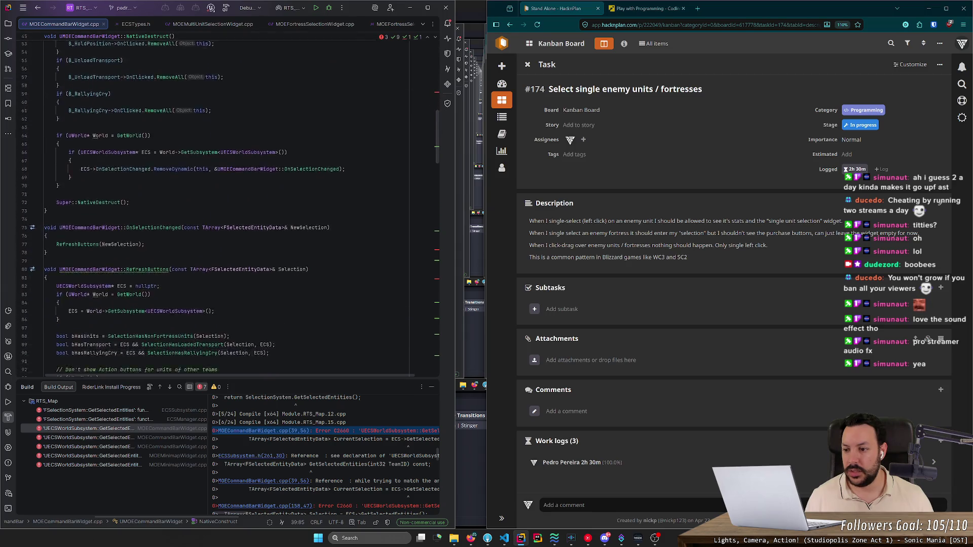
pyautogui.scroll(-2, 228, 208)
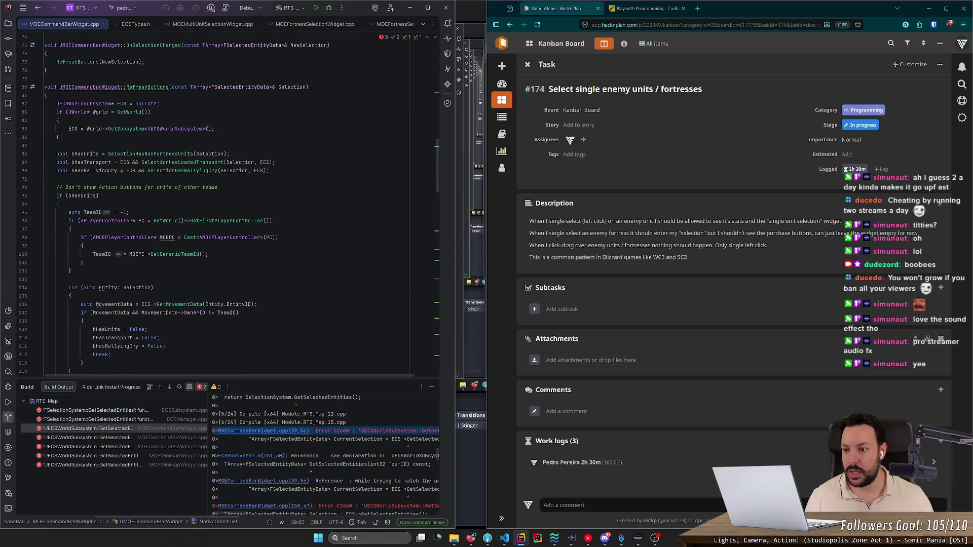
pyautogui.moveTo(69, 220); pyautogui.dragTo(72, 270)
# Step: Open the build errors at lines 158 and 180, then the one in MOEMinimapWidget.cpp
pyautogui.click(148, 438)
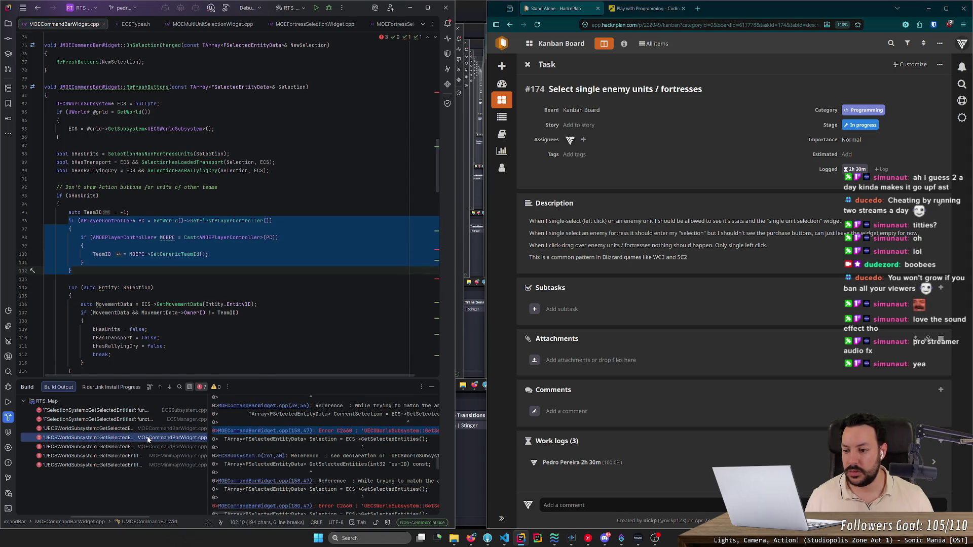
pyautogui.doubleClick(148, 438)
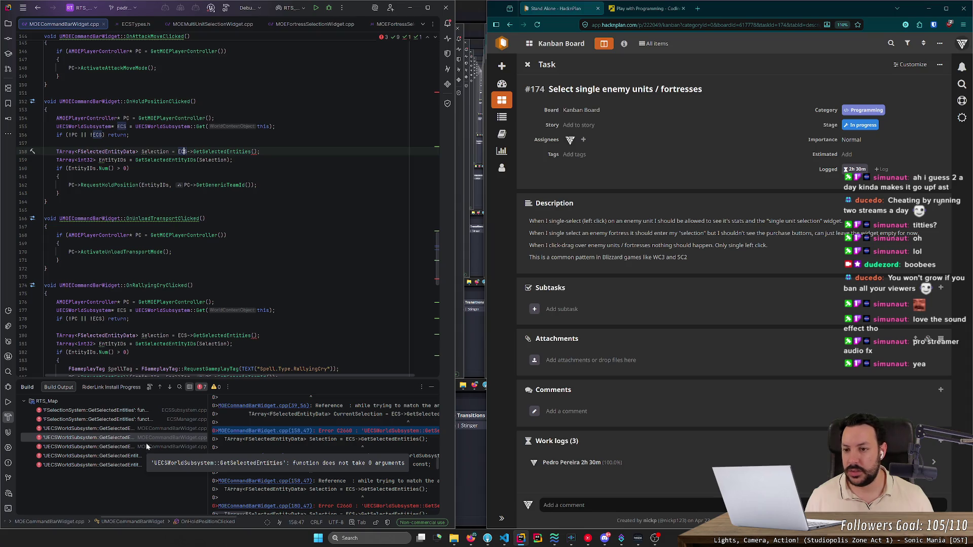
pyautogui.doubleClick(146, 445)
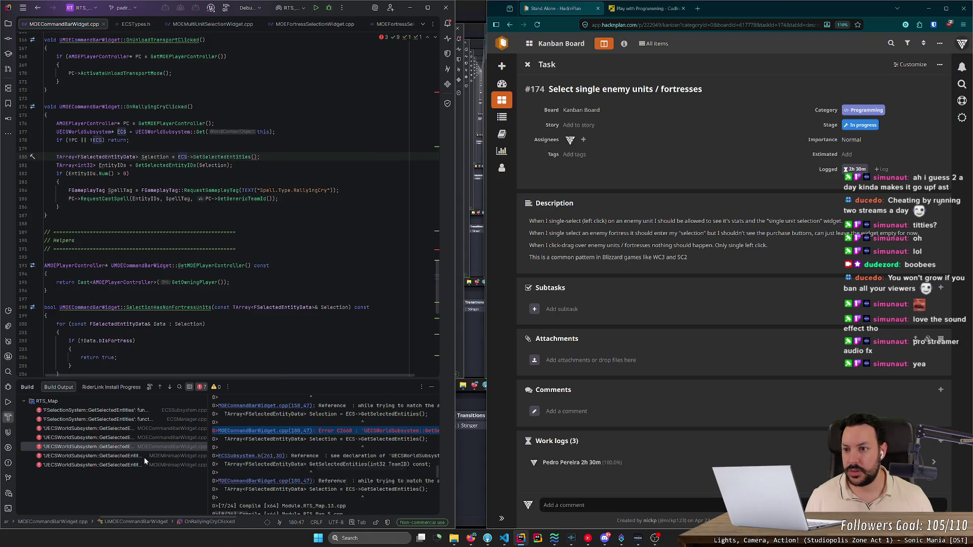
pyautogui.doubleClick(144, 457)
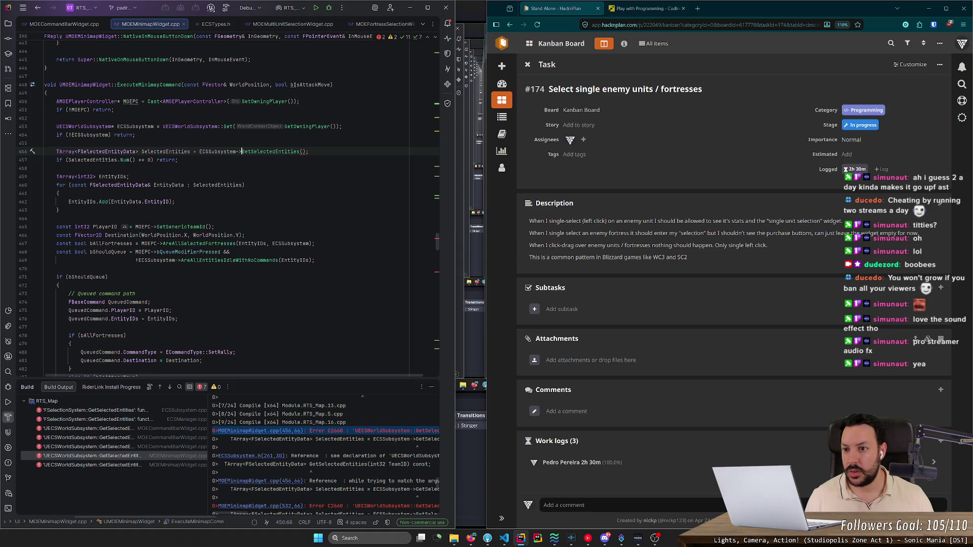
# Step: Try passing MOEPC into the empty GetSelectedEntities() call, then undo it
pyautogui.click(311, 84)
pyautogui.doubleClick(312, 85)
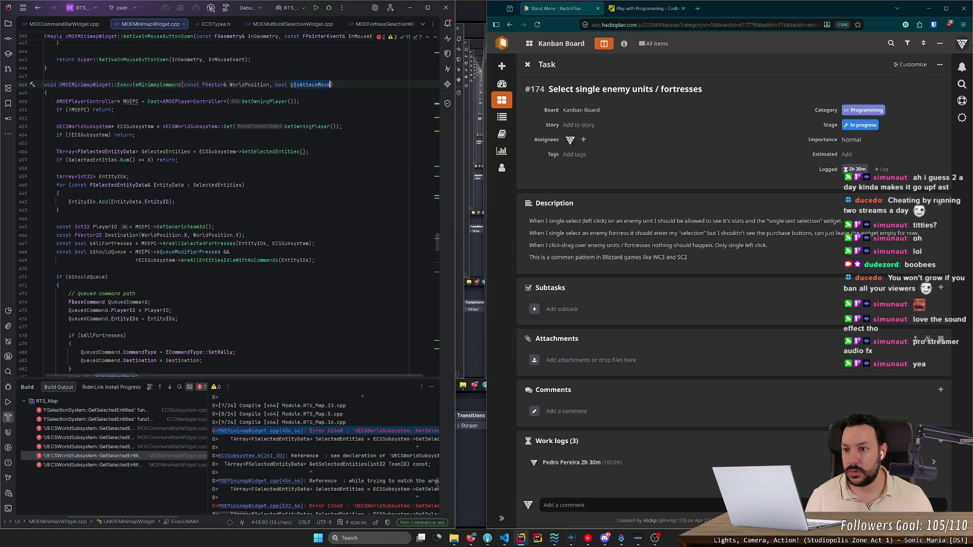
pyautogui.moveTo(276, 152)
pyautogui.moveTo(307, 126)
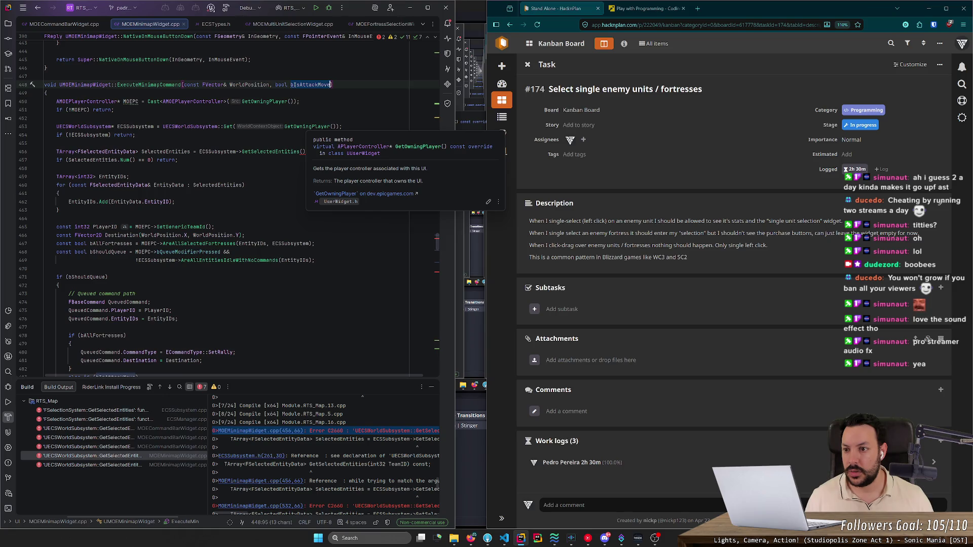
pyautogui.click(135, 103)
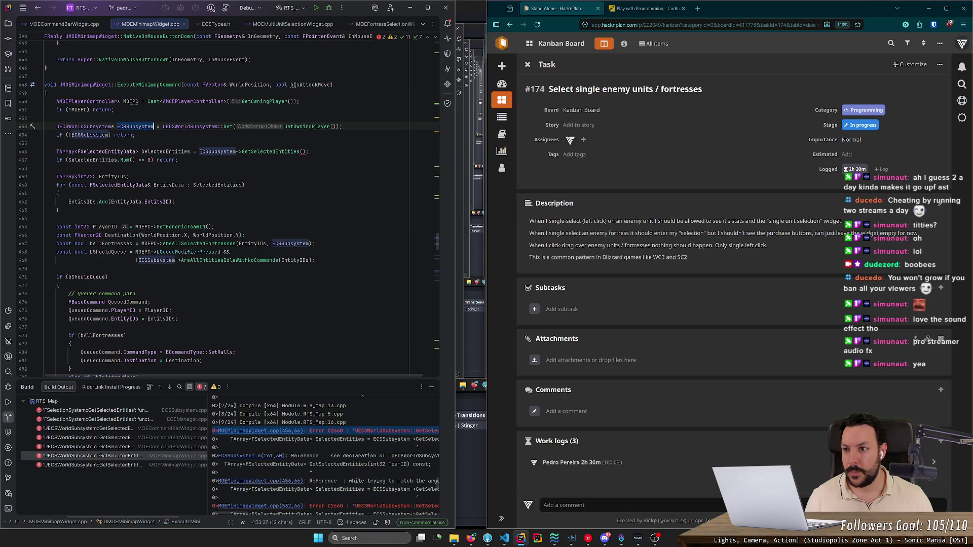
pyautogui.doubleClick(134, 102)
pyautogui.click(303, 151)
pyautogui.hotkey('ctrl', 'v')
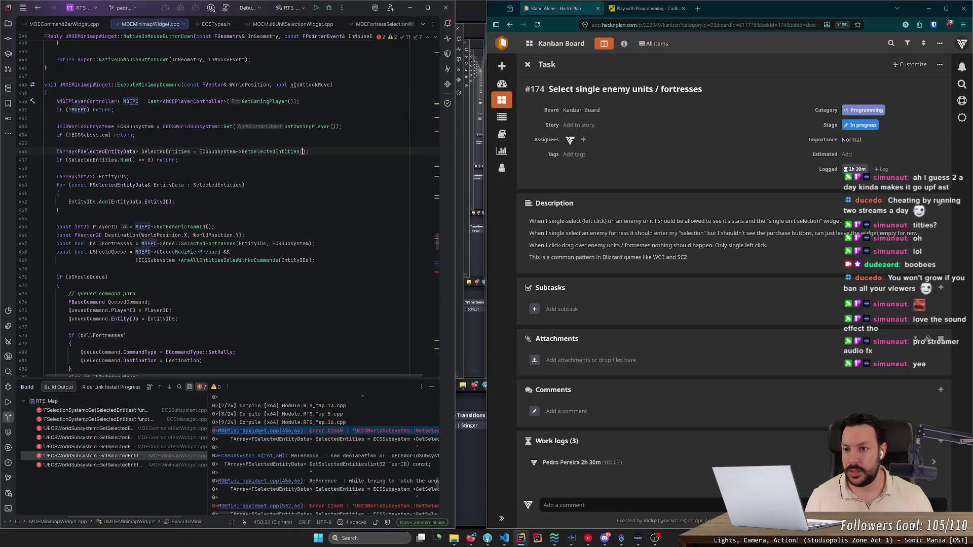
pyautogui.hotkey('ctrl', 'z')
# Step: Move the PlayerID line to the top of ExecuteUnloadCommand and pass PlayerID to GetSelectedEntities on line 458
pyautogui.click(214, 227)
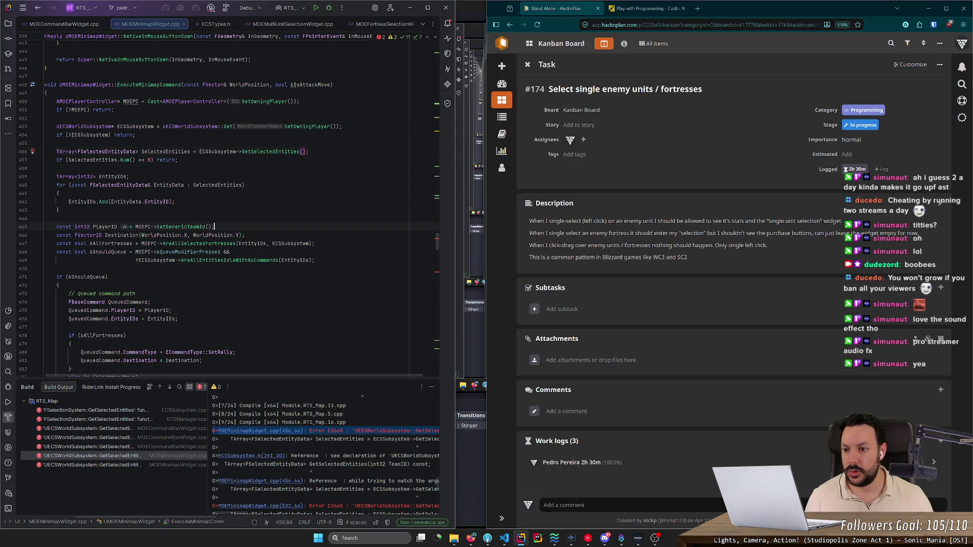
pyautogui.hotkey('ctrl', 'x')
pyautogui.click(46, 118)
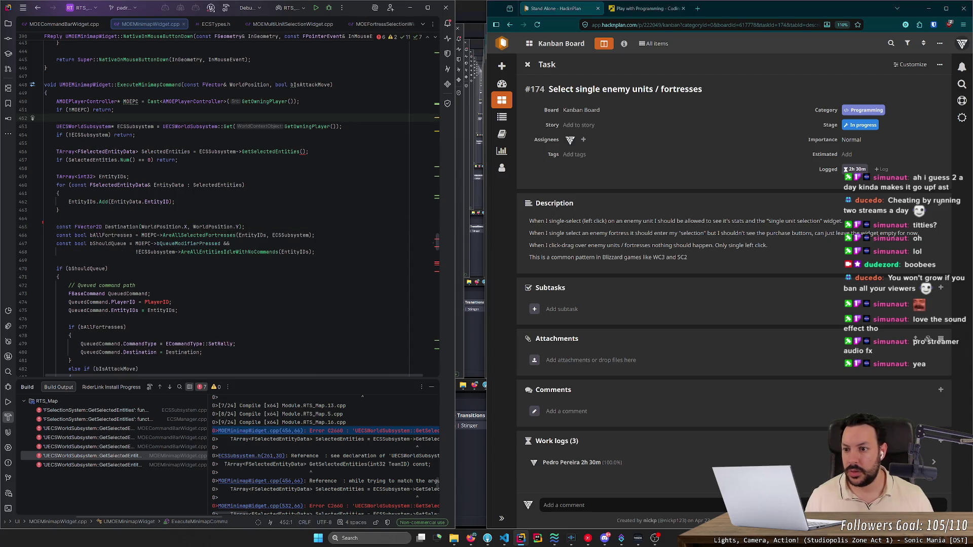
pyautogui.press('Return')
pyautogui.hotkey('ctrl', 'v')
pyautogui.doubleClick(105, 118)
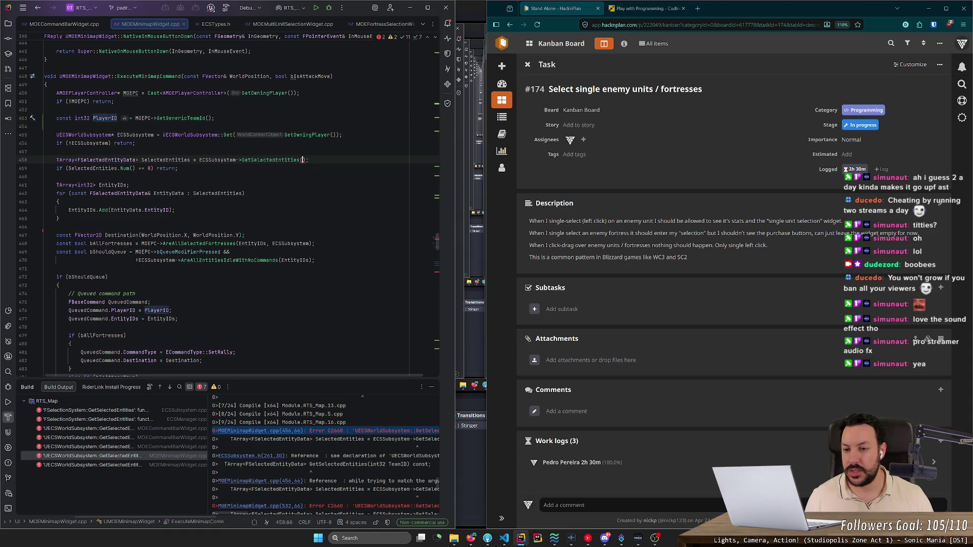
pyautogui.hotkey('ctrl', 'c')
pyautogui.click(303, 160)
pyautogui.hotkey('ctrl', 'v')
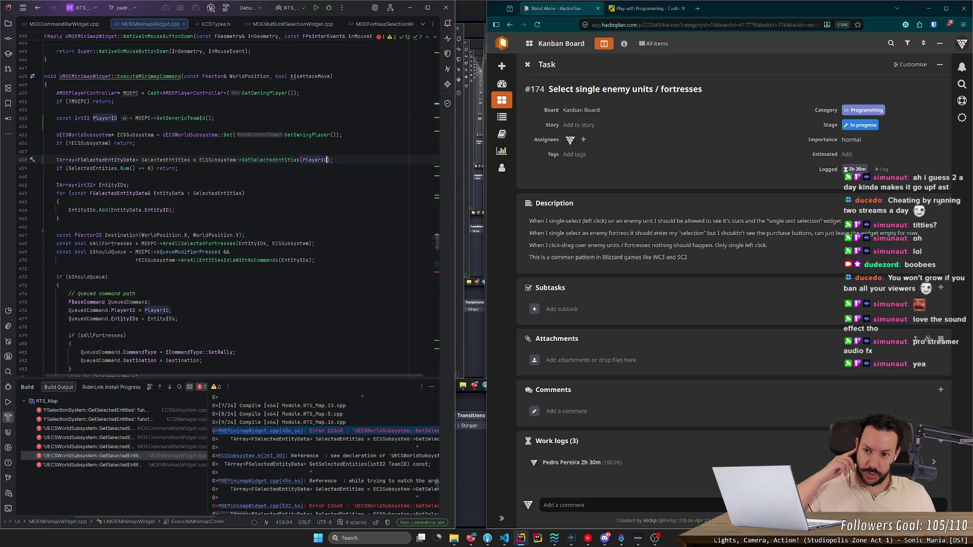
pyautogui.moveTo(294, 160)
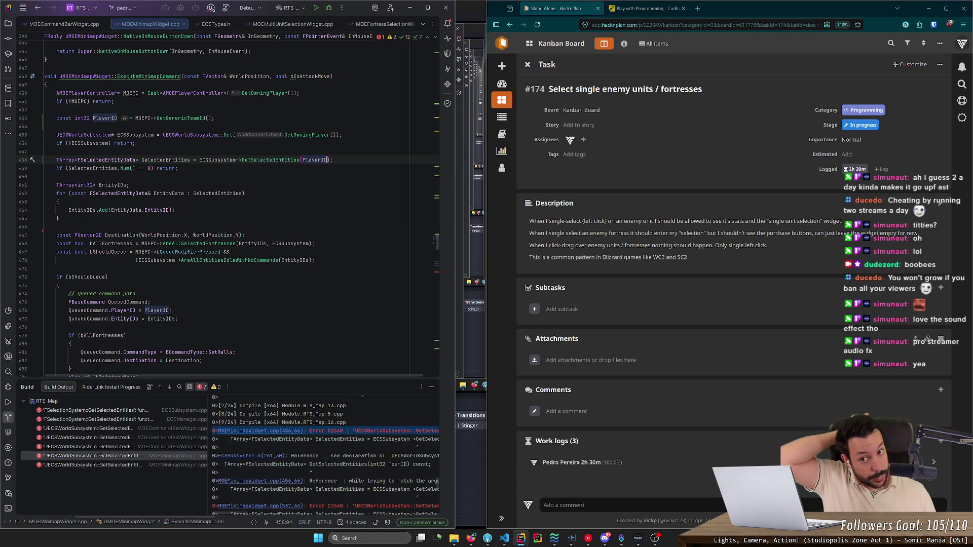
pyautogui.moveTo(172, 76)
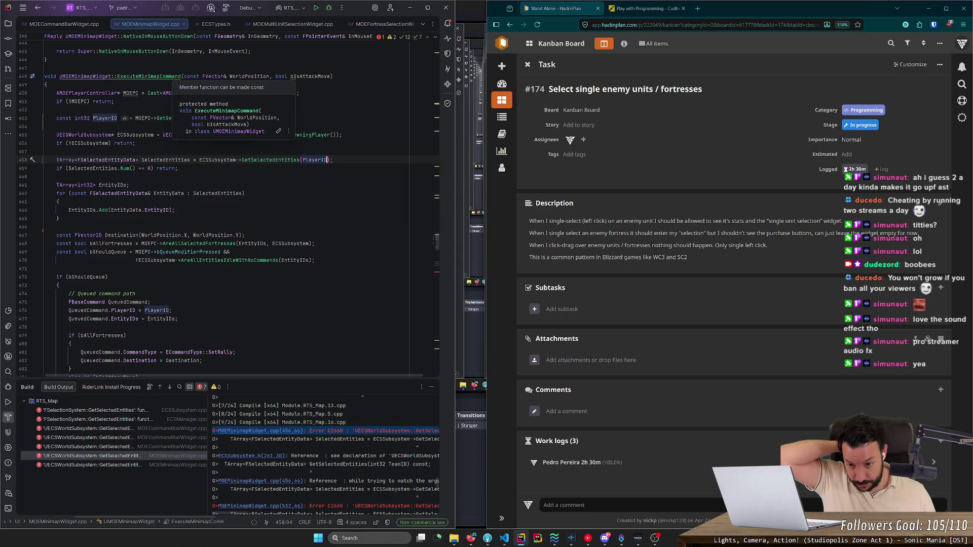
# Step: At the line 532 error, move the PlayerID line above the selection fetch and pass PlayerID
pyautogui.click(125, 464)
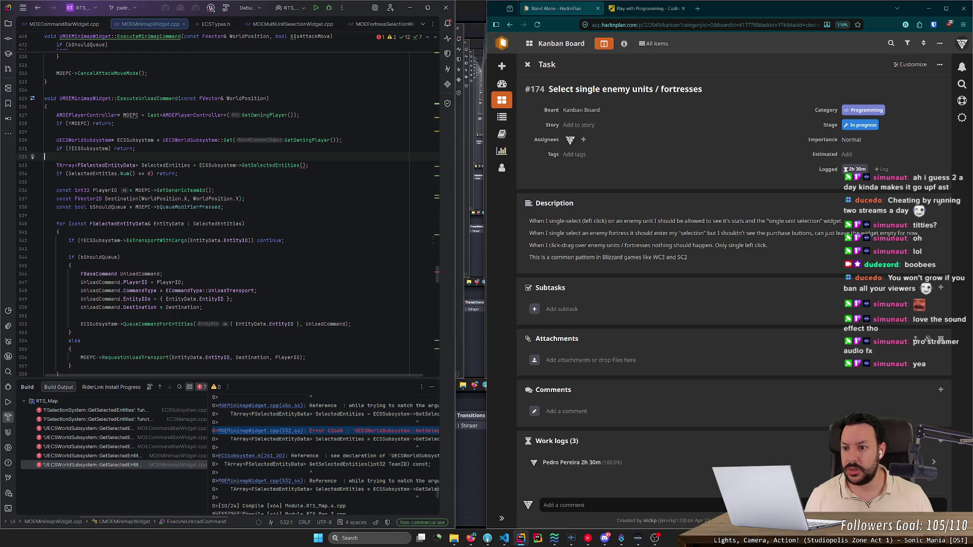
pyautogui.click(303, 165)
pyautogui.press('Down')
pyautogui.press('Down')
pyautogui.press('Down')
pyautogui.hotkey('ctrl', 'x')
pyautogui.press('Up')
pyautogui.press('Up')
pyautogui.press('Up')
pyautogui.press('Return')
pyautogui.hotkey('ctrl', 'v')
pyautogui.press('Return')
pyautogui.press('Delete')
pyautogui.click(300, 173)
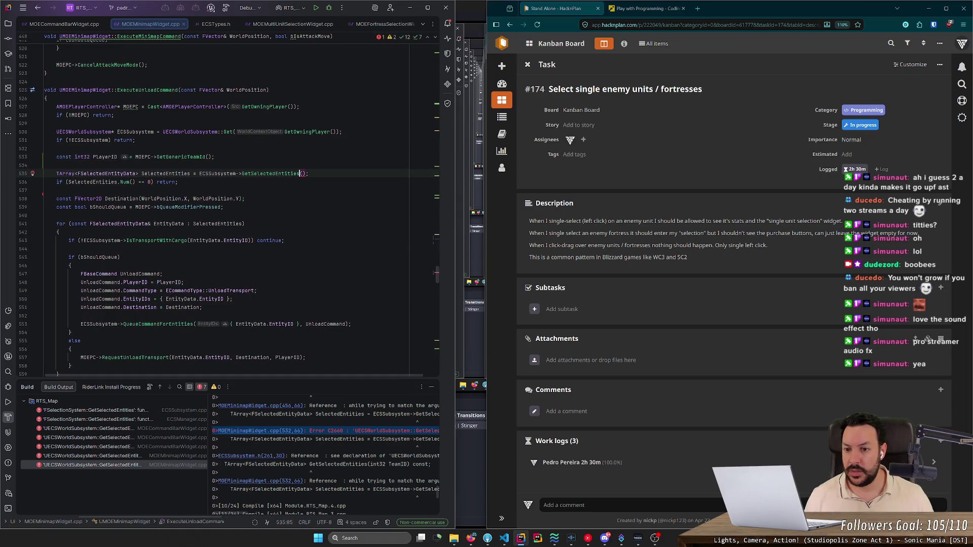
pyautogui.write('PlayerID')
pyautogui.click(244, 223)
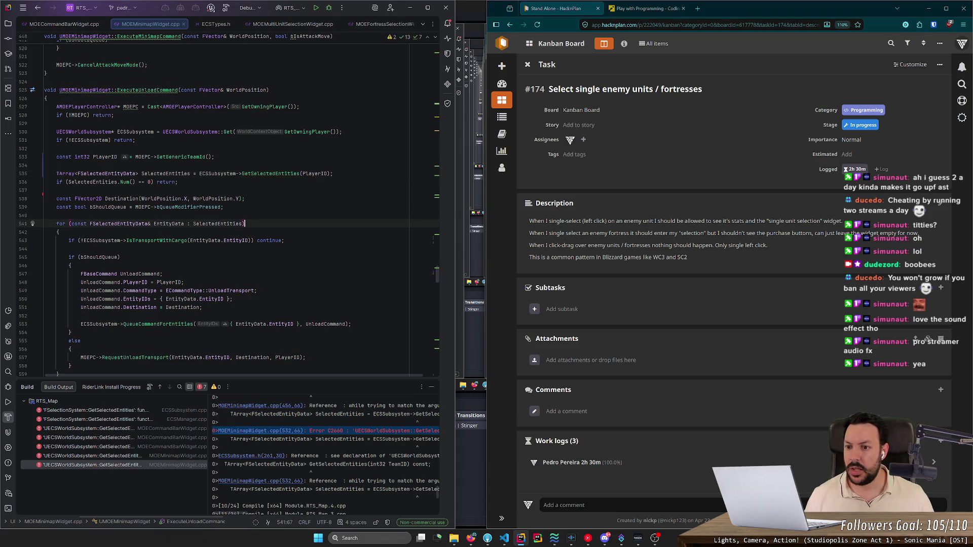
pyautogui.scroll(-2, 228, 208)
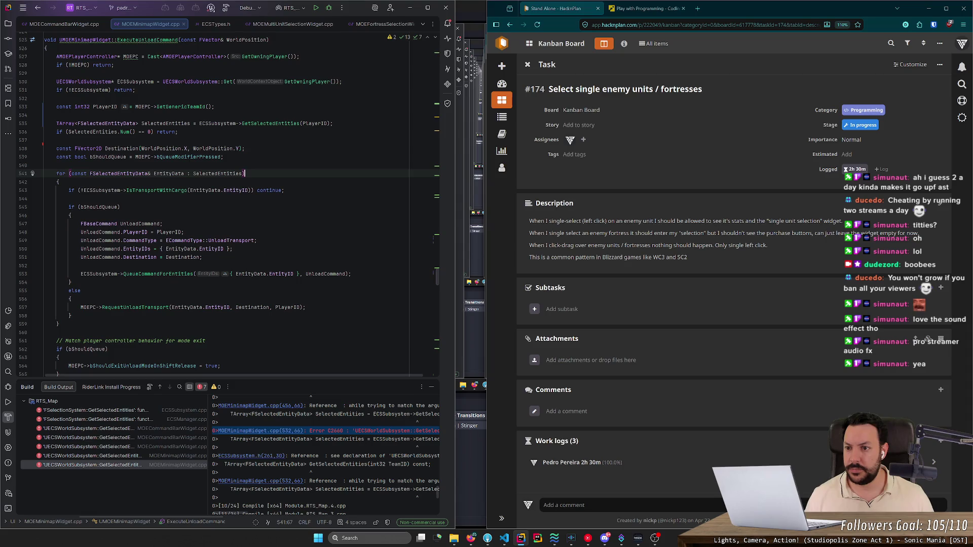
pyautogui.scroll(-4, 228, 203)
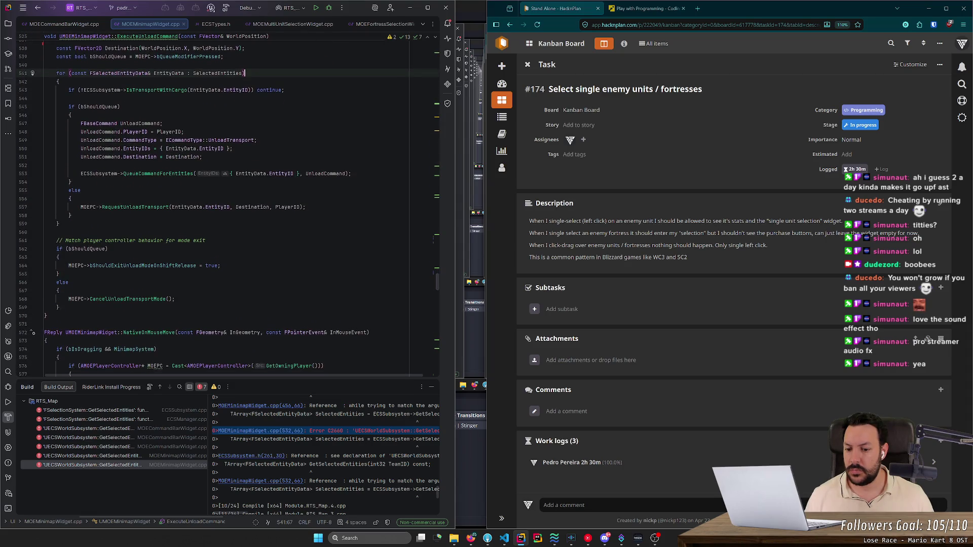
# Step: Compare the SelectionSystem.h and ECSSubsystem.h diffs in Fork, then jump to the ECSSubsystem.cpp build error
pyautogui.click(487, 539)
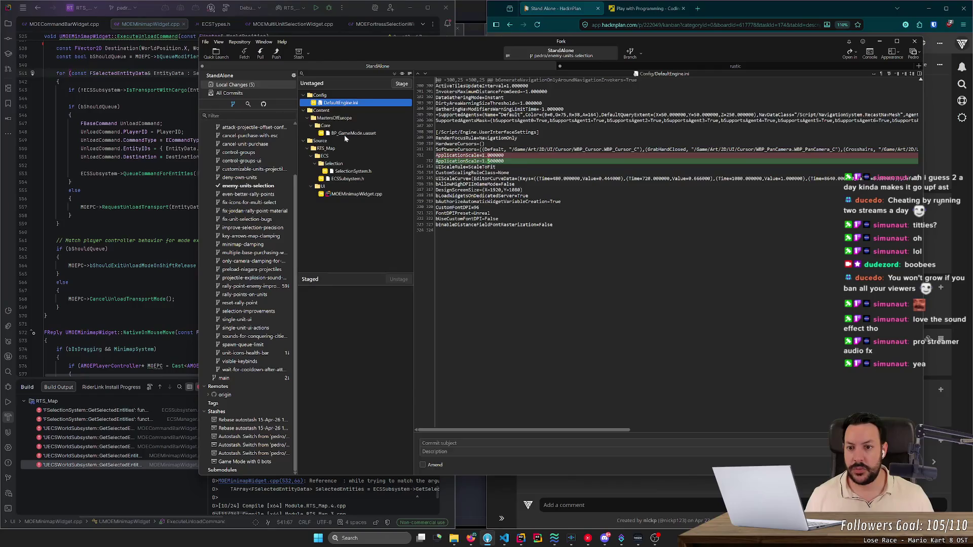
pyautogui.click(348, 172)
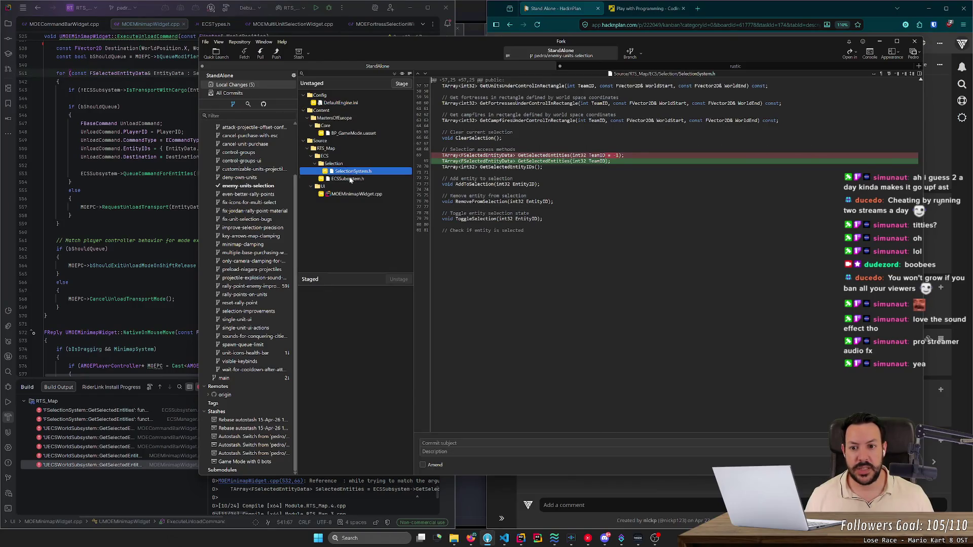
pyautogui.click(354, 179)
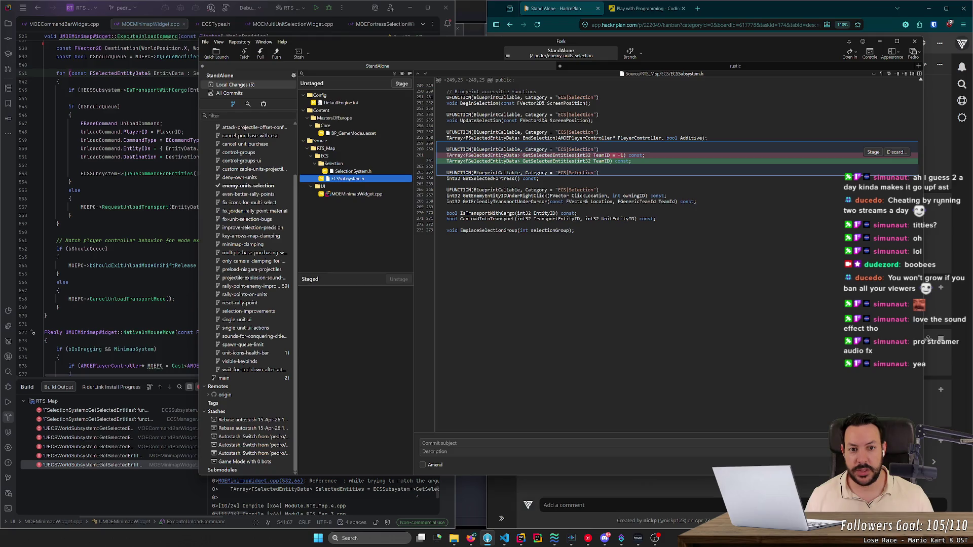
pyautogui.press('Up')
pyautogui.click(361, 178)
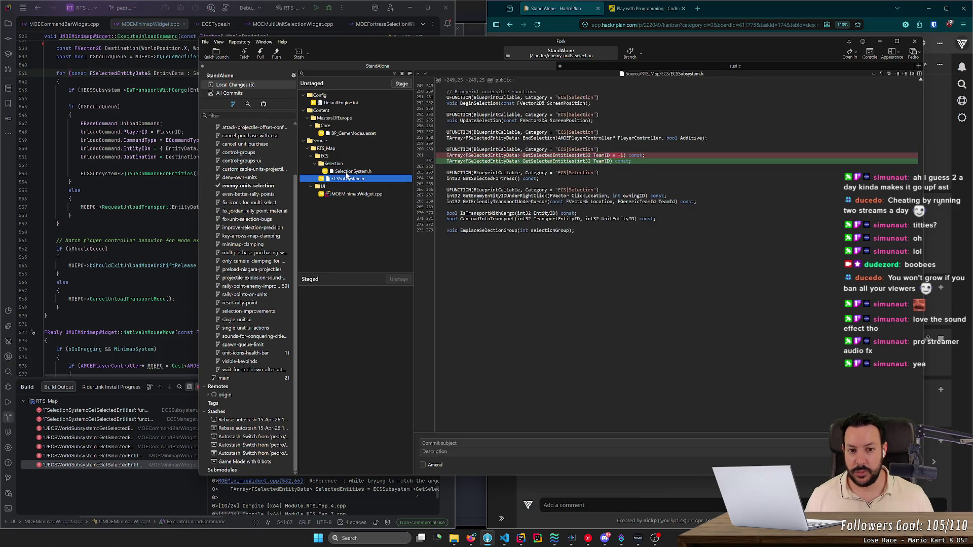
pyautogui.doubleClick(135, 412)
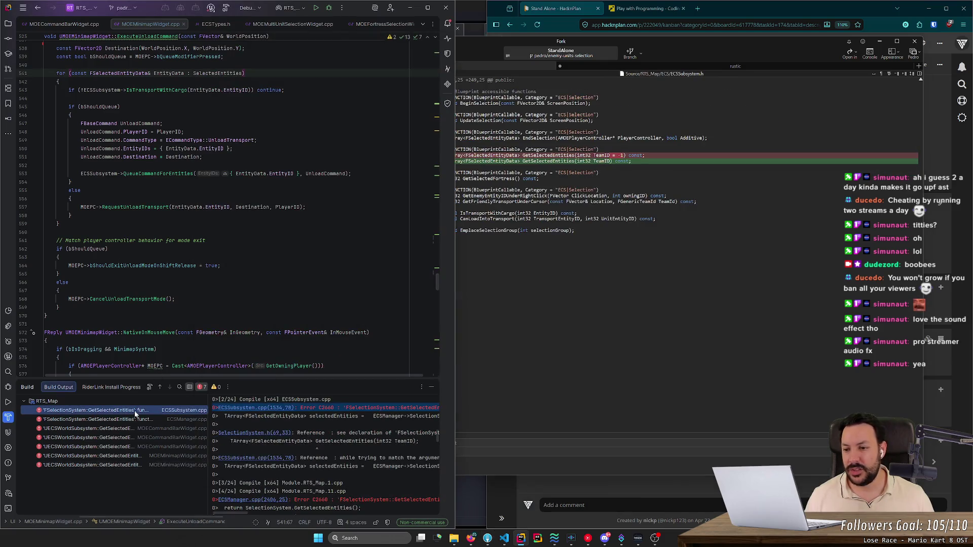
# Step: Delete the GetSelectedFortress function from ECSSubsystem
pyautogui.click(354, 152)
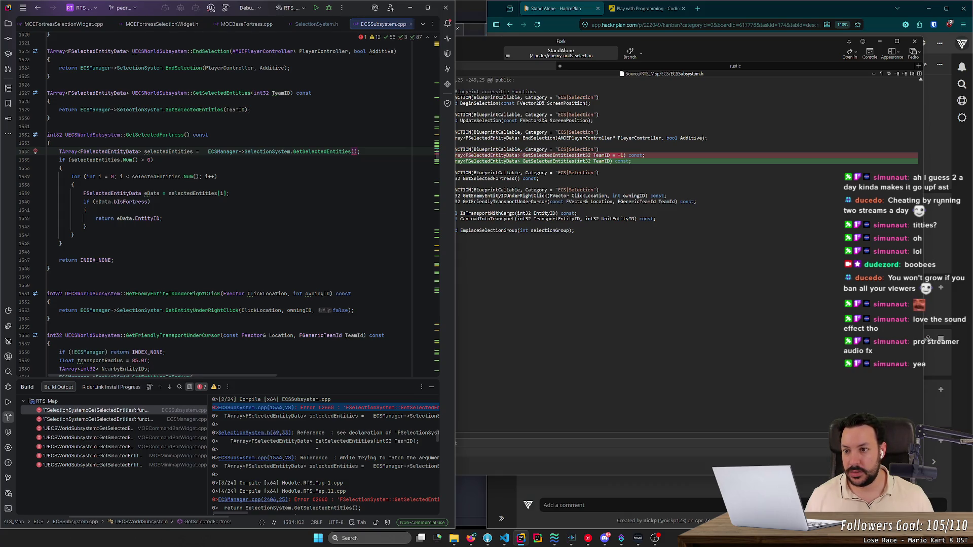
pyautogui.keyDown('ctrl'); pyautogui.click(163, 135); pyautogui.keyUp('ctrl')
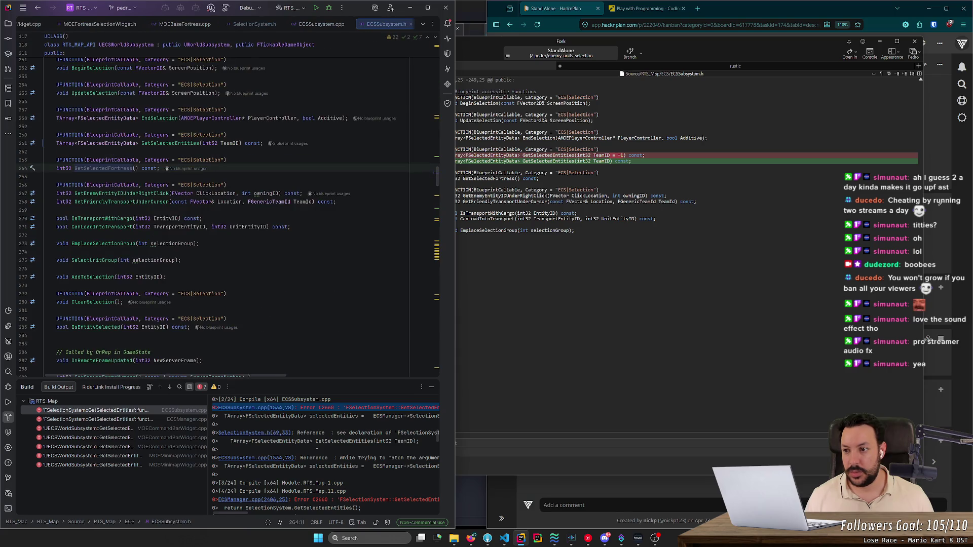
pyautogui.keyDown('ctrl'); pyautogui.click(102, 168); pyautogui.keyUp('ctrl')
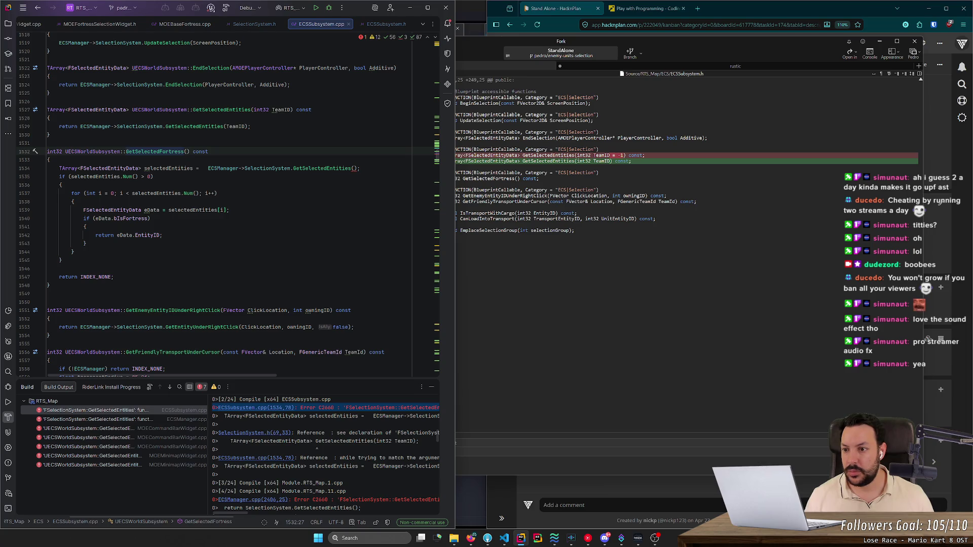
pyautogui.moveTo(49, 285)
pyautogui.mouseDown()
pyautogui.moveTo(48, 135)
pyautogui.moveTo(46, 143)
pyautogui.mouseUp()
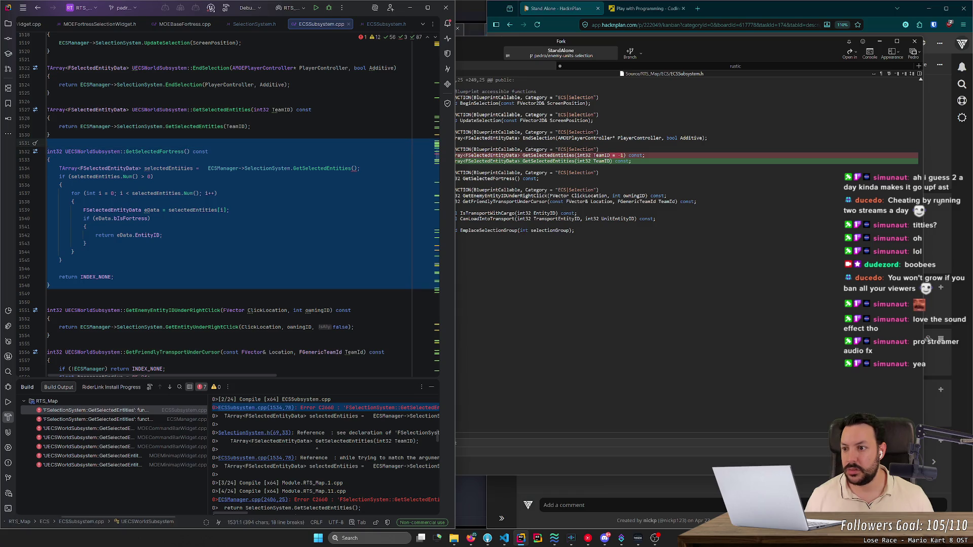
pyautogui.scroll(2, 251, 194)
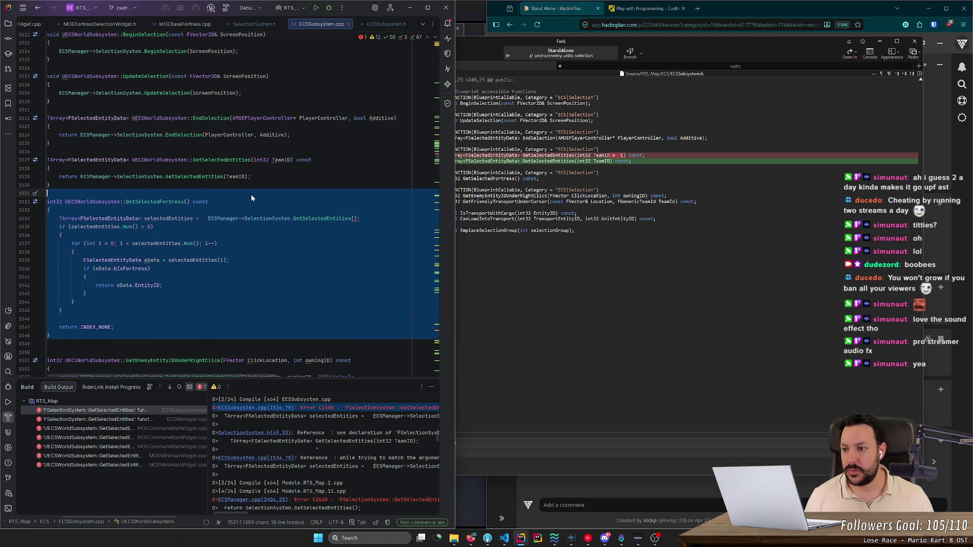
pyautogui.keyDown('ctrl'); pyautogui.click(171, 203); pyautogui.keyUp('ctrl')
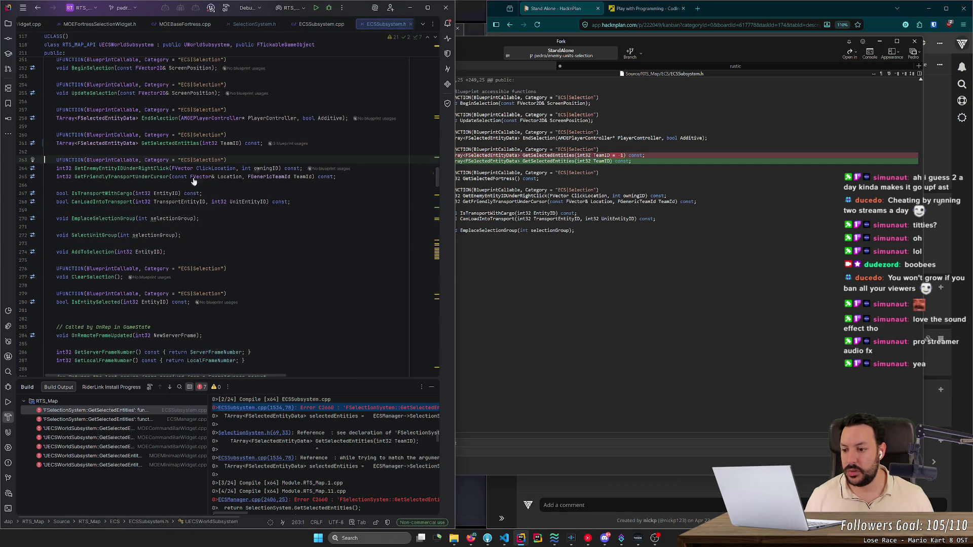
pyautogui.doubleClick(116, 411)
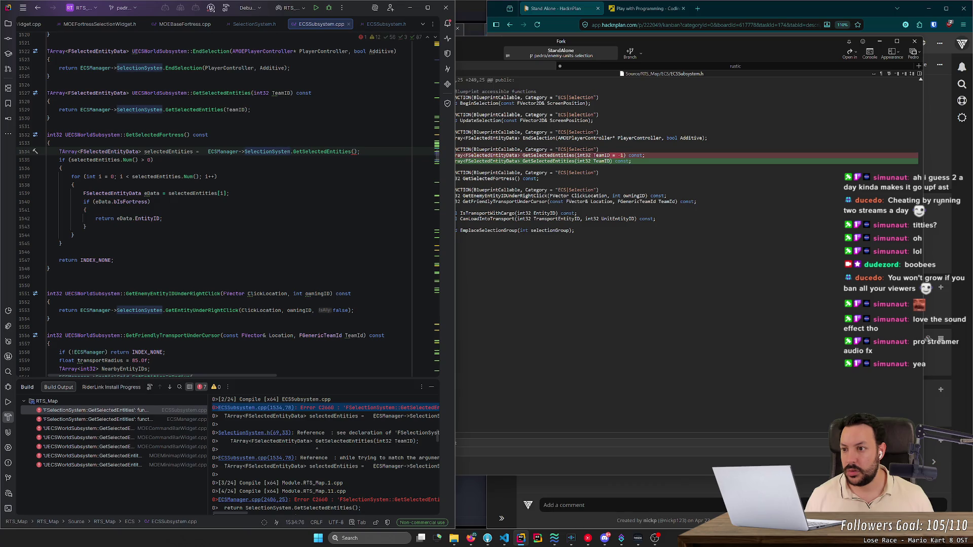
pyautogui.hotkey('ctrl', 'w')
pyautogui.hotkey('ctrl', 'w')
pyautogui.hotkey('ctrl', 'w')
pyautogui.press('Delete')
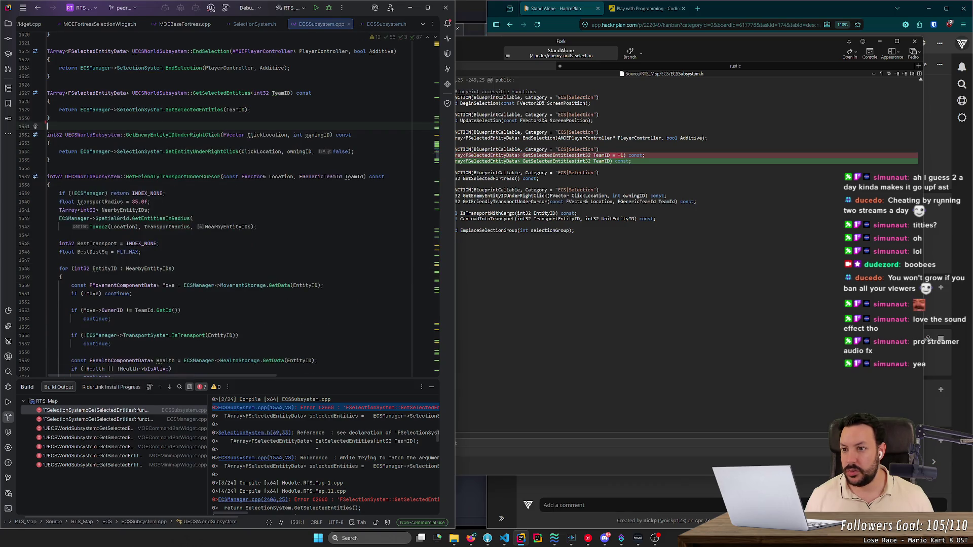
pyautogui.scroll(2, 229, 203)
# Step: Review the ECSSubsystem.cpp and ECSManager.cpp errors and the manager's GetSelectedEntities usage in MOEHUD.cpp
pyautogui.doubleClick(222, 143)
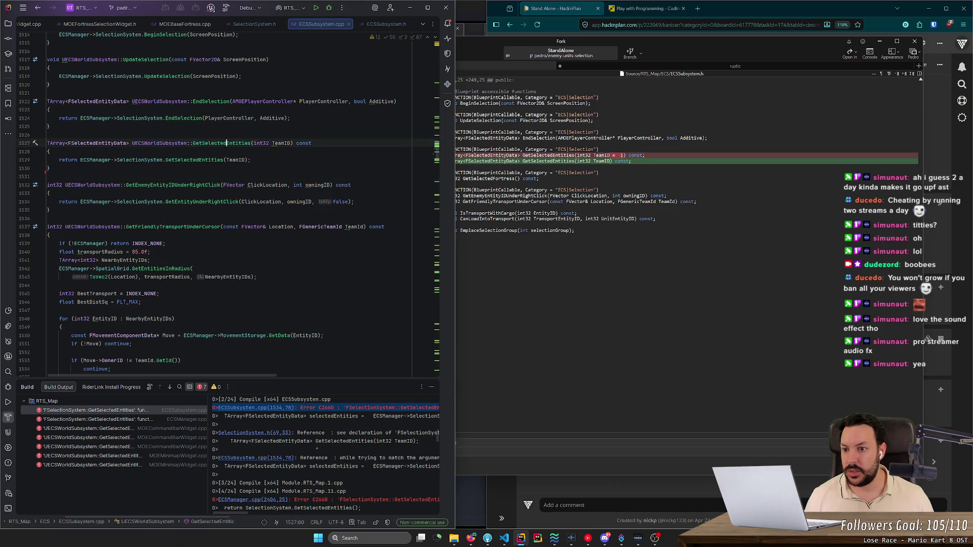
pyautogui.moveTo(218, 160)
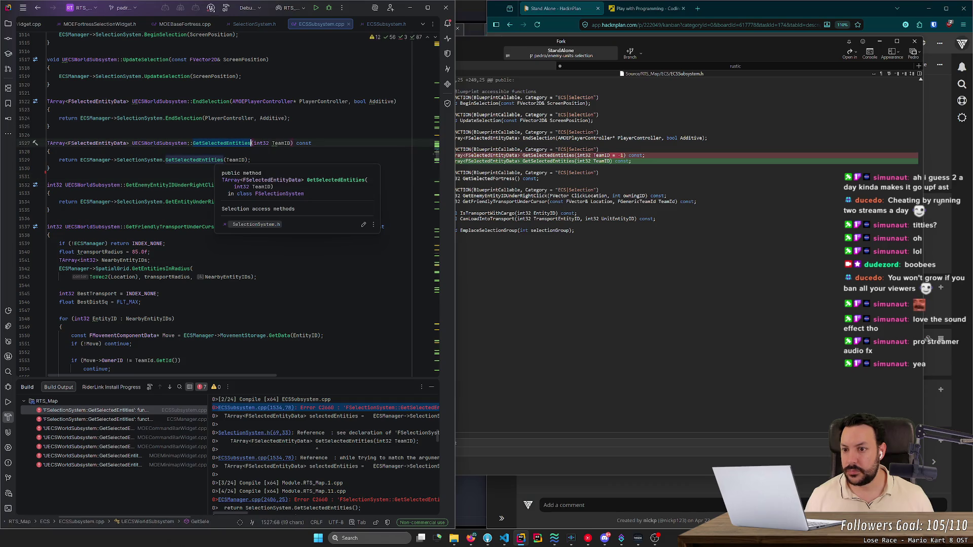
pyautogui.click(101, 411)
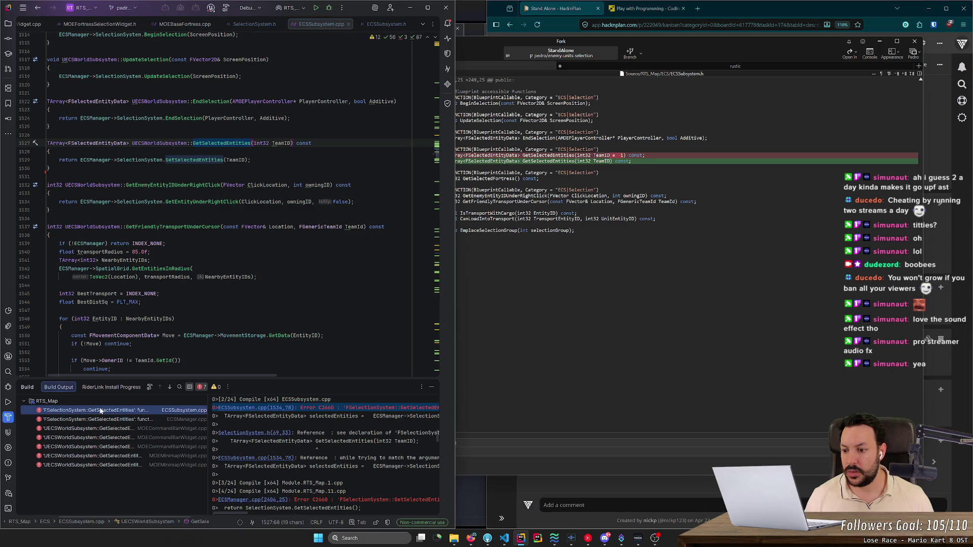
pyautogui.click(100, 423)
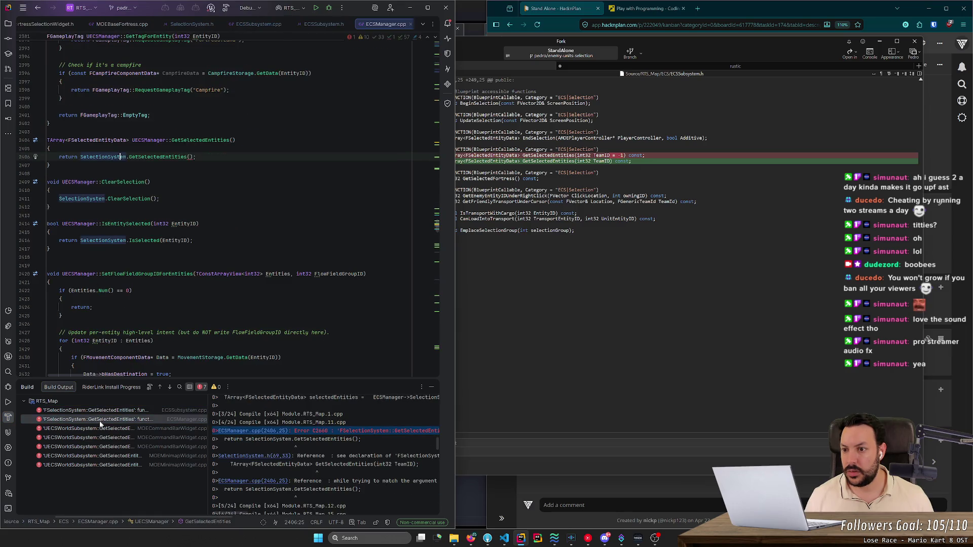
pyautogui.click(112, 411)
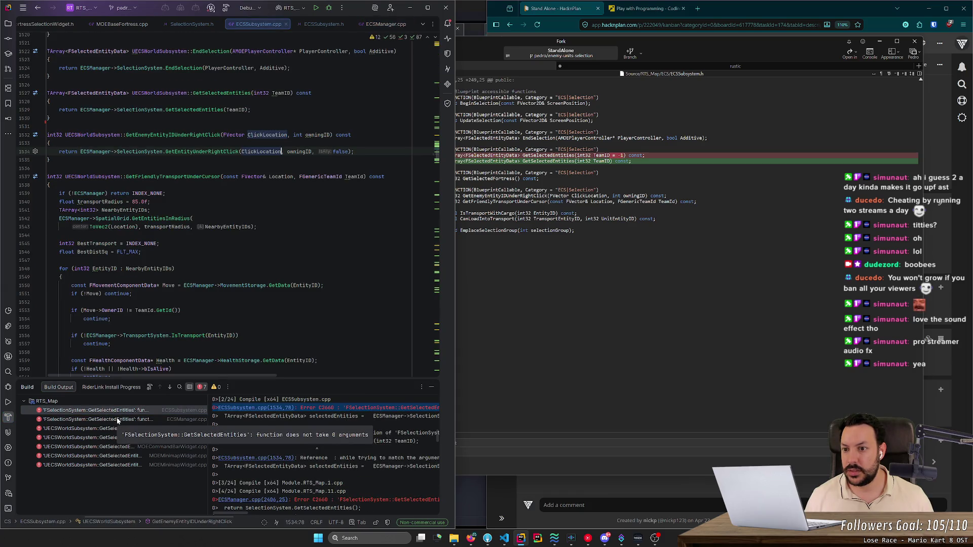
pyautogui.click(117, 420)
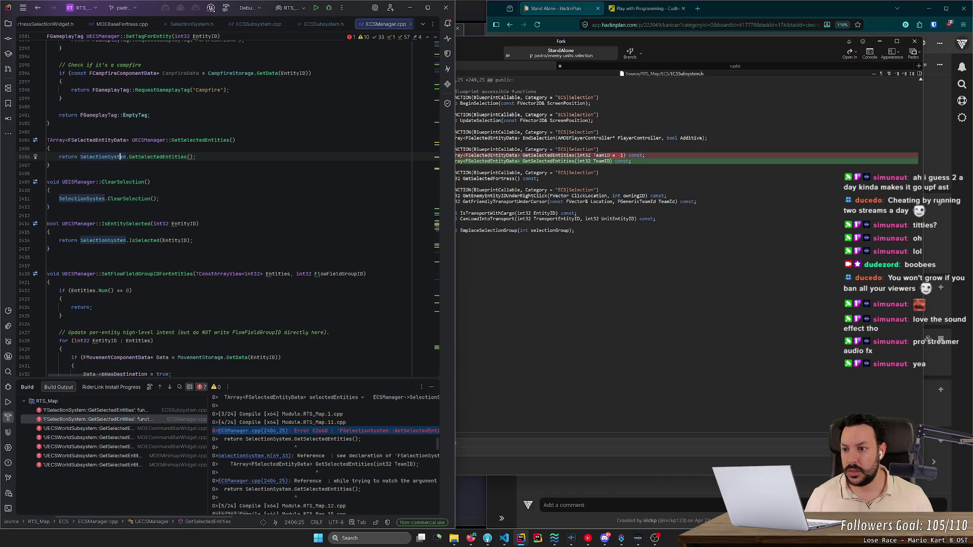
pyautogui.click(191, 156)
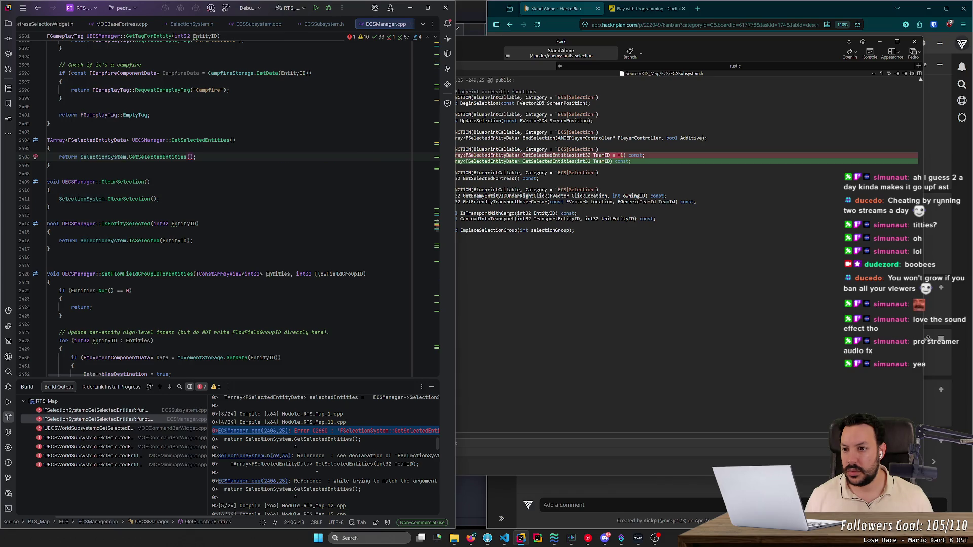
pyautogui.keyDown('ctrl'); pyautogui.click(200, 140); pyautogui.keyUp('ctrl')
pyautogui.click(250, 213)
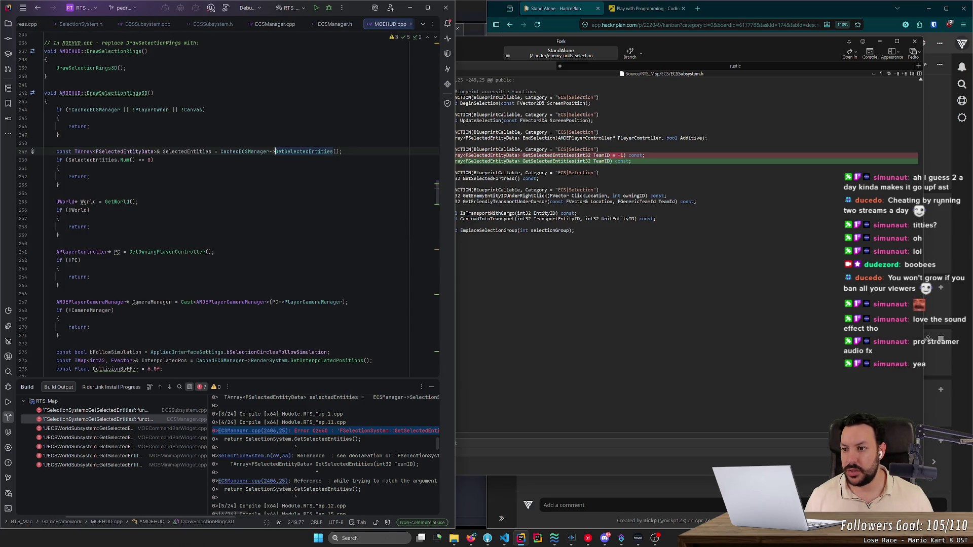
pyautogui.hotkey('ctrl', '-')
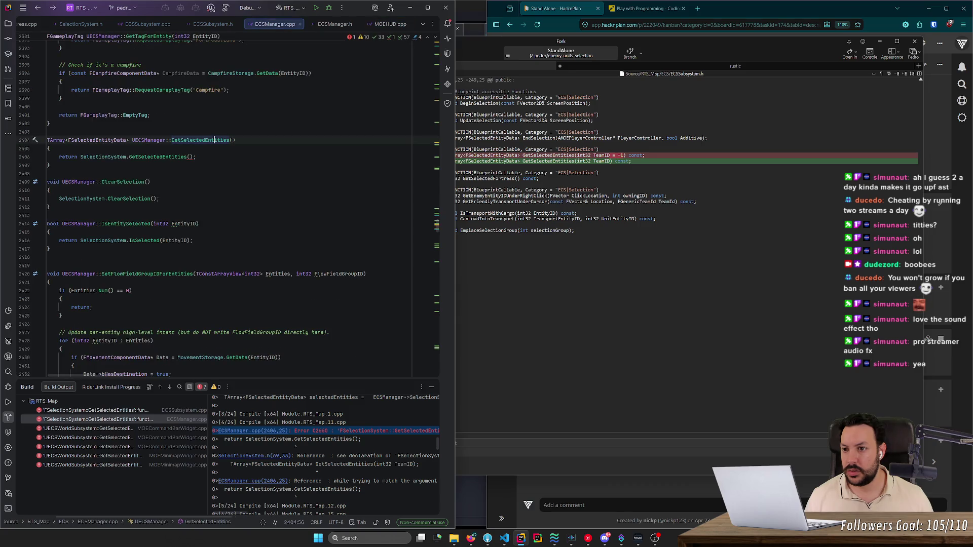
pyautogui.keyDown('ctrl'); pyautogui.click(211, 140); pyautogui.keyUp('ctrl')
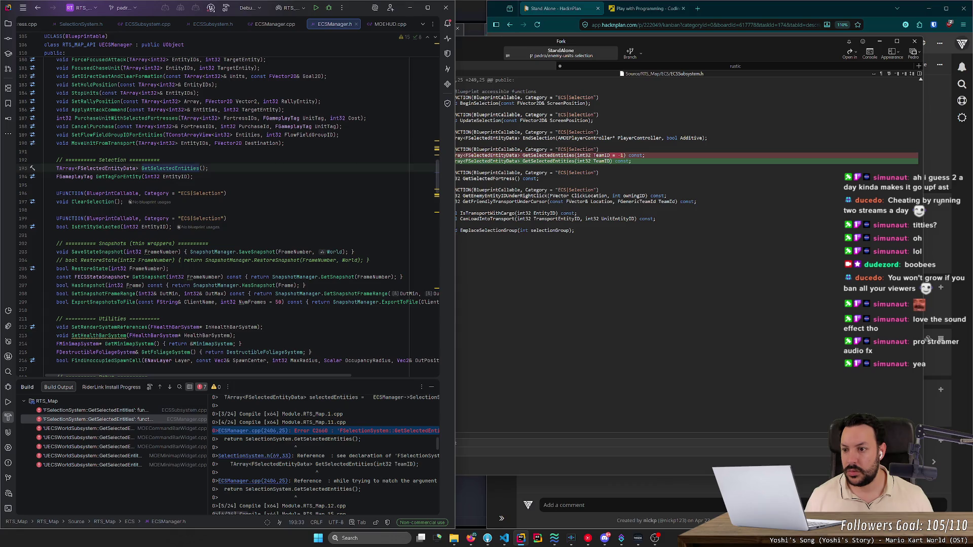
# Step: Add int32 TeamID to UECSManager::GetSelectedEntities declaration and definition, passing TeamID to the selection system
pyautogui.moveTo(576, 161)
pyautogui.mouseDown()
pyautogui.moveTo(600, 161)
pyautogui.moveTo(612, 179)
pyautogui.mouseUp()
pyautogui.hotkey('ctrl', 'c')
pyautogui.click(160, 159)
pyautogui.click(203, 168)
pyautogui.hotkey('ctrl', 'v')
pyautogui.click(181, 176)
pyautogui.hotkey('ctrl', 'b')
pyautogui.scroll(-3, 228, 203)
pyautogui.click(271, 151)
pyautogui.hotkey('ctrl', 'v')
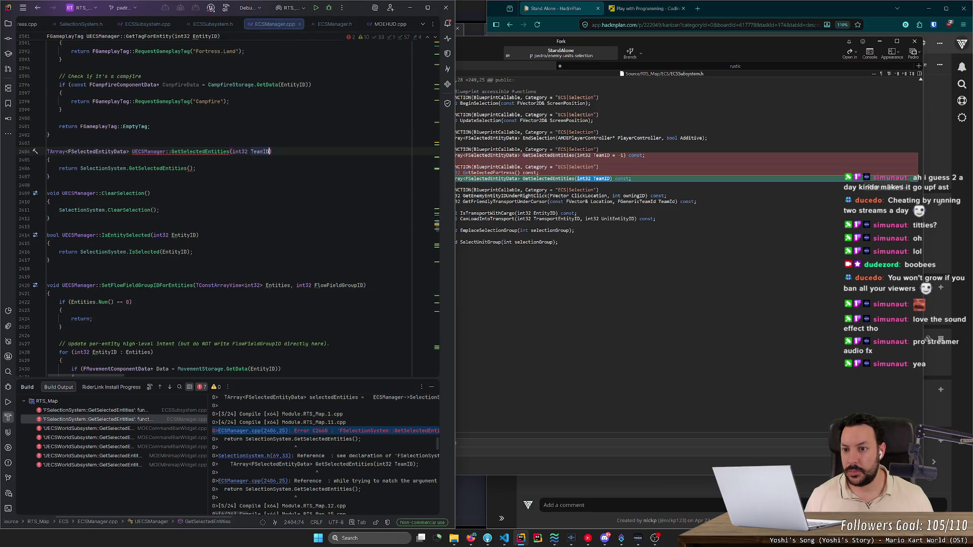
pyautogui.click(190, 168)
pyautogui.write('TeamID')
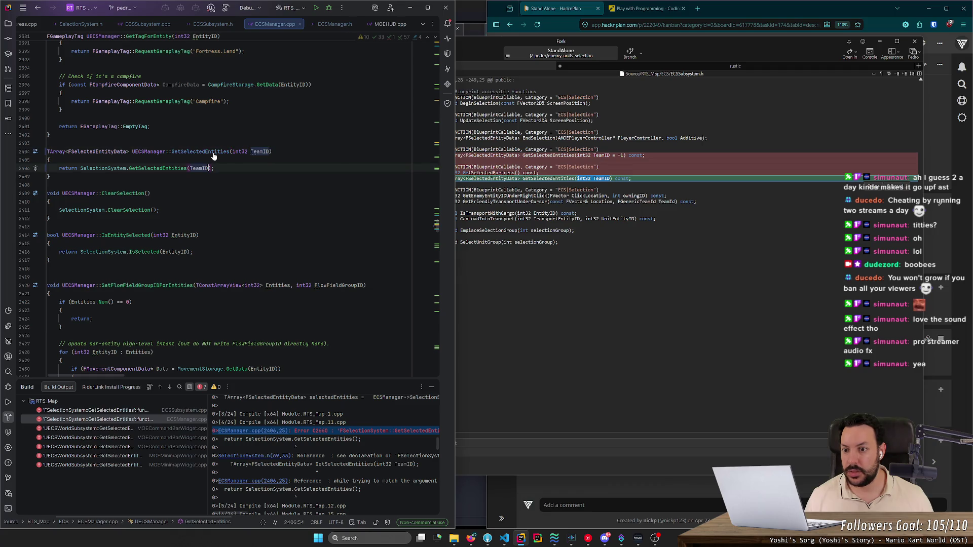
pyautogui.doubleClick(133, 429)
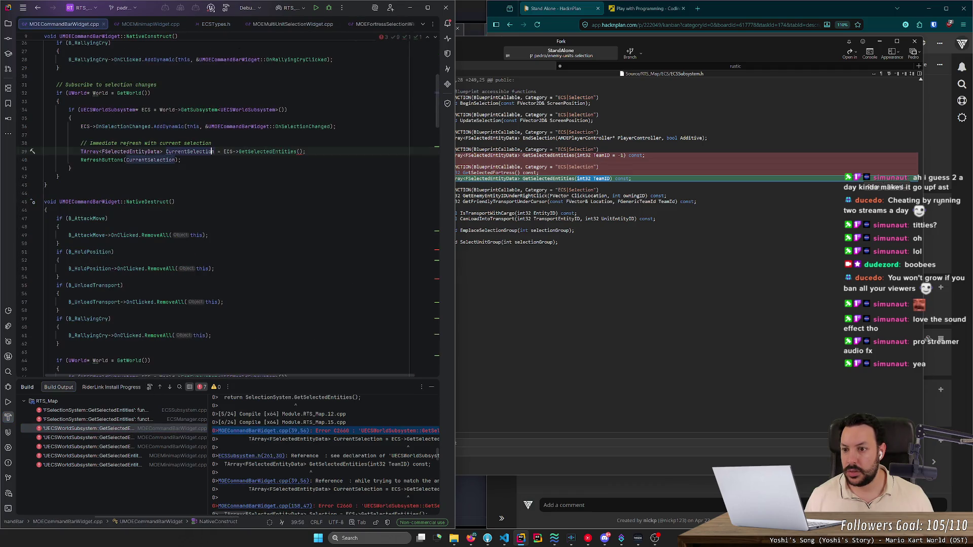
# Step: Insert the TeamID lookup block from RefreshButtons into NativeConstruct
pyautogui.scroll(5, 229, 203)
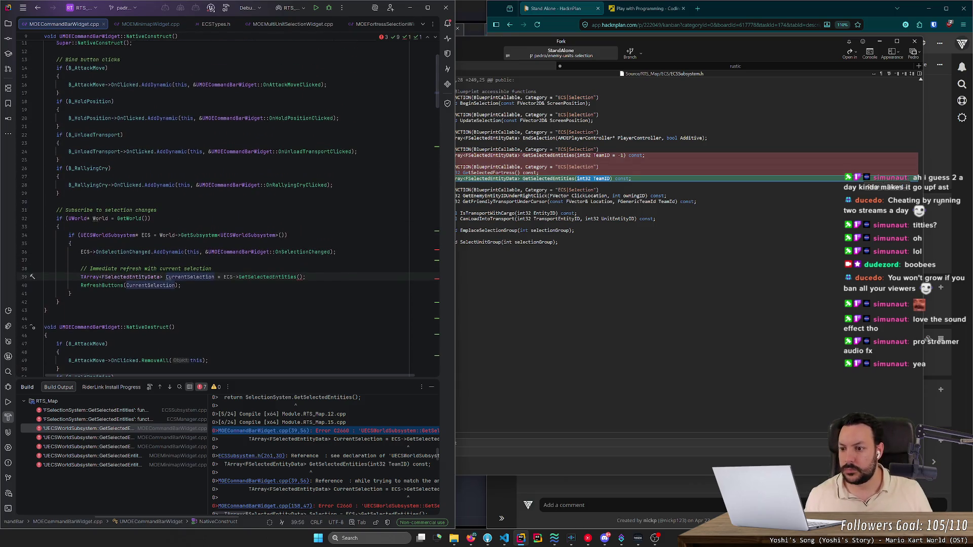
pyautogui.scroll(-10, 229, 206)
pyautogui.scroll(-15, 228, 207)
pyautogui.scroll(-3, 228, 208)
pyautogui.scroll(6, 228, 208)
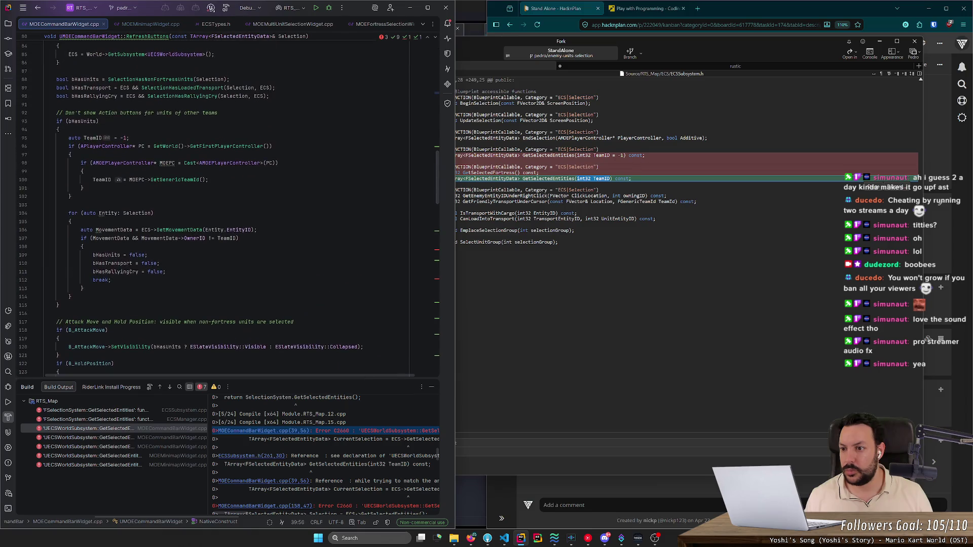
pyautogui.moveTo(76, 197); pyautogui.dragTo(29, 137)
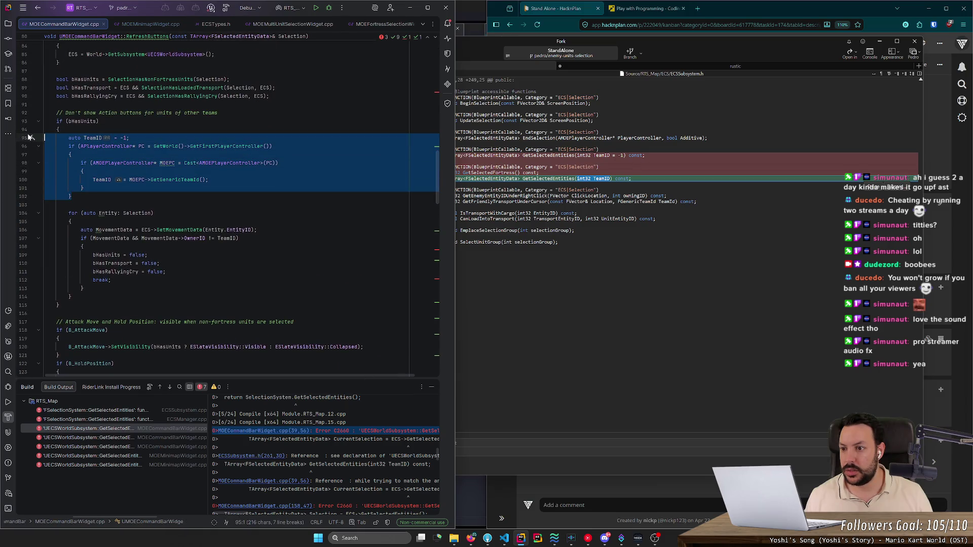
pyautogui.scroll(13, 29, 137)
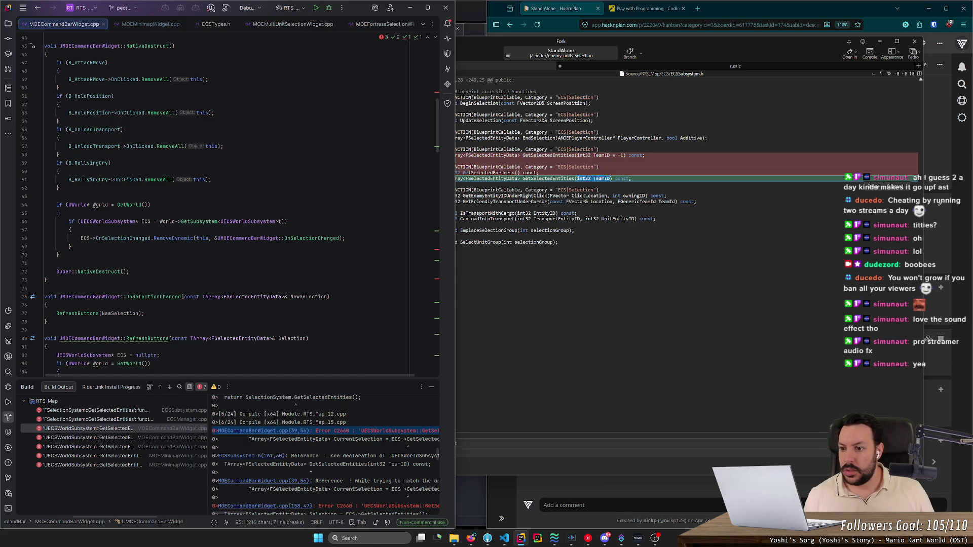
pyautogui.scroll(10, 217, 218)
pyautogui.click(58, 268)
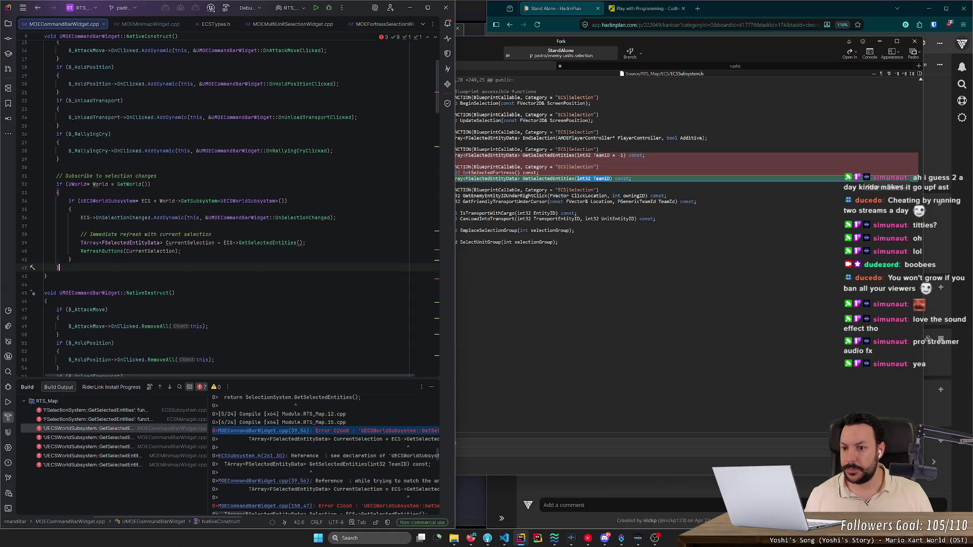
pyautogui.click(81, 226)
pyautogui.hotkey('ctrl', 'v')
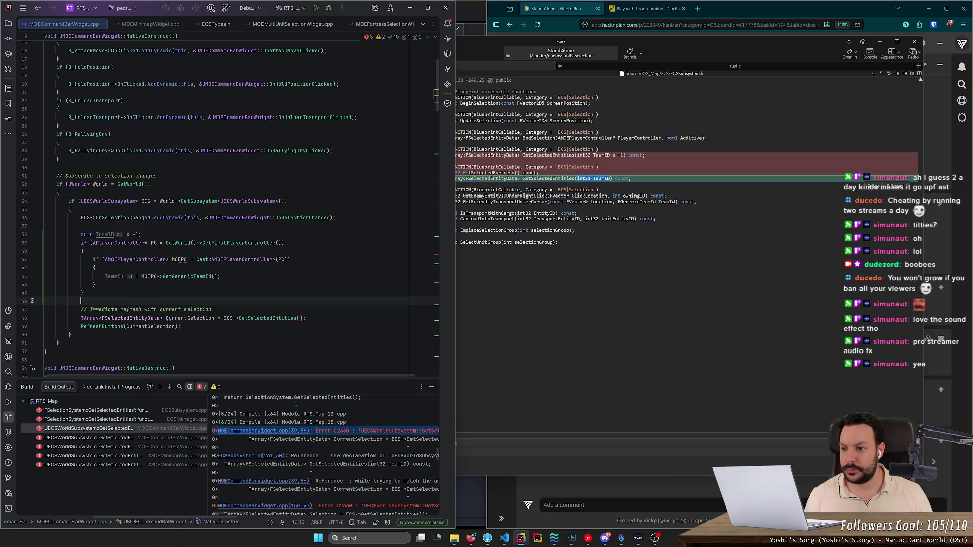
# Step: Pass TeamID into NativeConstruct's empty GetSelectedEntities() call
pyautogui.doubleClick(105, 235)
pyautogui.hotkey('ctrl', 'c')
pyautogui.click(299, 318)
pyautogui.hotkey('ctrl', 'v')
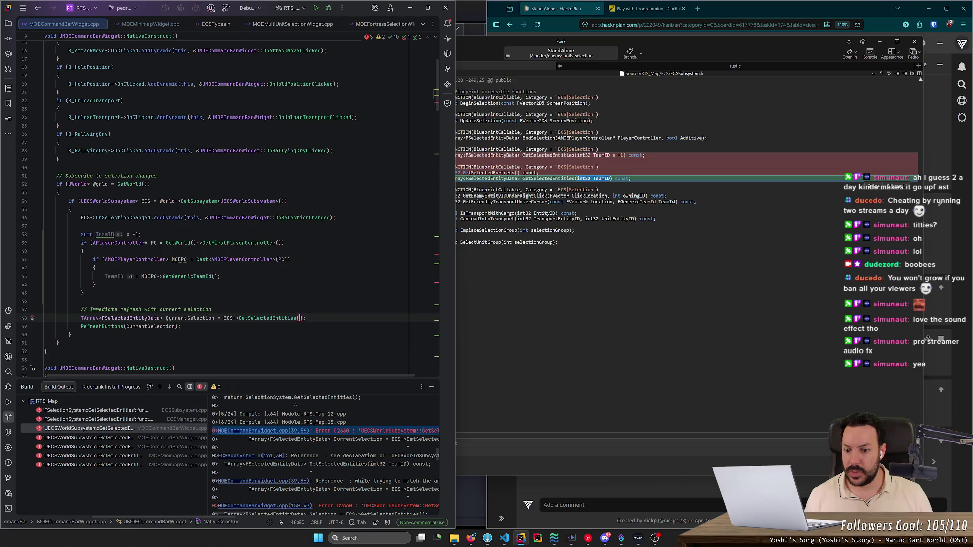
# Step: Make the GetSelectedEntities call on line 167 pass PC->GetGenericTeamId()
pyautogui.doubleClick(113, 439)
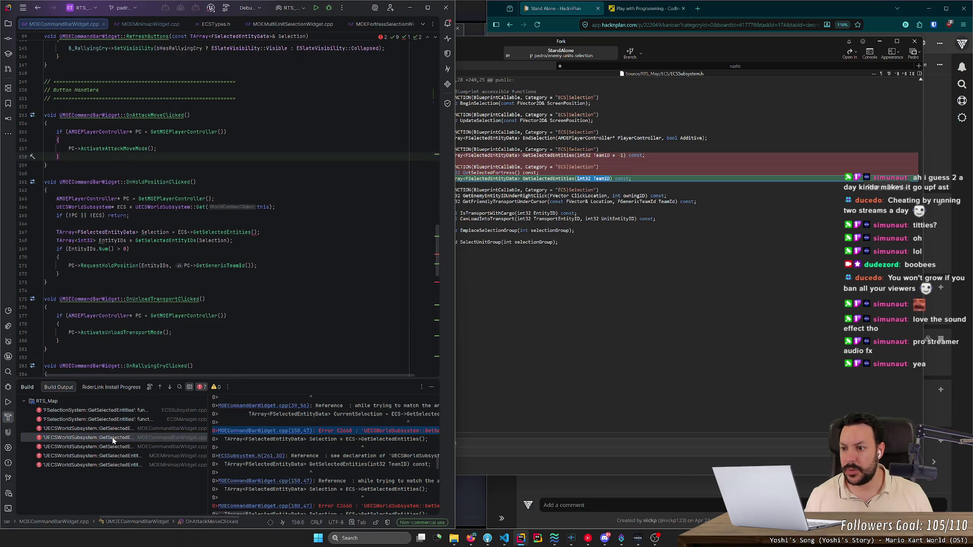
pyautogui.doubleClick(126, 199)
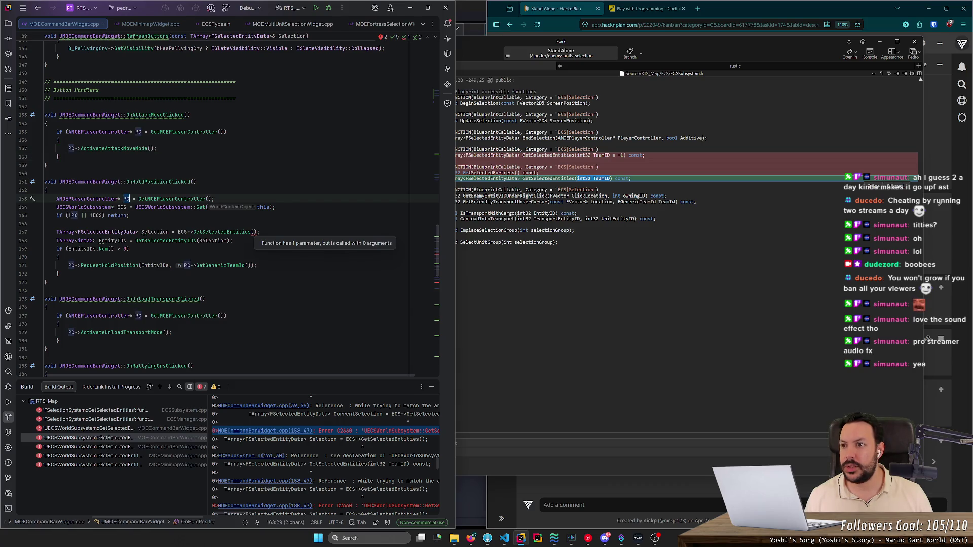
pyautogui.click(253, 232)
pyautogui.write('PC->')
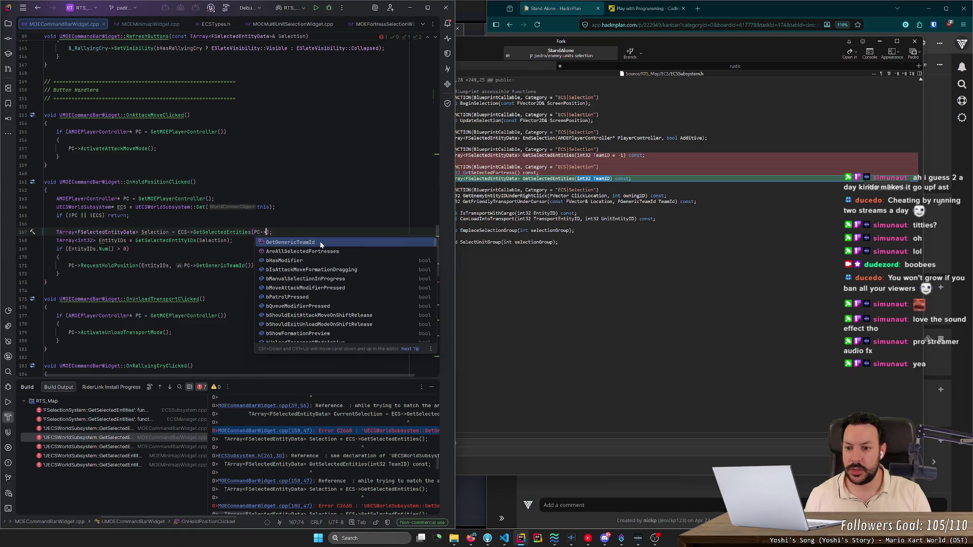
pyautogui.press('Return')
pyautogui.press('Down')
pyautogui.press('Down')
pyautogui.press('Down')
pyautogui.press('Down')
pyautogui.press('Down')
pyautogui.press('Down')
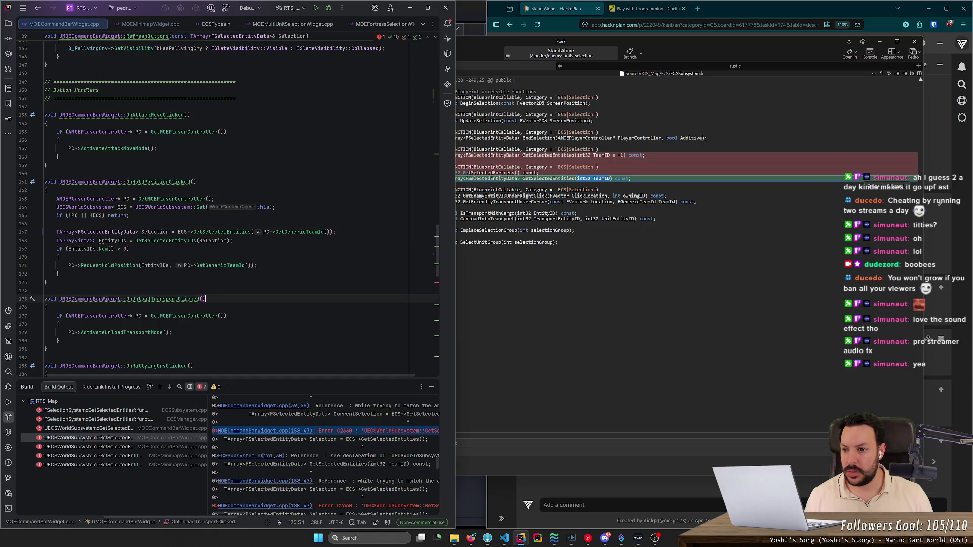
# Step: Paste PC->GetGenericTeamId() into line 189's GetSelectedEntities call, then open the minimap widget error
pyautogui.click(120, 448)
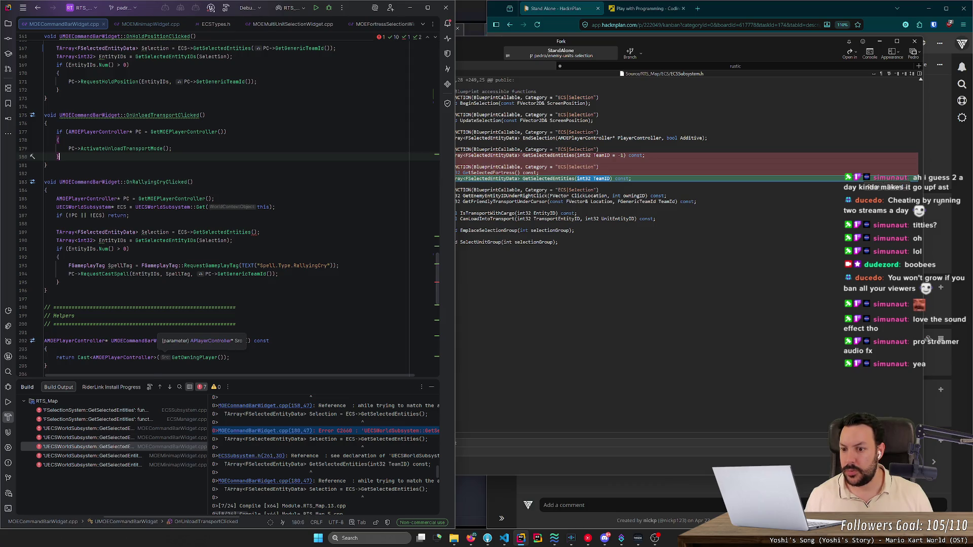
pyautogui.doubleClick(209, 274)
pyautogui.hotkey('ctrl', 'w')
pyautogui.hotkey('ctrl', 'w')
pyautogui.hotkey('ctrl', 'c')
pyautogui.click(253, 232)
pyautogui.hotkey('ctrl', 'v')
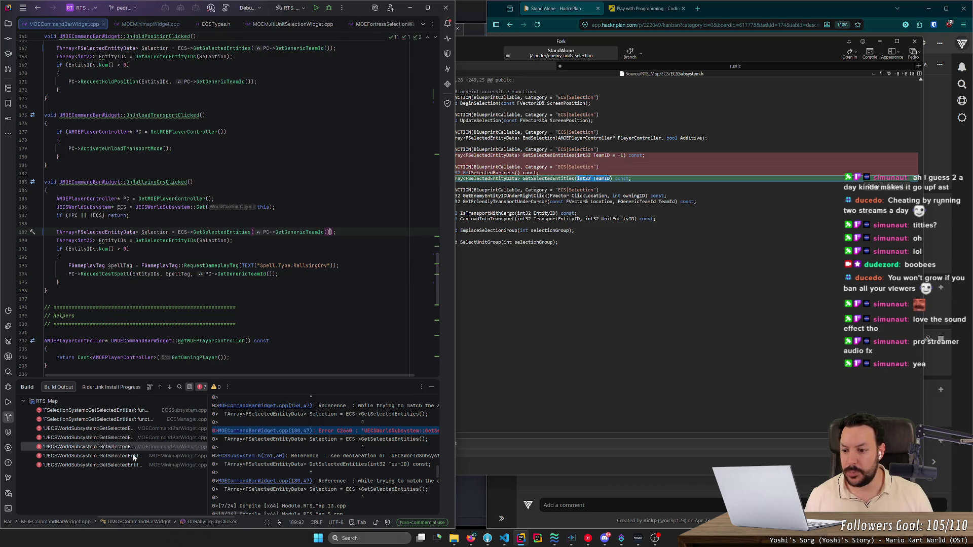
pyautogui.doubleClick(131, 455)
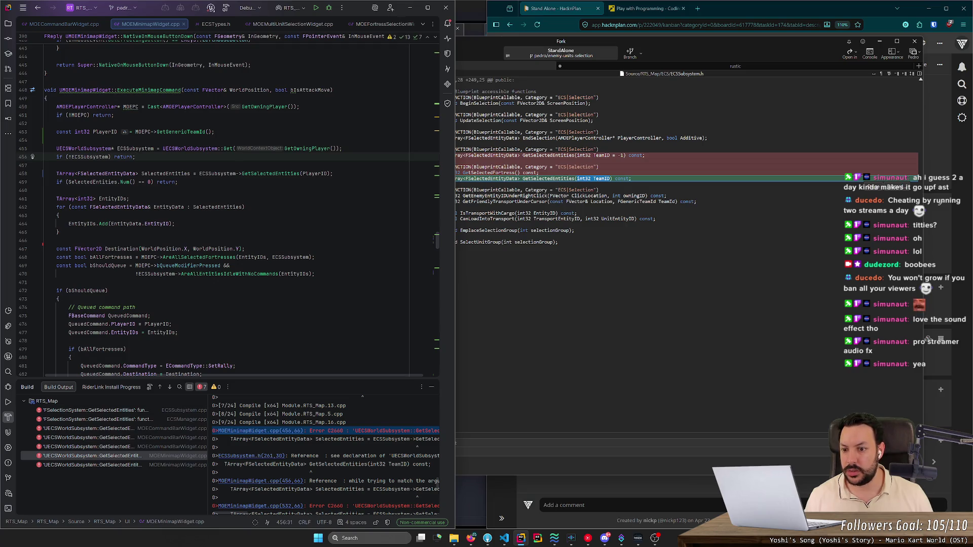
# Step: Rebuild after the minimap error and open the remaining C2660 error at MOEHUD.cpp line 249
pyautogui.doubleClick(92, 465)
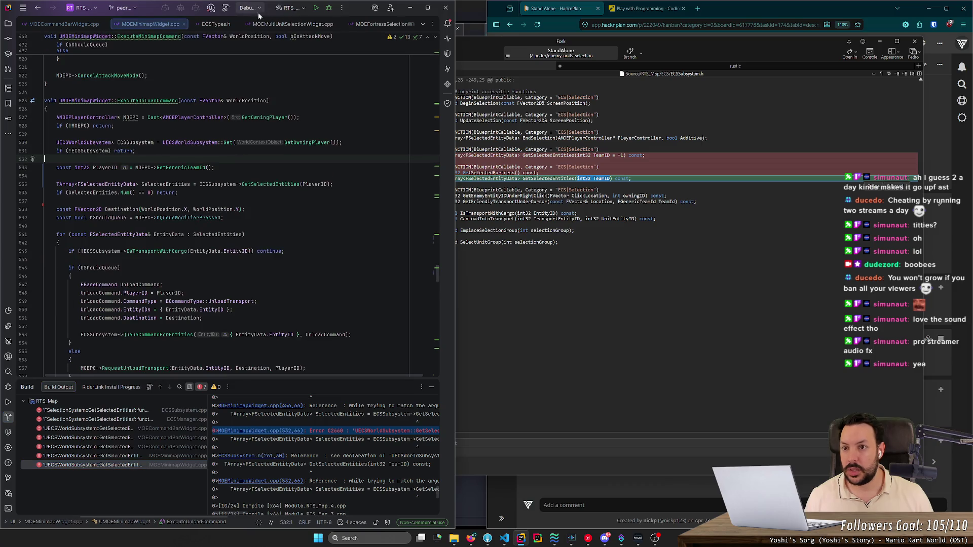
pyautogui.click(227, 8)
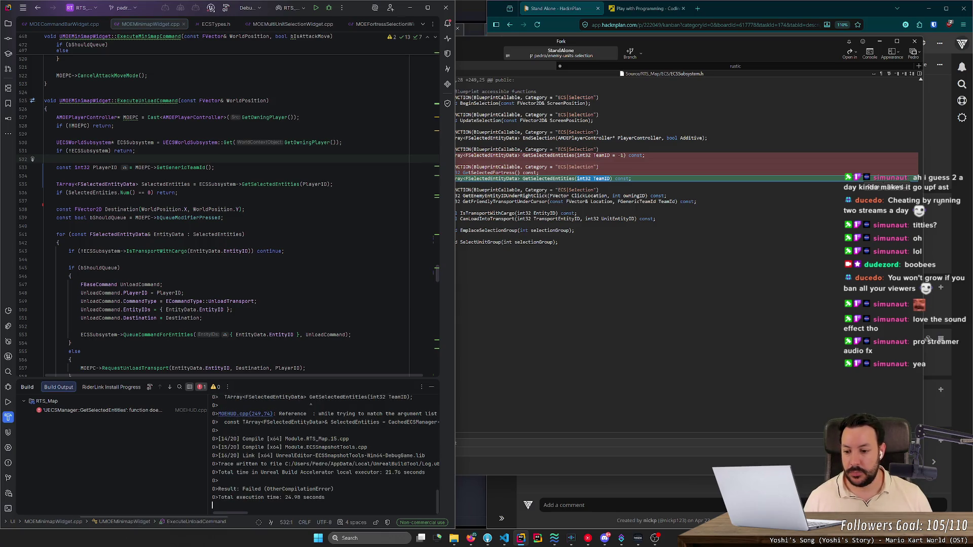
pyautogui.doubleClick(135, 411)
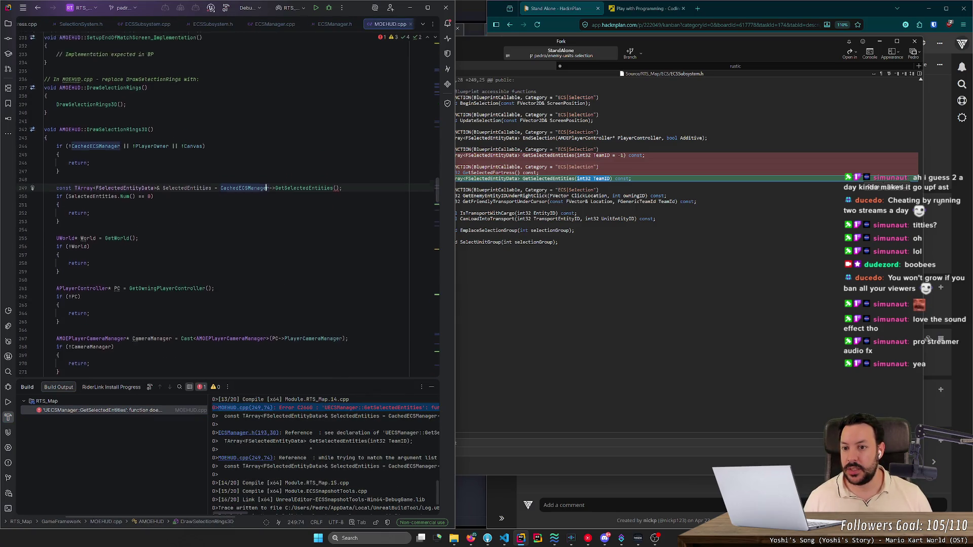
# Step: Check the PlayerOwner and PC usages, then pass -1 to GetSelectedEntities on line 249
pyautogui.doubleClick(152, 185)
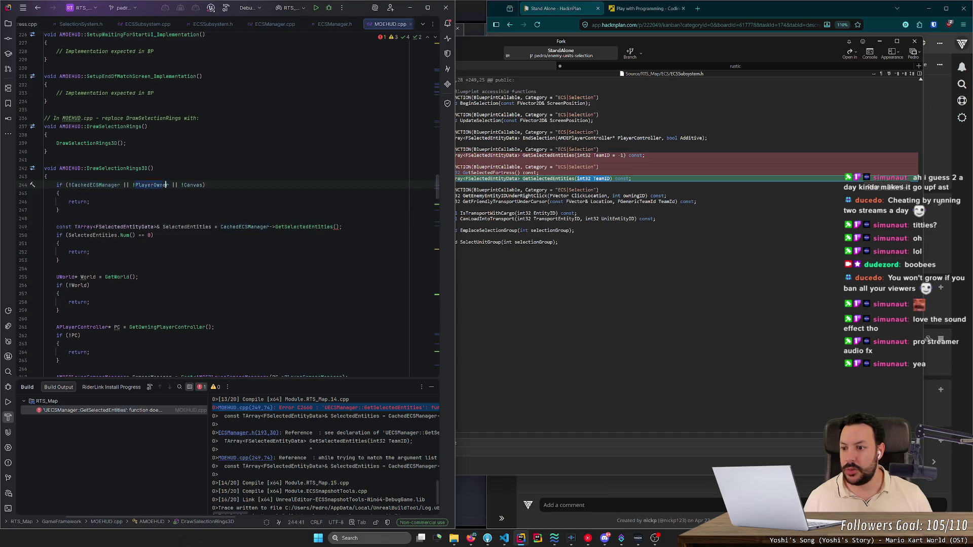
pyautogui.scroll(-5, 152, 185)
pyautogui.click(80, 202)
pyautogui.doubleClick(117, 202)
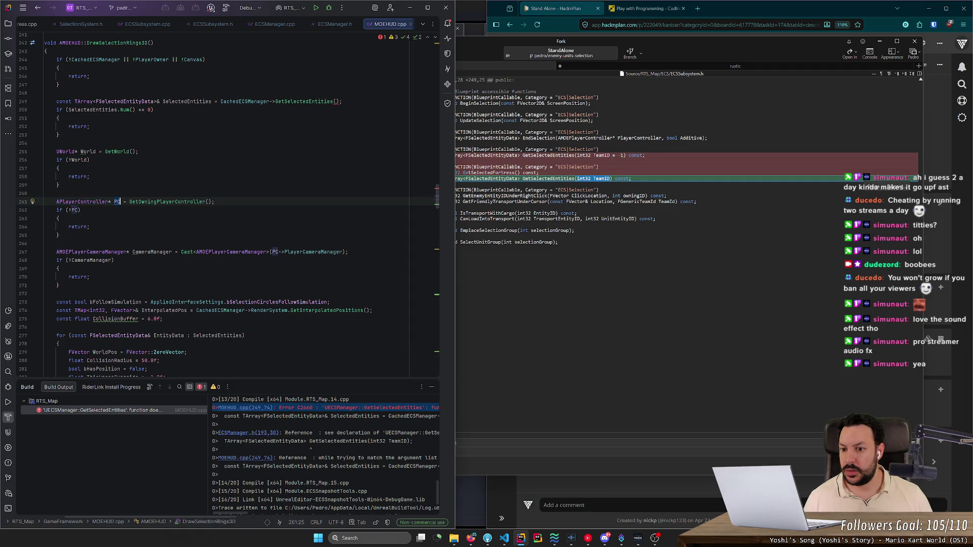
pyautogui.scroll(-5, 227, 203)
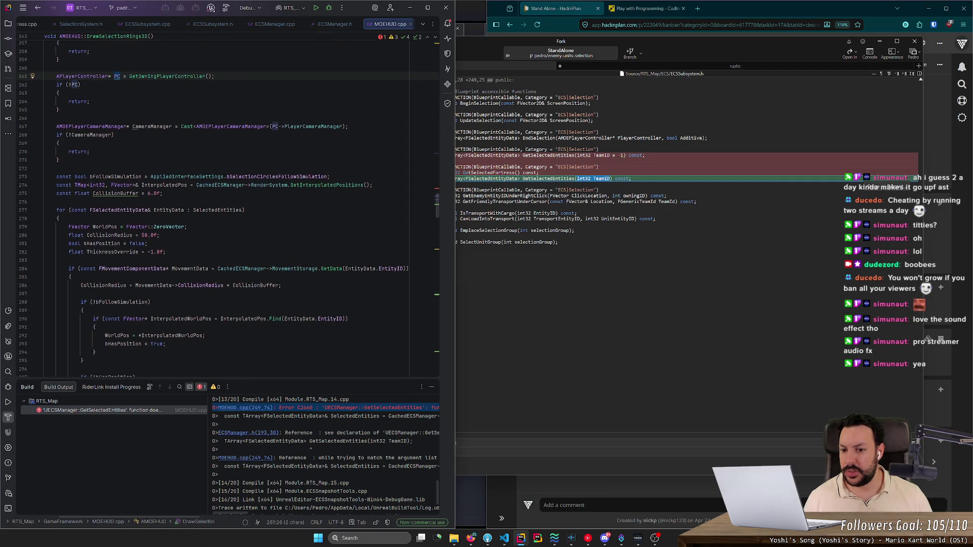
pyautogui.scroll(-8, 227, 209)
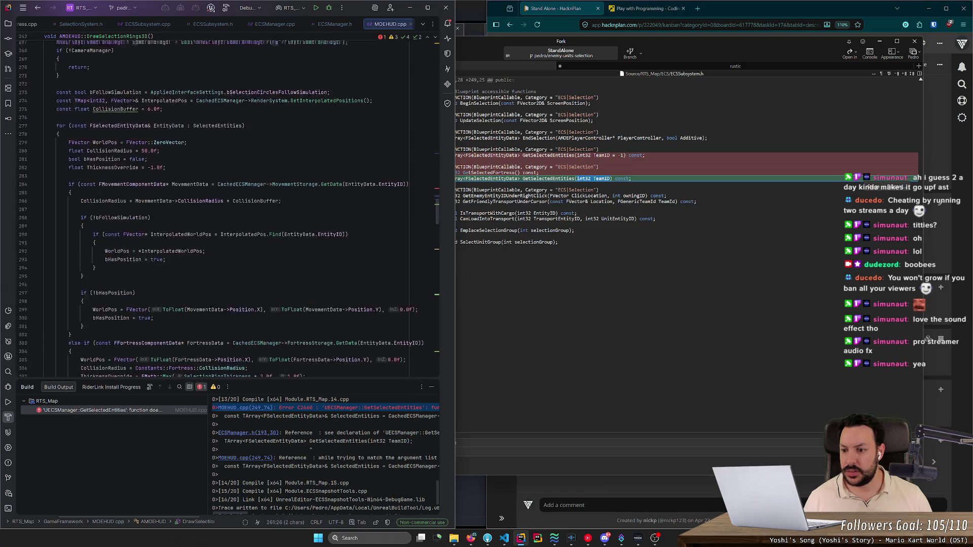
pyautogui.scroll(-15, 221, 213)
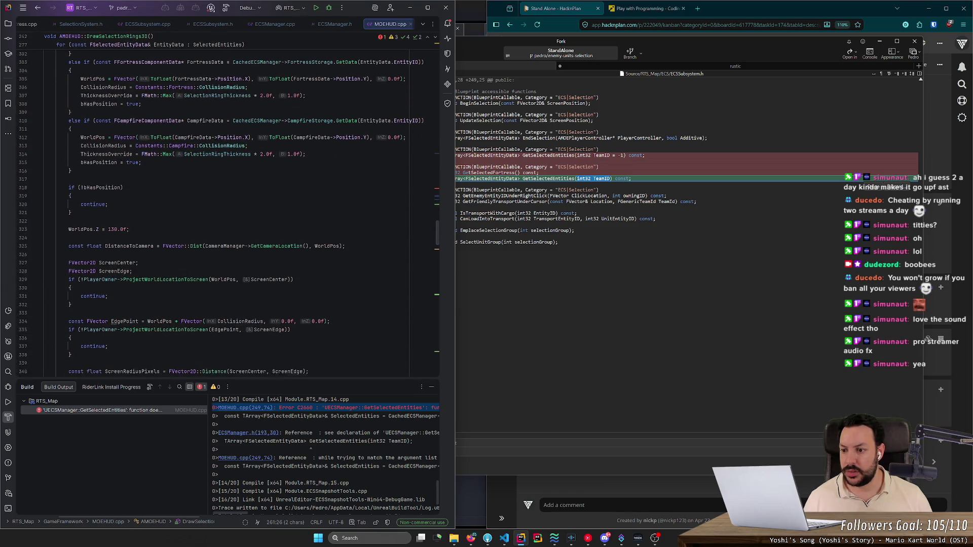
pyautogui.scroll(-11, 227, 213)
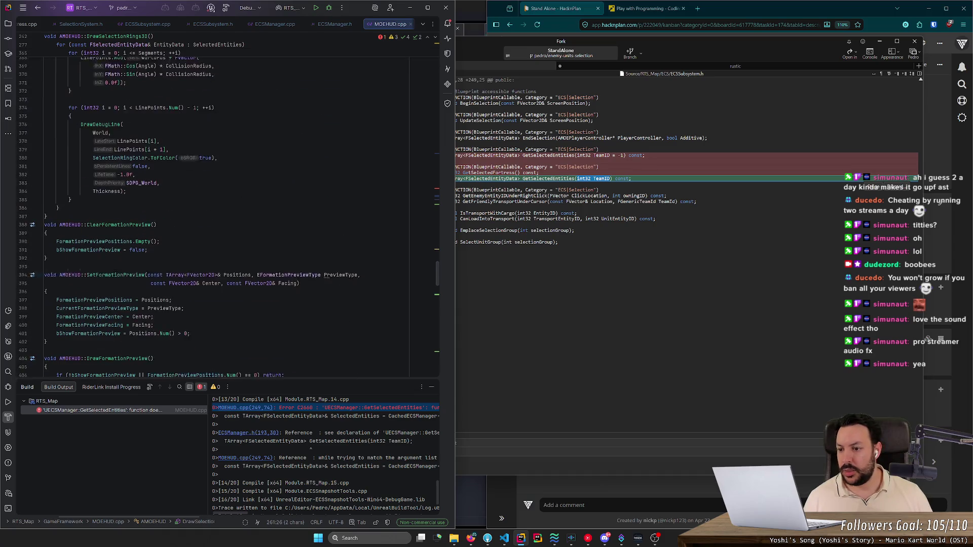
pyautogui.moveTo(437, 268); pyautogui.dragTo(441, 190)
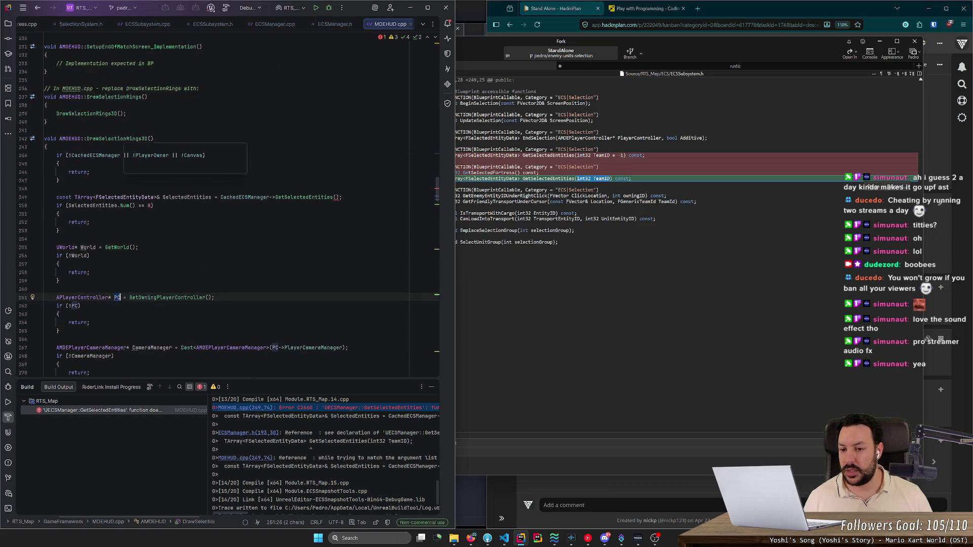
pyautogui.click(335, 197)
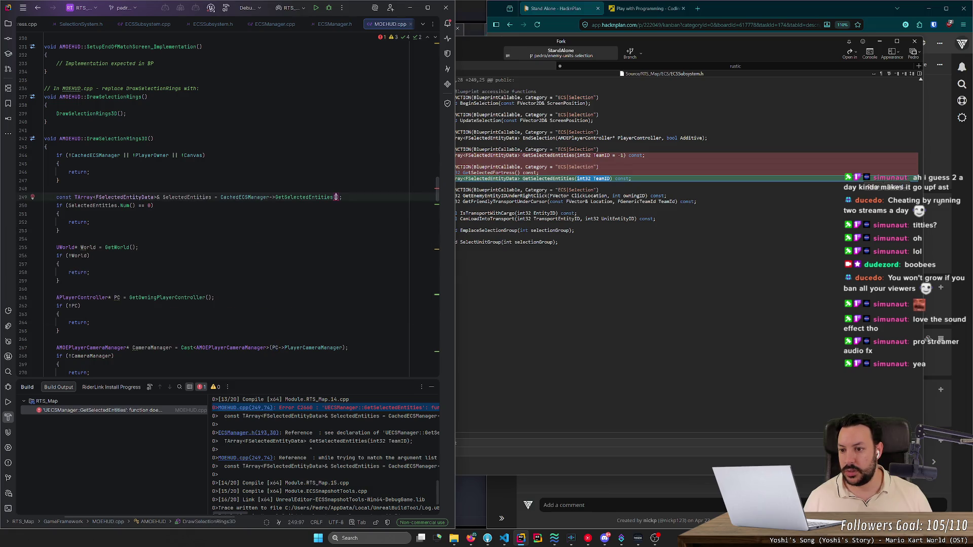
pyautogui.write('-1')
pyautogui.click(59, 231)
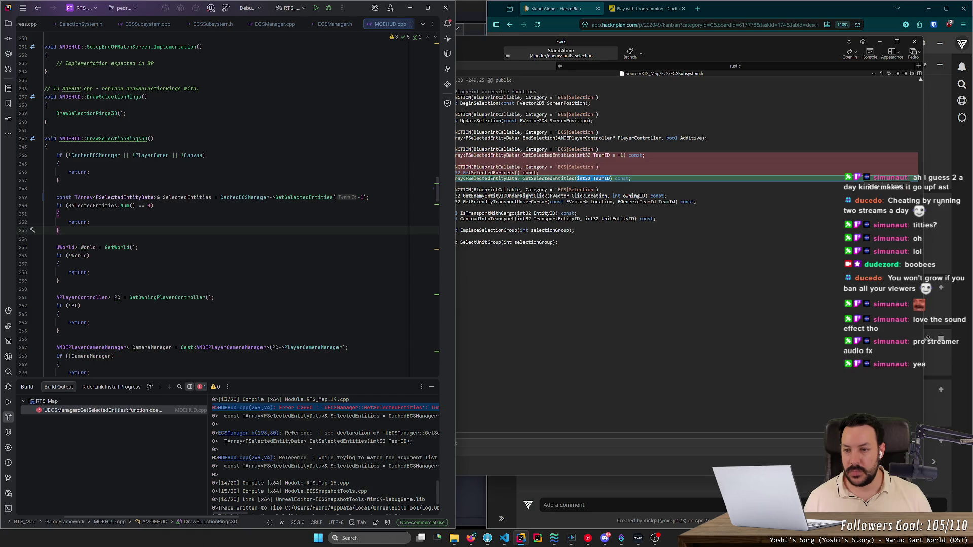
# Step: Rebuild successfully and go to DrawSelectionRings3D's implementation from MOEHUD.h
pyautogui.click(226, 8)
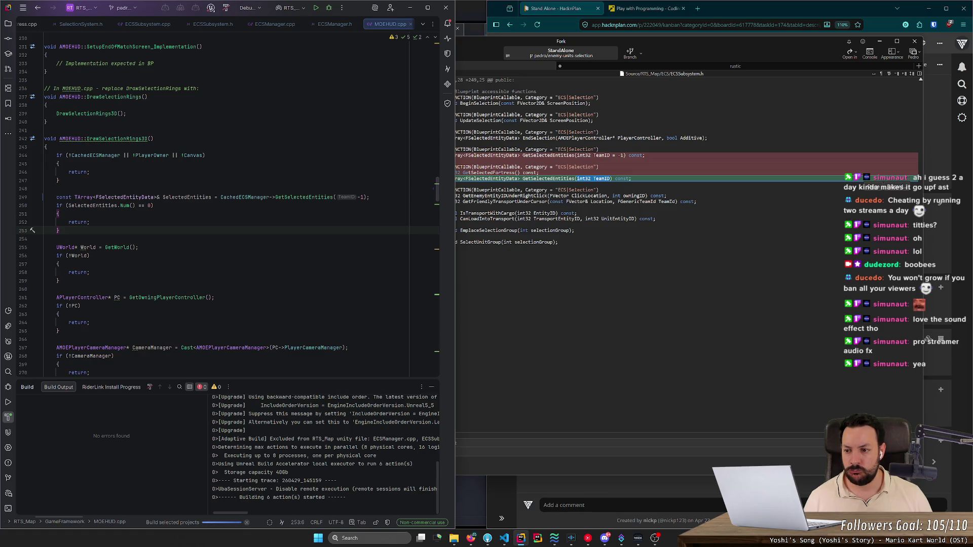
pyautogui.keyDown('ctrl'); pyautogui.click(121, 138); pyautogui.keyUp('ctrl')
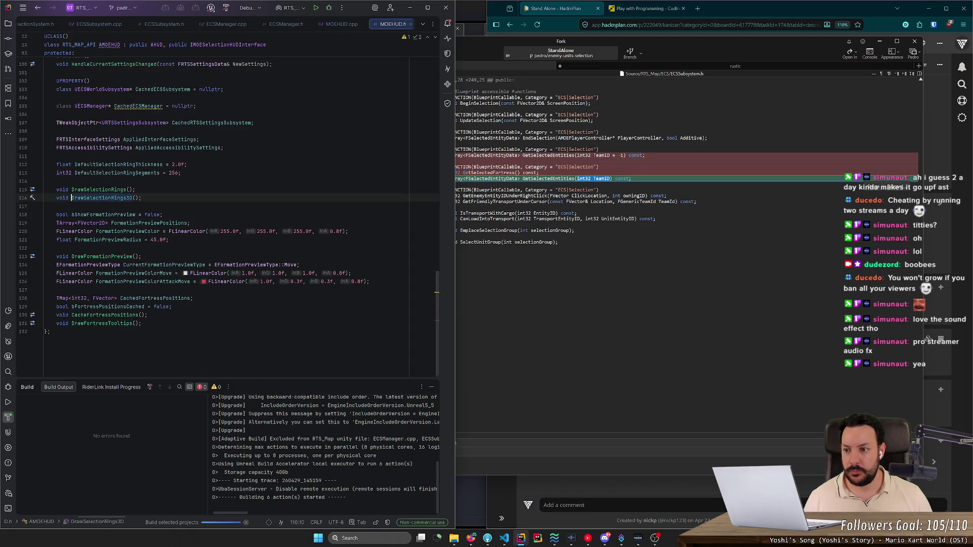
pyautogui.rightClick(103, 199)
pyautogui.click(117, 260)
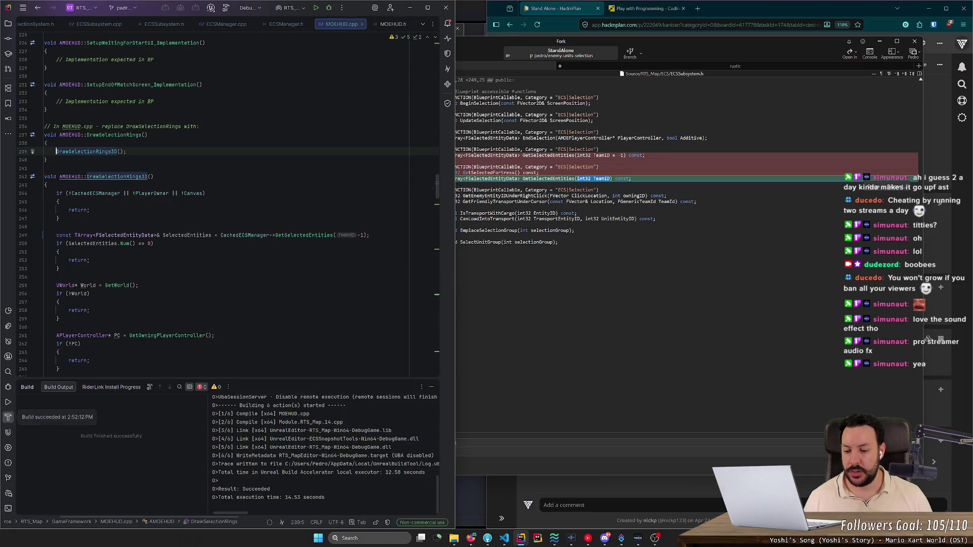
# Step: In Fork, stage SelectionSystem.h, ECSManager.h and ECSManager.cpp
pyautogui.click(199, 126)
pyautogui.hotkey('alt', 'Tab')
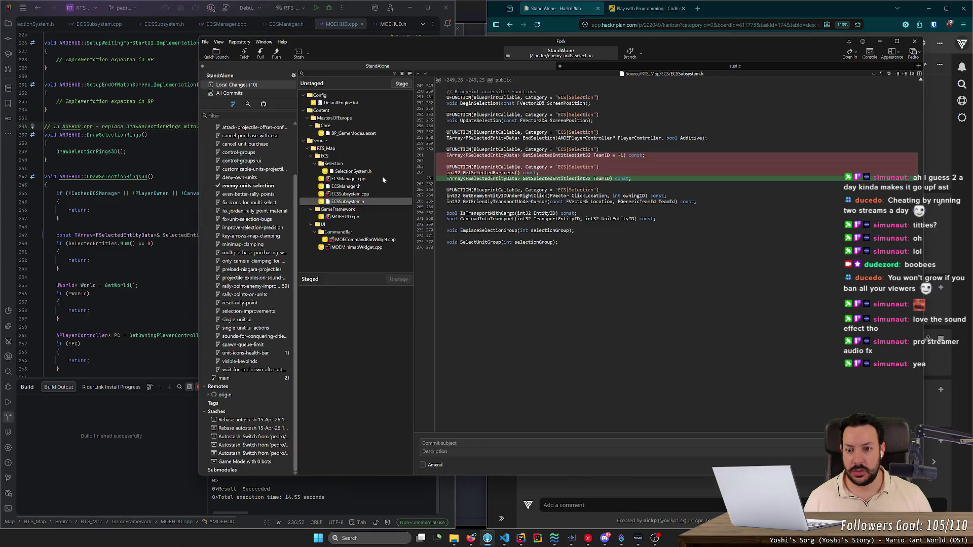
pyautogui.click(363, 172)
pyautogui.doubleClick(363, 172)
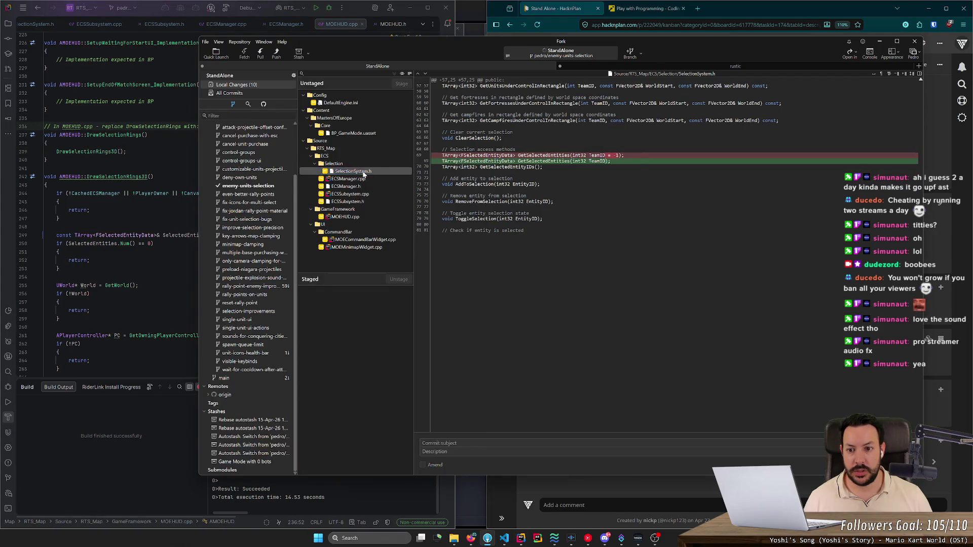
pyautogui.doubleClick(363, 173)
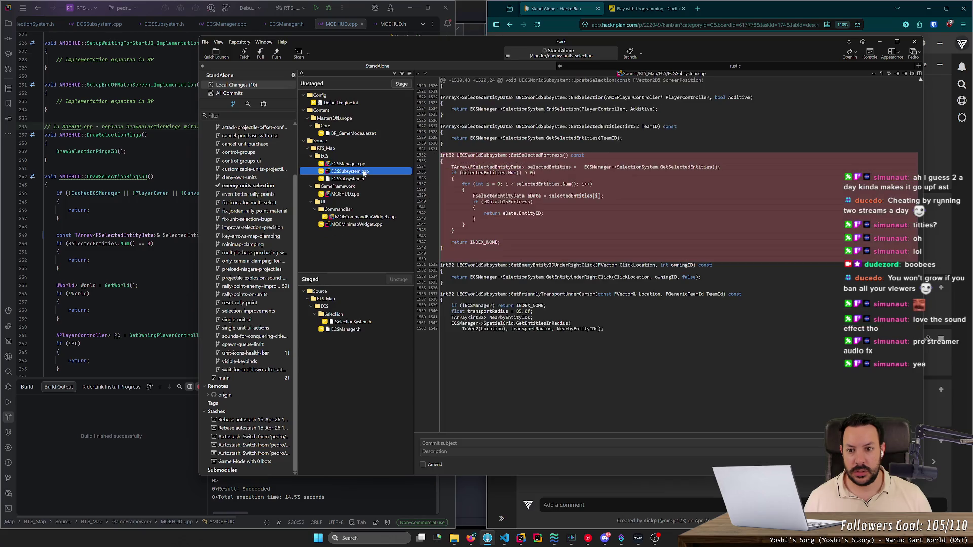
pyautogui.doubleClick(366, 165)
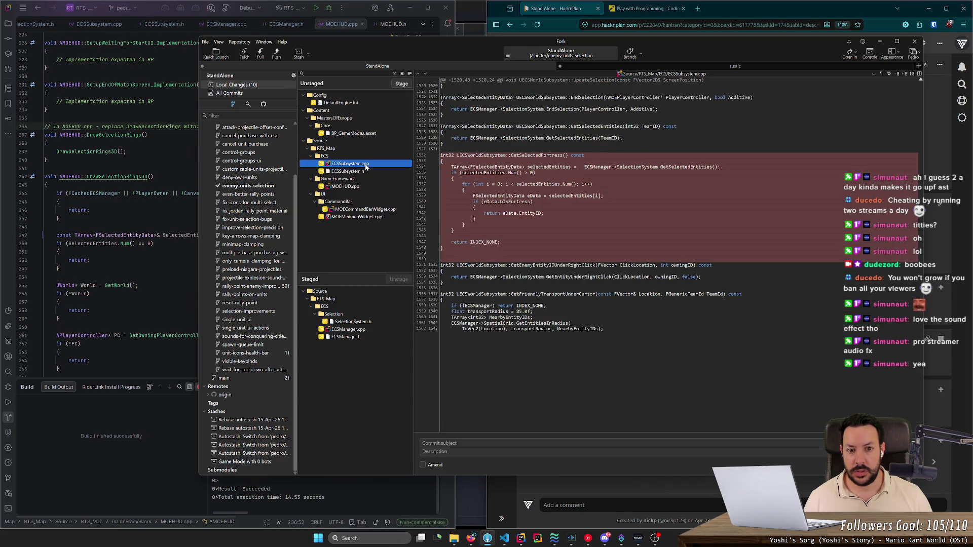
# Step: Stage the ECSSubsystem, MOEHUD, MOECommandBarWidget and MOEMinimapWidget changes, then launch the Unreal editor from Rider
pyautogui.doubleClick(366, 165)
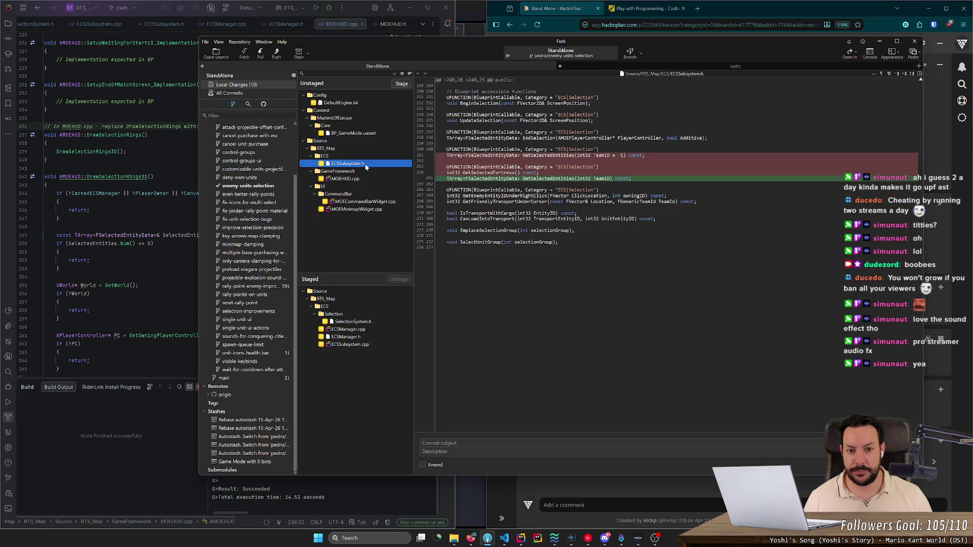
pyautogui.doubleClick(365, 163)
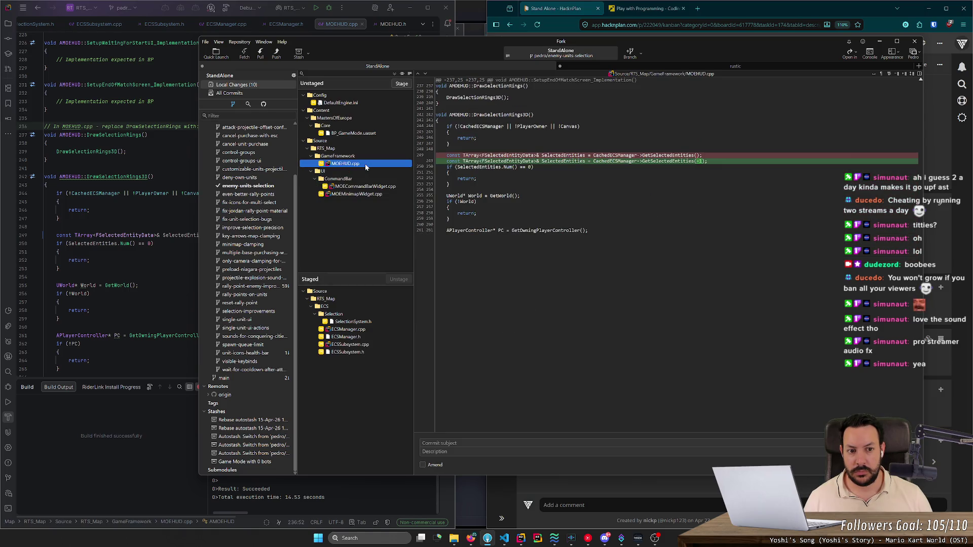
pyautogui.doubleClick(365, 163)
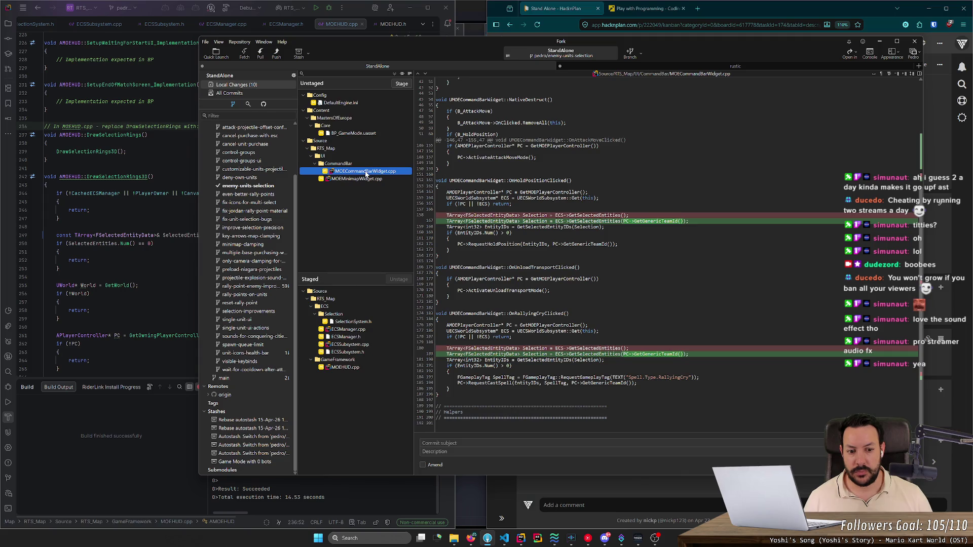
pyautogui.doubleClick(366, 172)
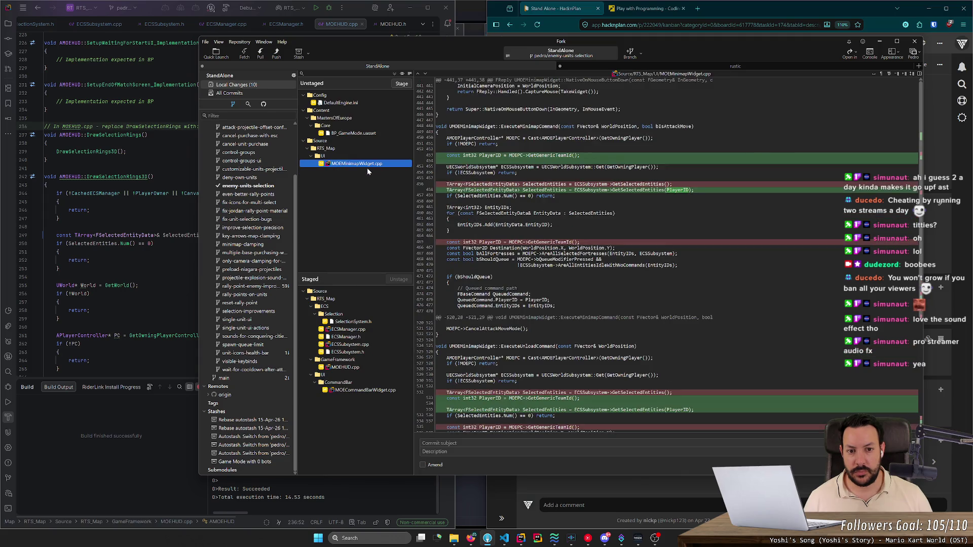
pyautogui.doubleClick(367, 169)
pyautogui.click(47, 143)
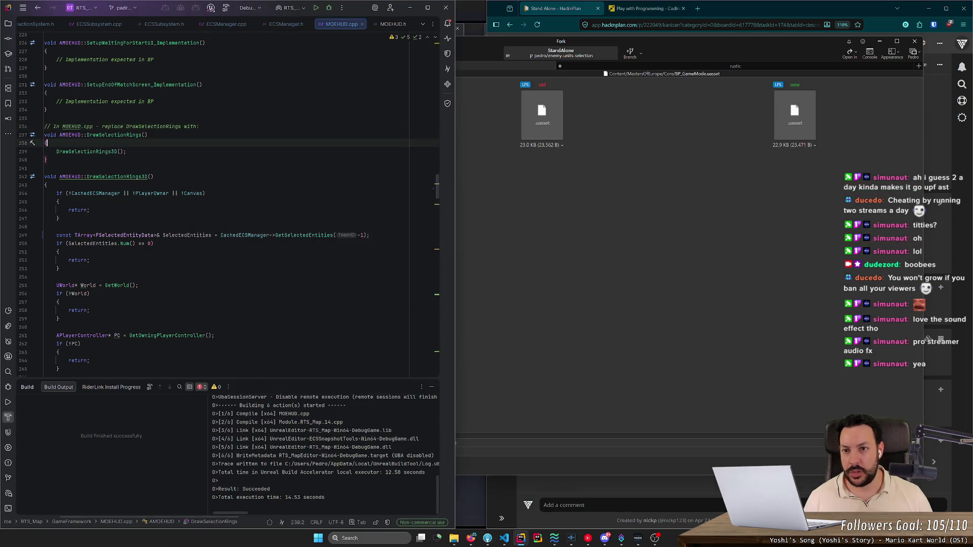
pyautogui.click(316, 8)
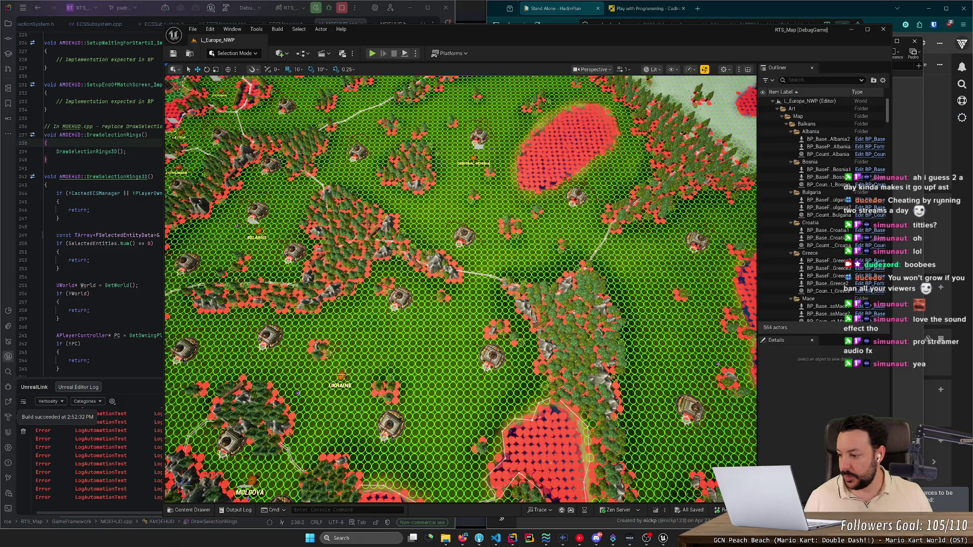
# Step: Open the shared bent-bracket render image link in a new Firefox tab
pyautogui.click(9, 417)
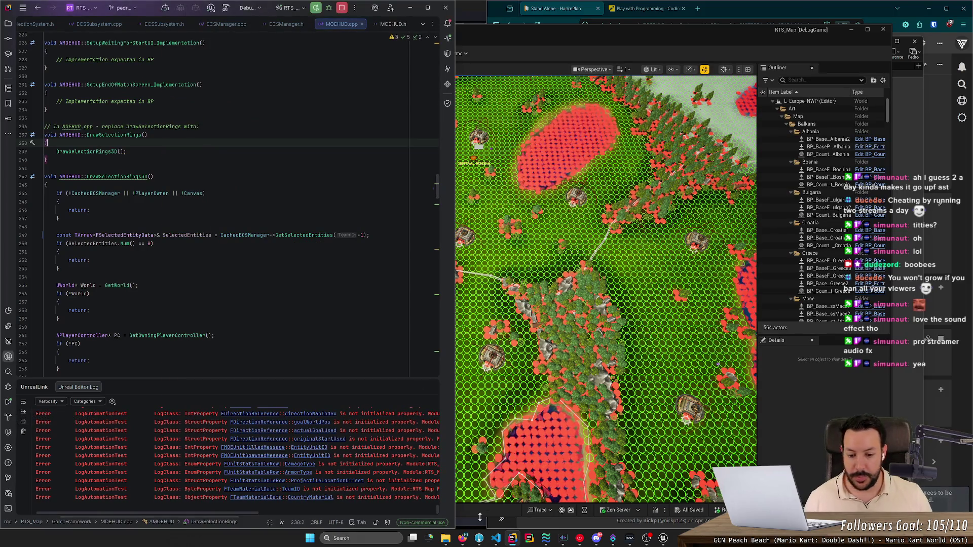
pyautogui.click(463, 538)
pyautogui.click(698, 8)
pyautogui.hotkey('ctrl', 'v')
pyautogui.press('Return')
pyautogui.doubleClick(791, 16)
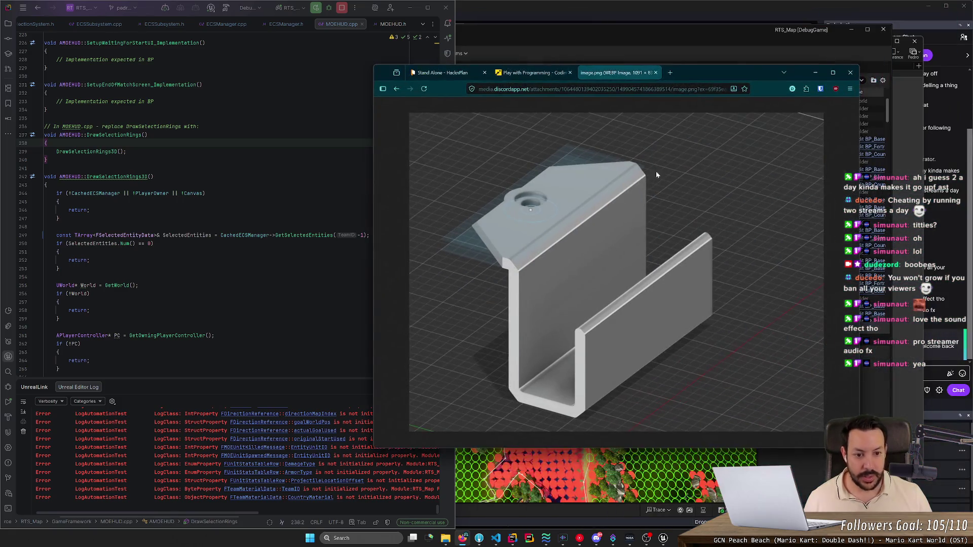
# Step: Maximize Firefox, zoom in on the bracket render, and open a blank new tab
pyautogui.doubleClick(705, 70)
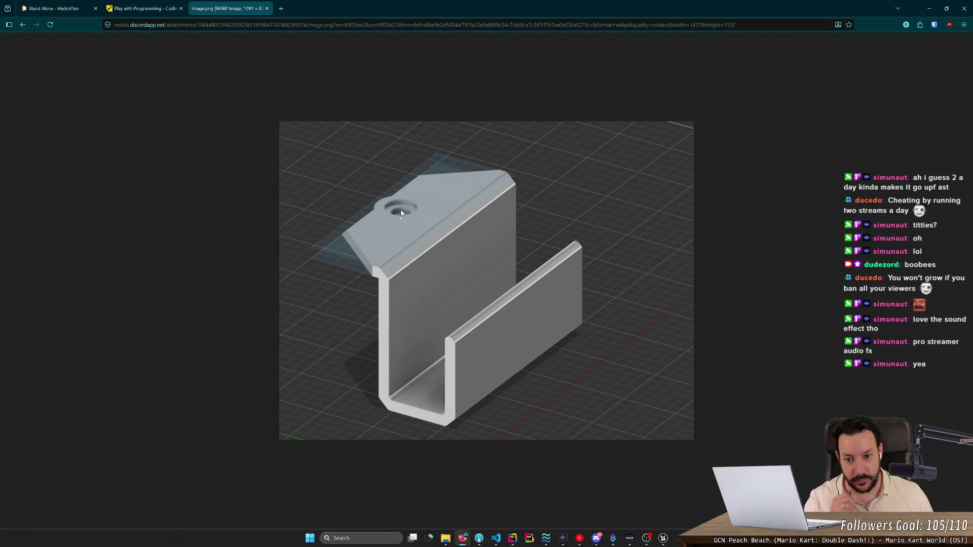
pyautogui.keyDown('ctrl'); pyautogui.scroll(8, 401, 213); pyautogui.keyUp('ctrl')
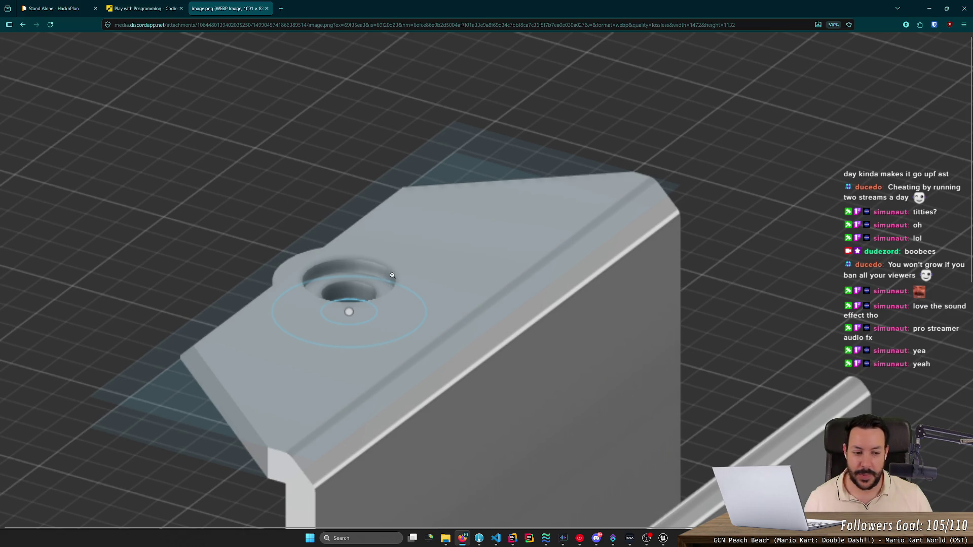
pyautogui.scroll(-3, 394, 276)
pyautogui.scroll(-6, 394, 275)
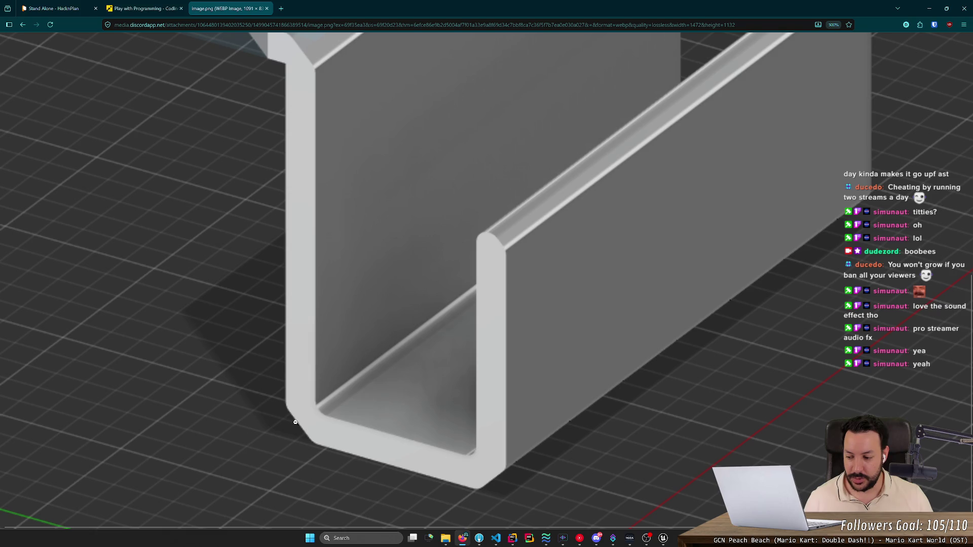
pyautogui.click(287, 12)
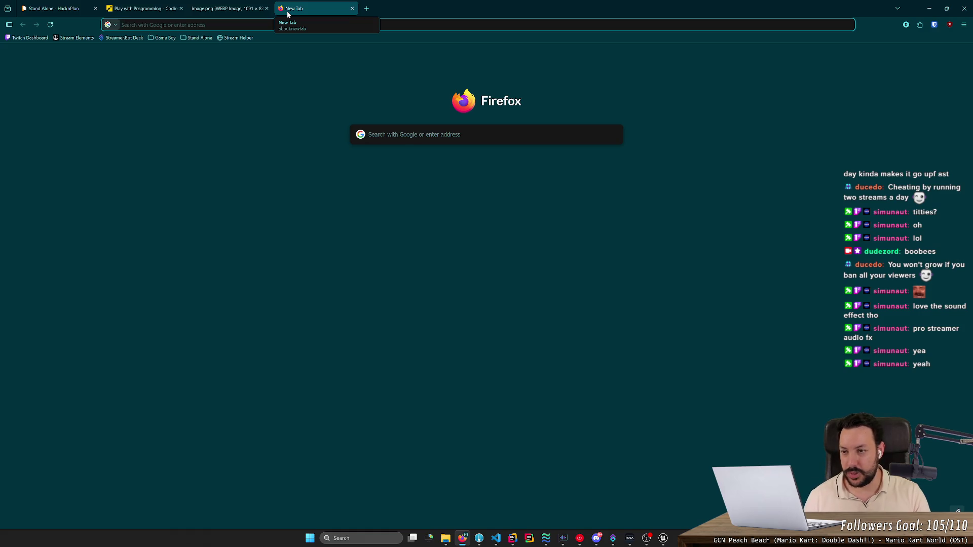
# Step: Search 'squircles', open and close the Squircle Wikipedia article, reset the zoom, and start a new search
pyautogui.write('squircles')
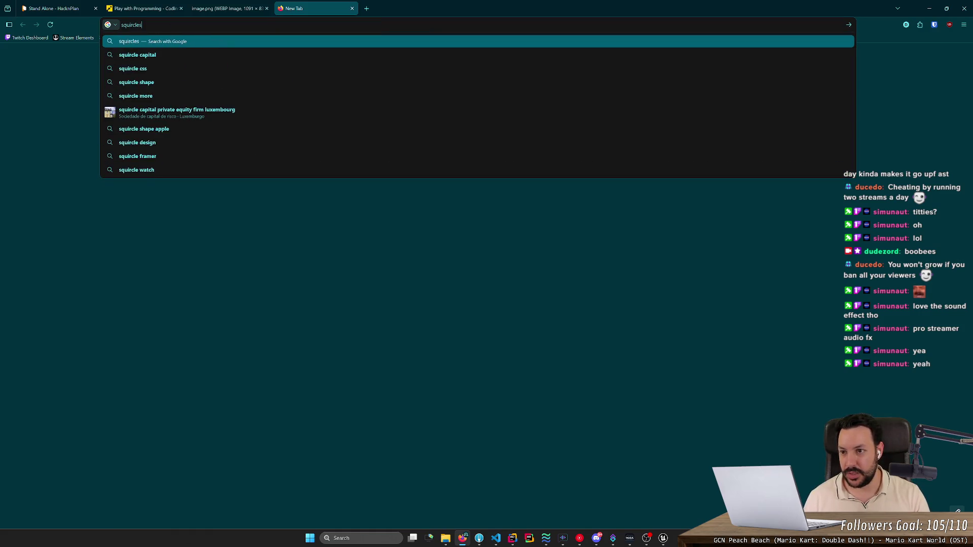
pyautogui.press('Return')
pyautogui.click(320, 125)
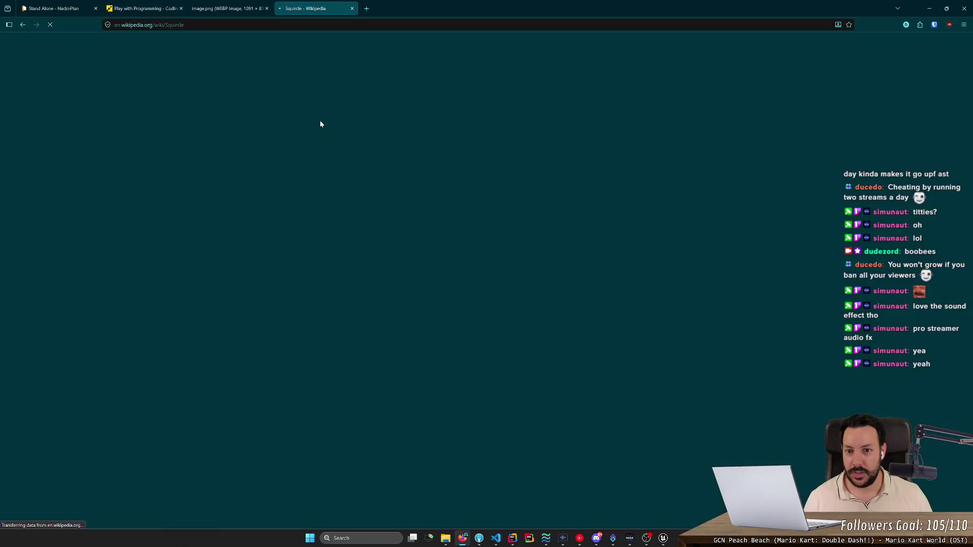
pyautogui.middleClick(327, 4)
pyautogui.scroll(5, 350, 170)
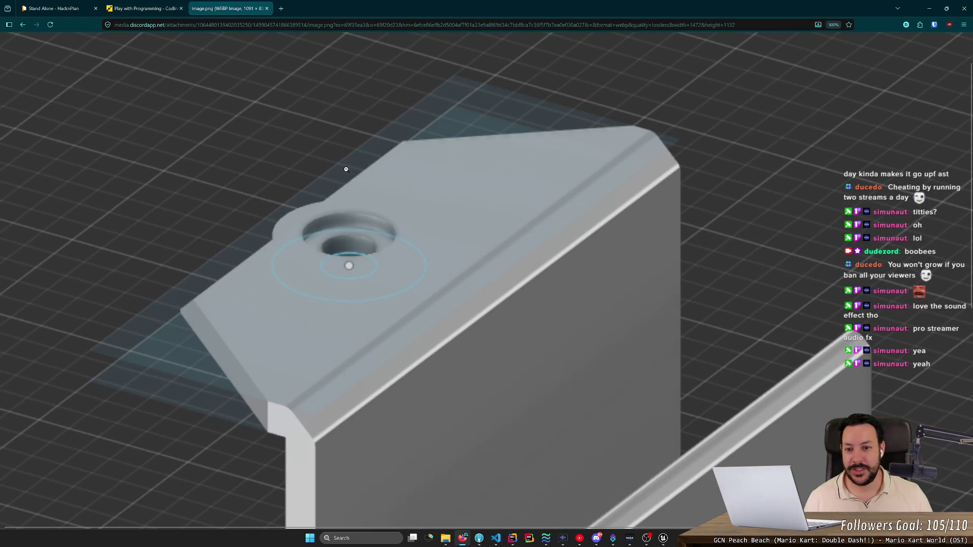
pyautogui.hotkey('ctrl', '0')
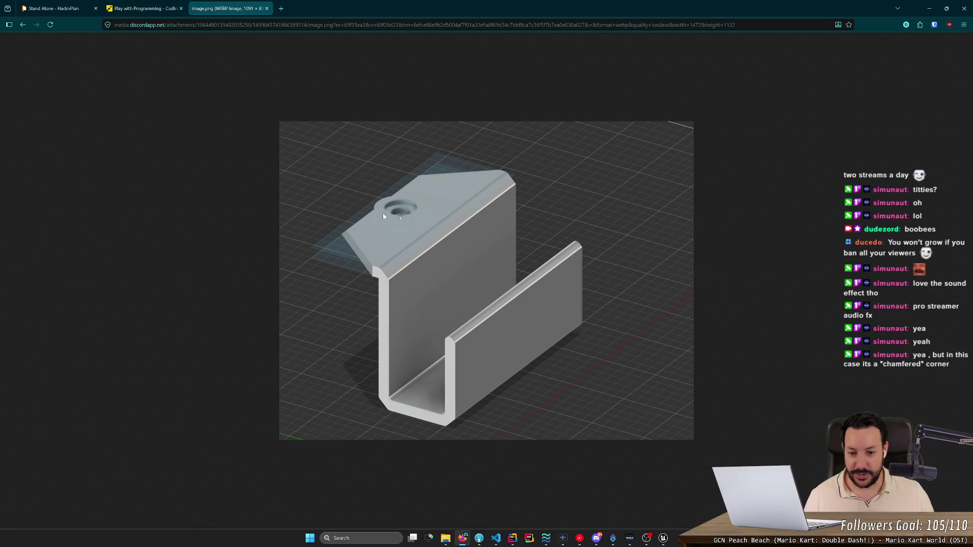
pyautogui.click(281, 9)
pyautogui.write('chamge')
pyautogui.press('BackSpace')
pyautogui.press('BackSpace')
pyautogui.write('fered corner')
pyautogui.press('Return')
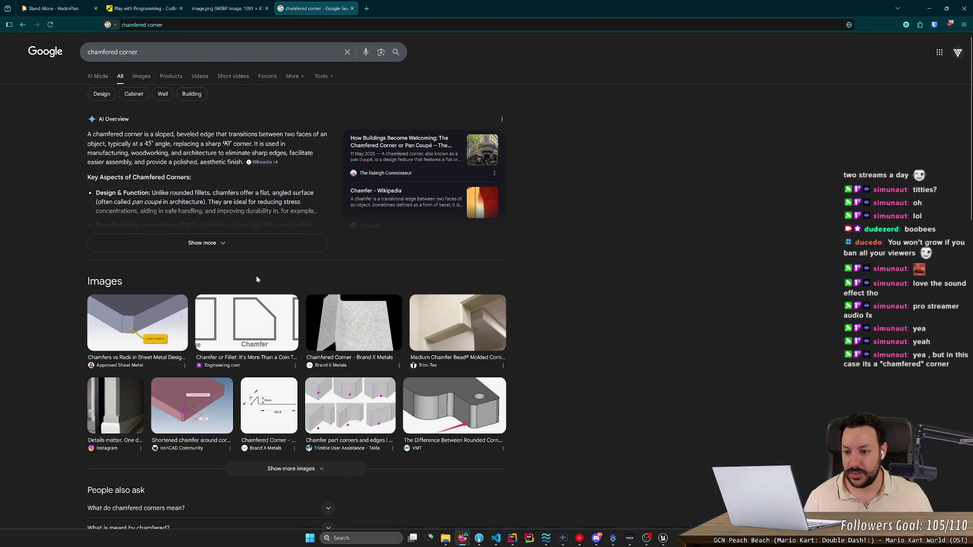
pyautogui.doubleClick(124, 52)
pyautogui.write('s')
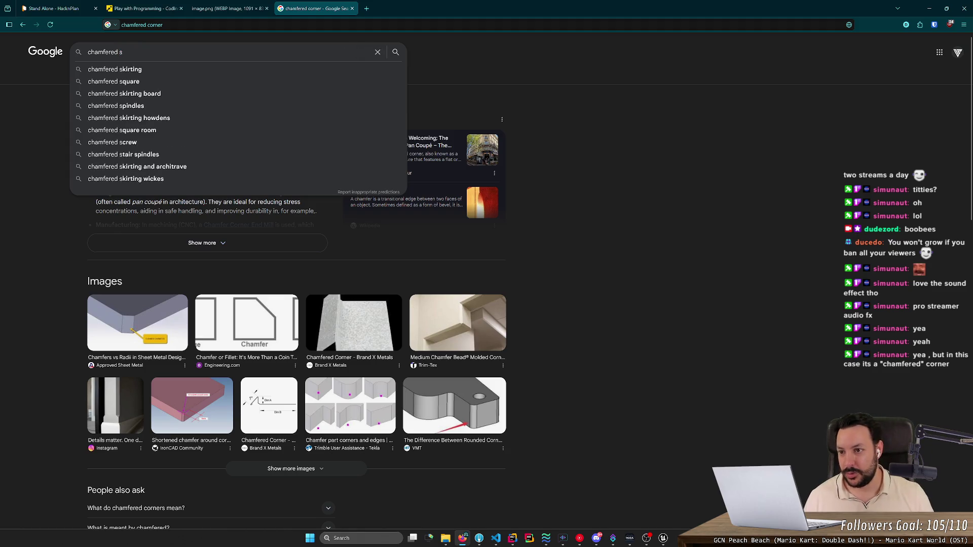
pyautogui.click(171, 81)
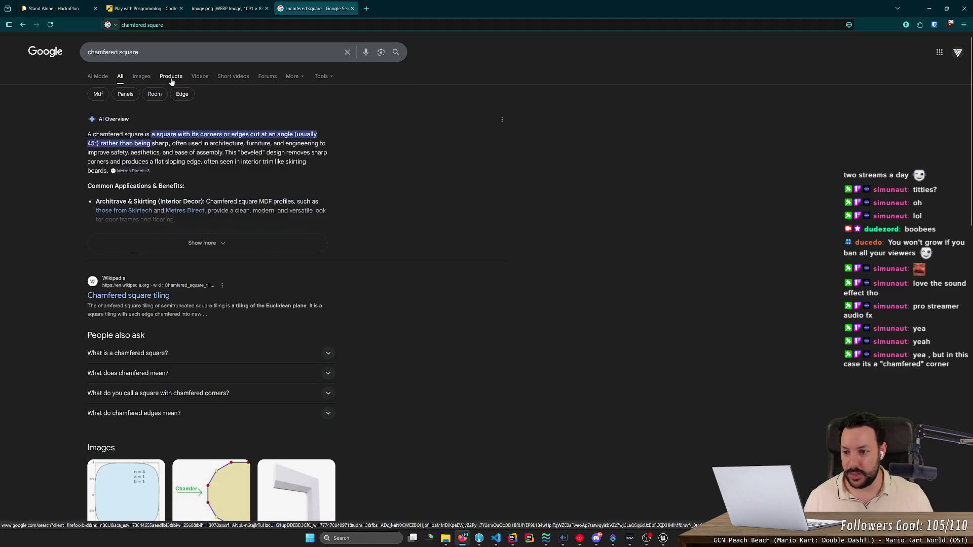
pyautogui.click(145, 77)
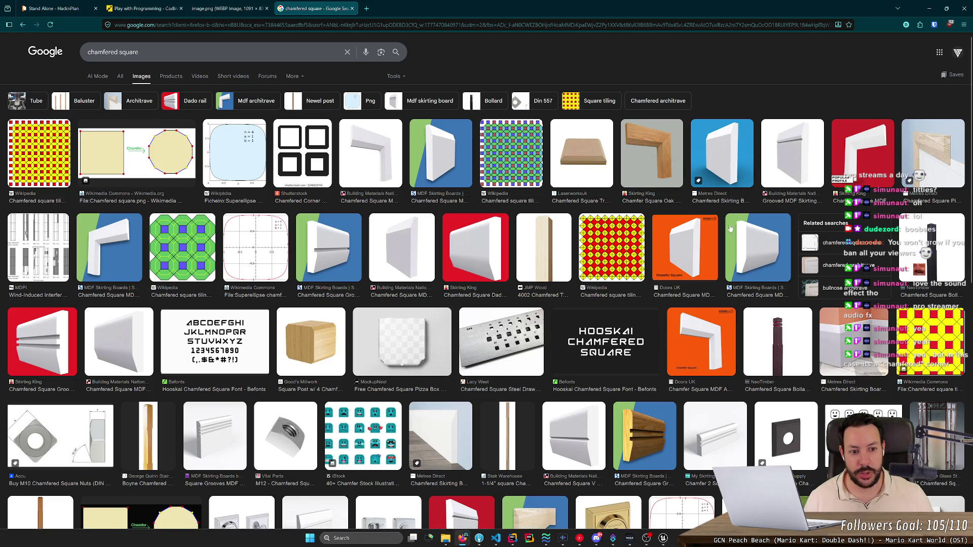
pyautogui.click(699, 233)
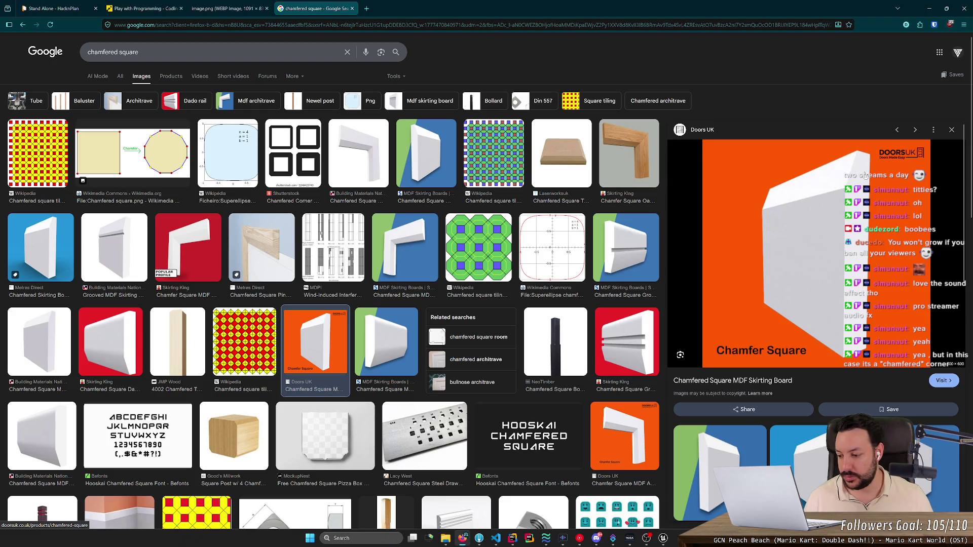
pyautogui.click(352, 9)
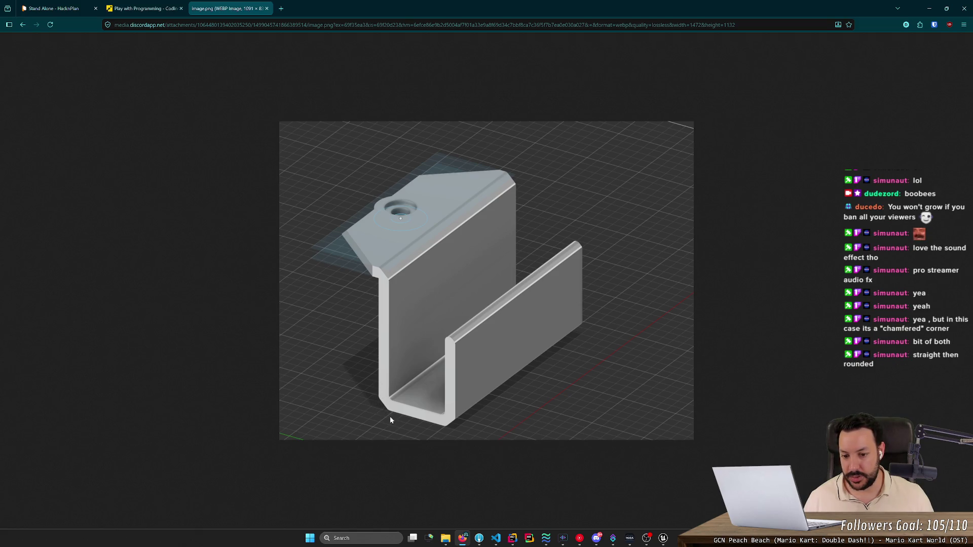
# Step: Zoom the bracket render in and out, close its tab, and minimize Firefox
pyautogui.keyDown('ctrl'); pyautogui.scroll(8, 391, 419); pyautogui.keyUp('ctrl')
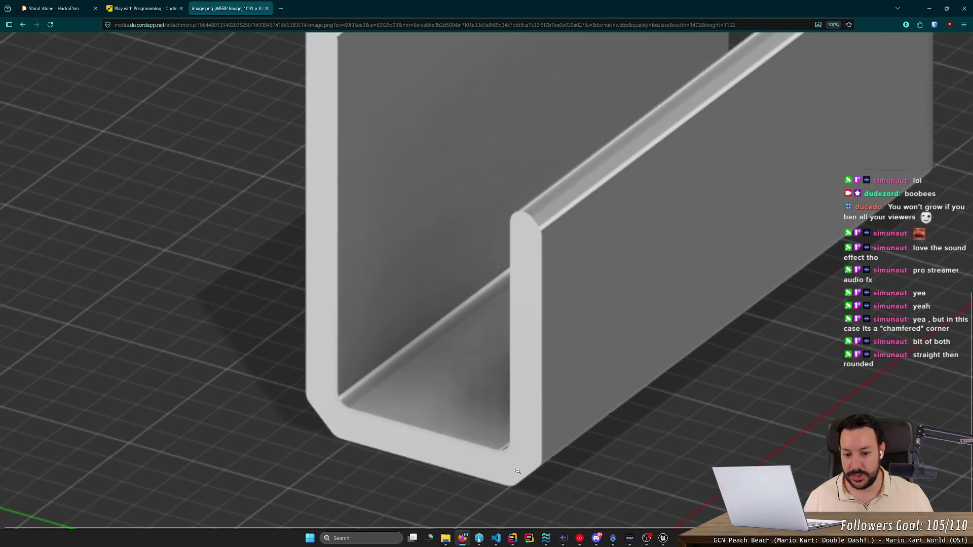
pyautogui.keyDown('ctrl'); pyautogui.scroll(-4, 512, 471); pyautogui.keyUp('ctrl')
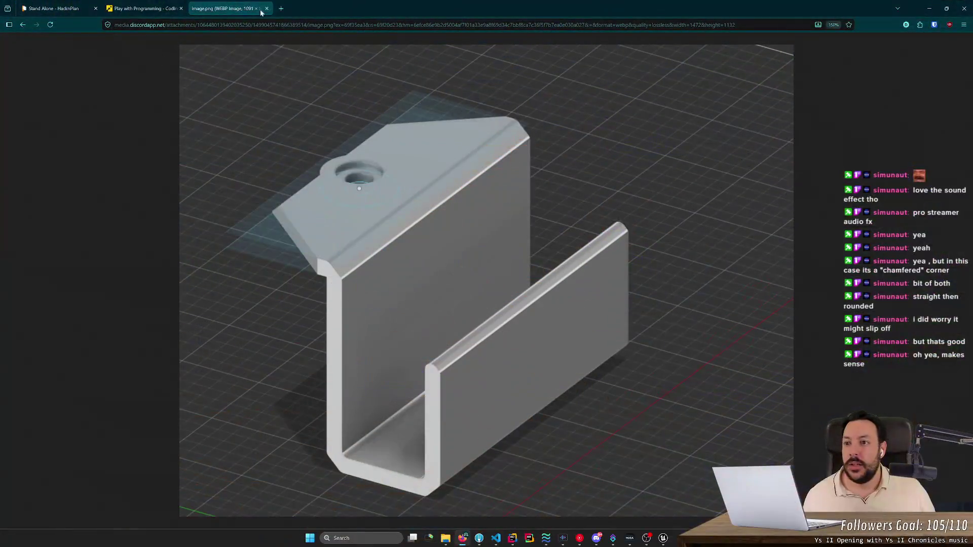
pyautogui.middleClick(197, 4)
pyautogui.click(953, 7)
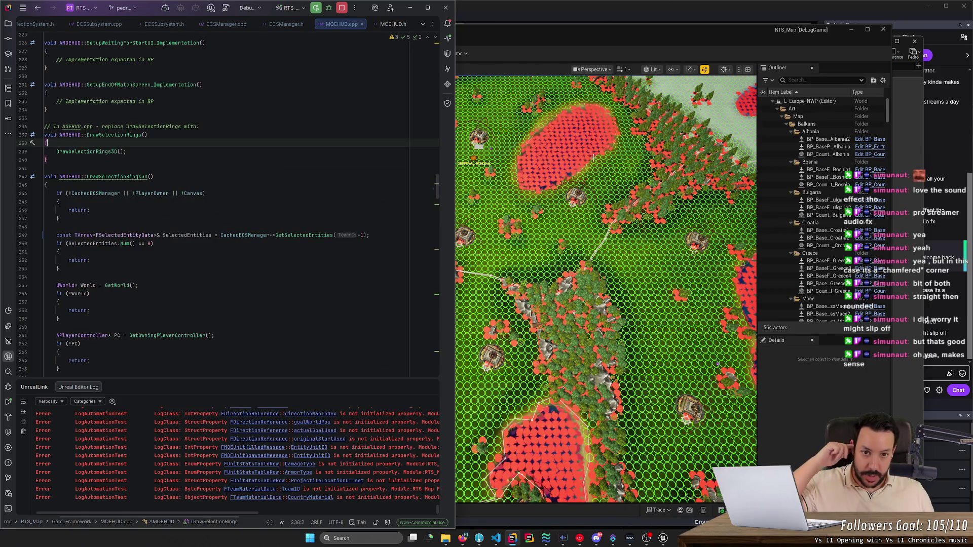
# Step: Snap Unreal Editor to the right half of the screen and start Play In Editor with Alt+P
pyautogui.click(524, 37)
pyautogui.doubleClick(524, 36)
pyautogui.press('super+Right')
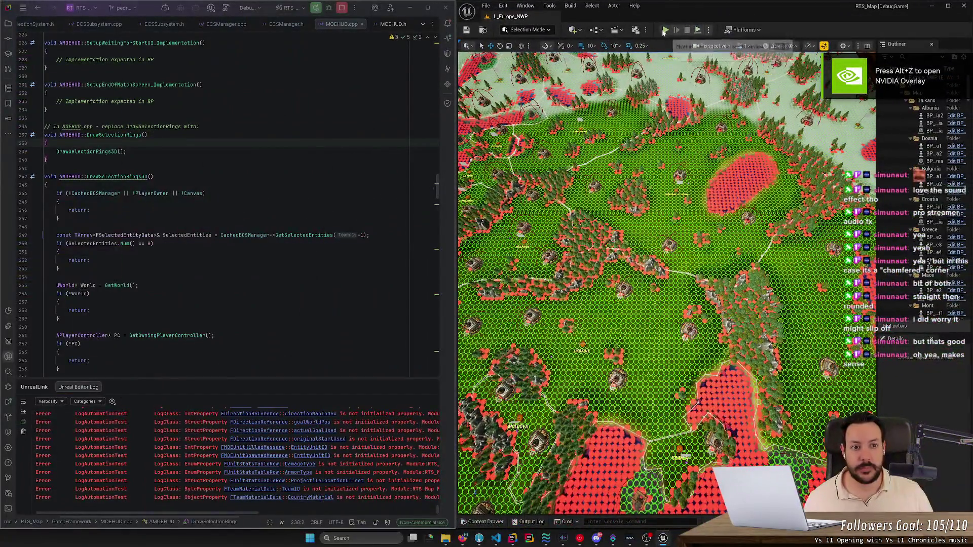
pyautogui.click(663, 32)
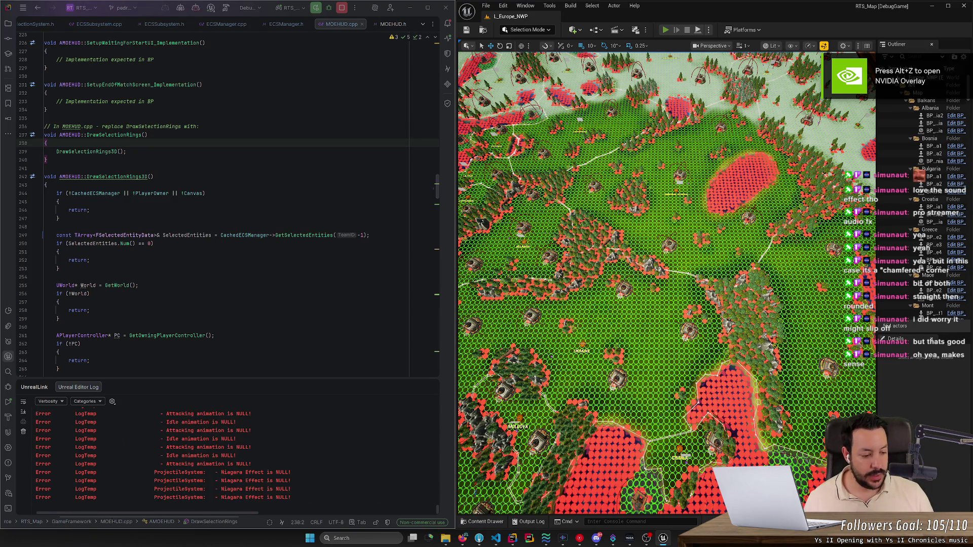
pyautogui.press('super+n')
pyautogui.press('Escape')
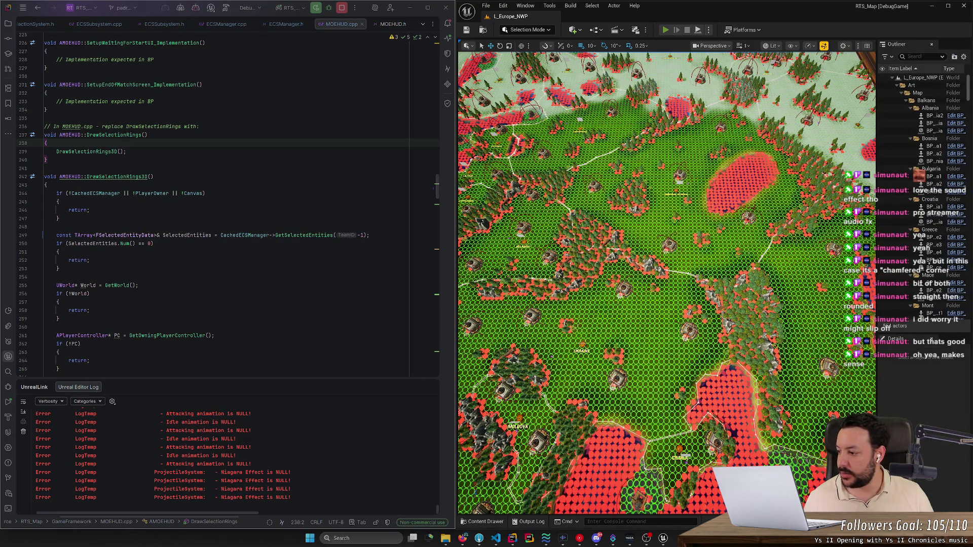
pyautogui.hotkey('alt', 'p')
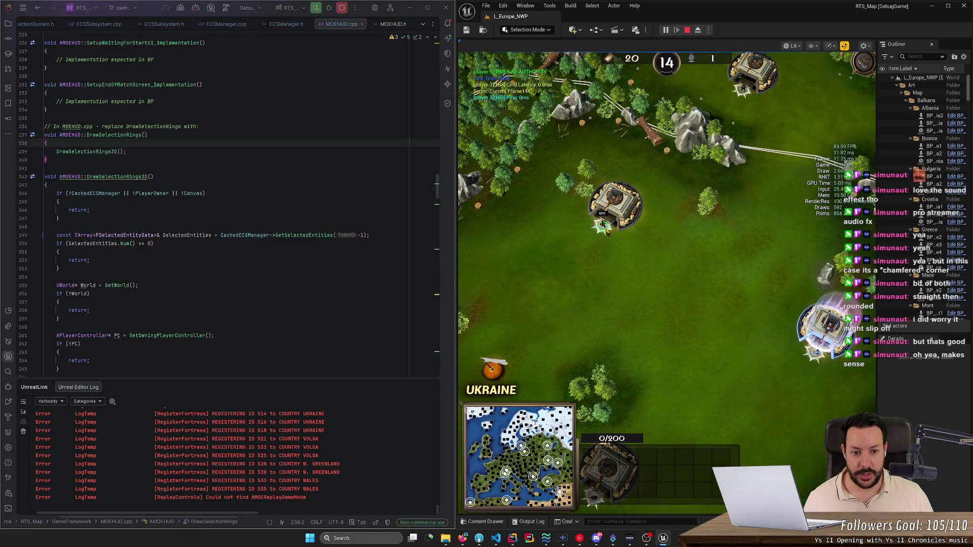
pyautogui.click(666, 295)
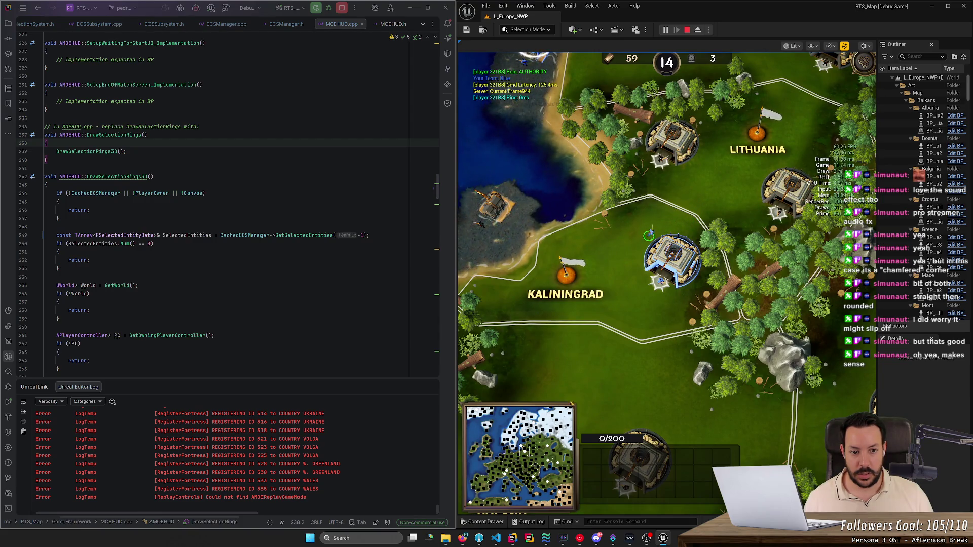
# Step: Order the selected unit northeast toward Lithuania, then stop the play session
pyautogui.rightClick(739, 175)
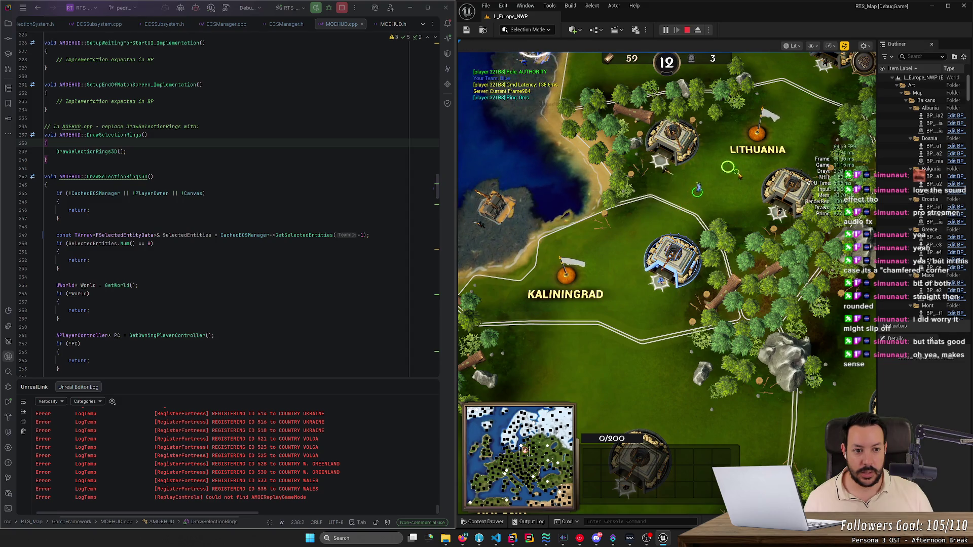
pyautogui.click(687, 31)
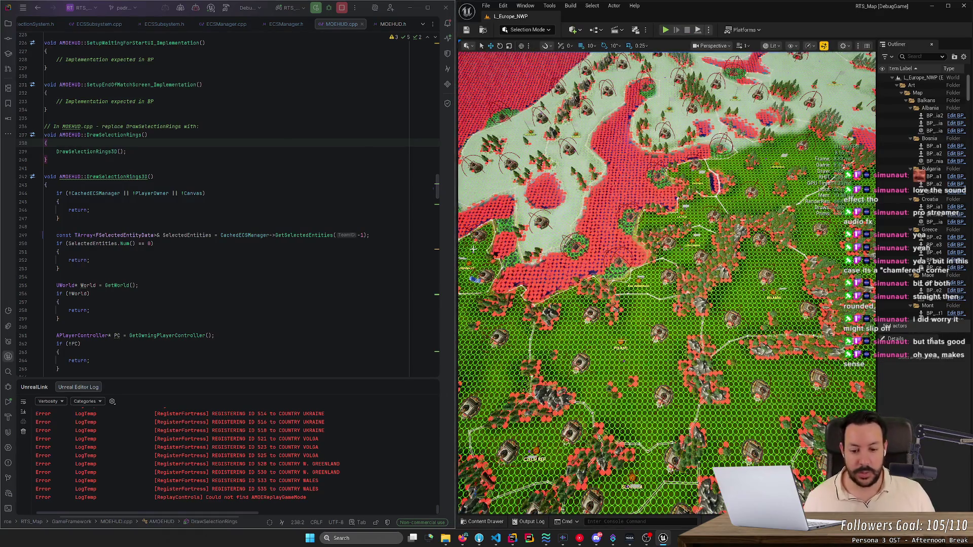
# Step: In Fork, review the staged diffs from SelectionSystem.h through MOEHUD.cpp and MOECommandBarWidget.cpp
pyautogui.click(466, 540)
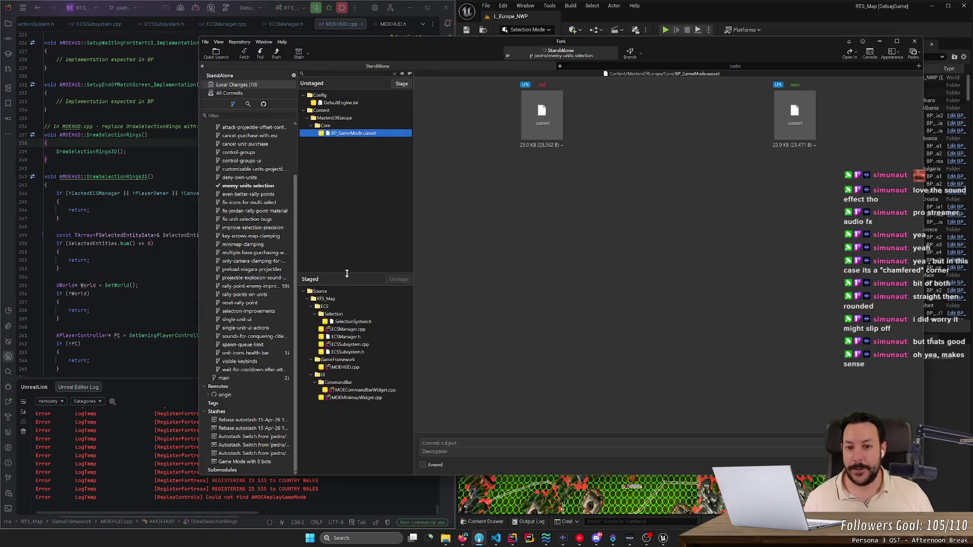
pyautogui.click(360, 323)
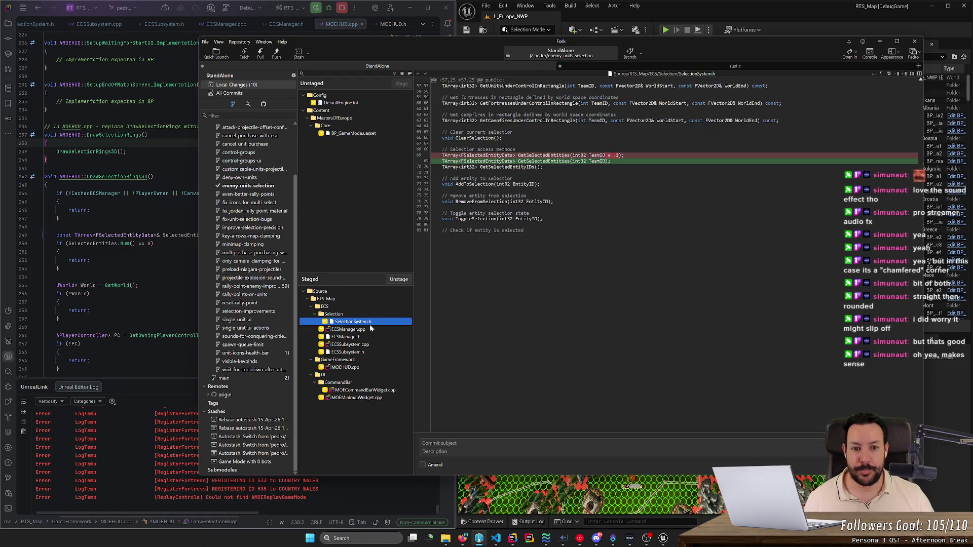
pyautogui.press('Down')
pyautogui.press('Down')
pyautogui.press('Down')
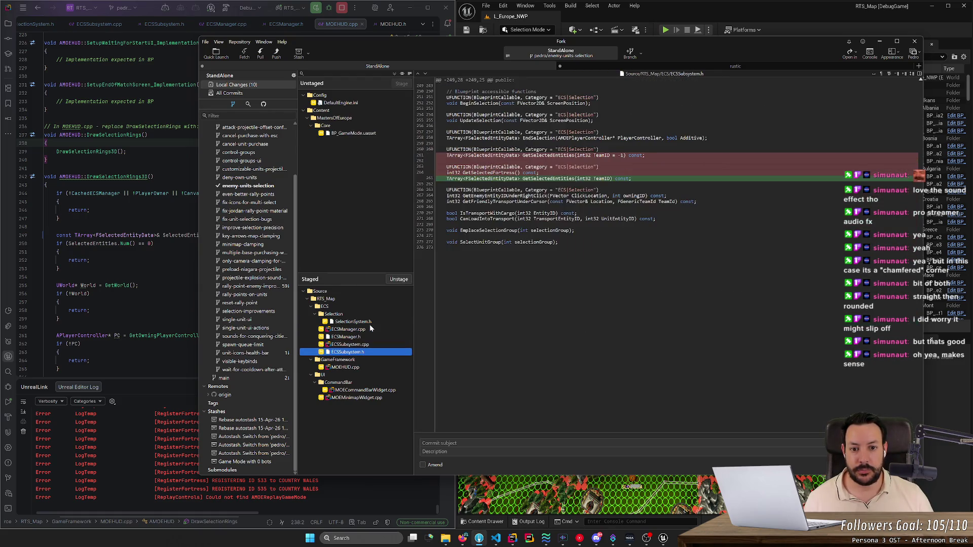
pyautogui.press('Down')
pyautogui.press('Down')
pyautogui.press('Down')
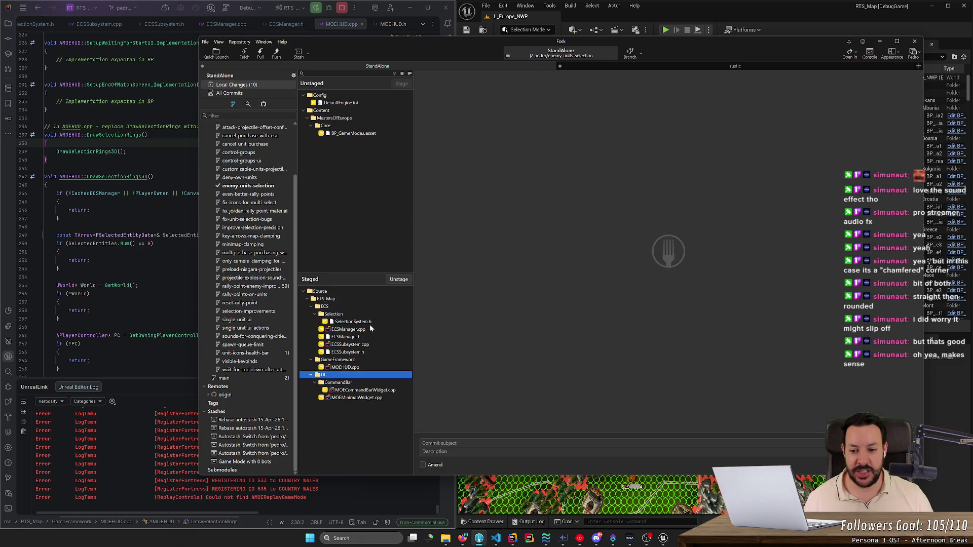
pyautogui.press('Up')
pyautogui.press('Down')
pyautogui.press('Down')
pyautogui.press('Down')
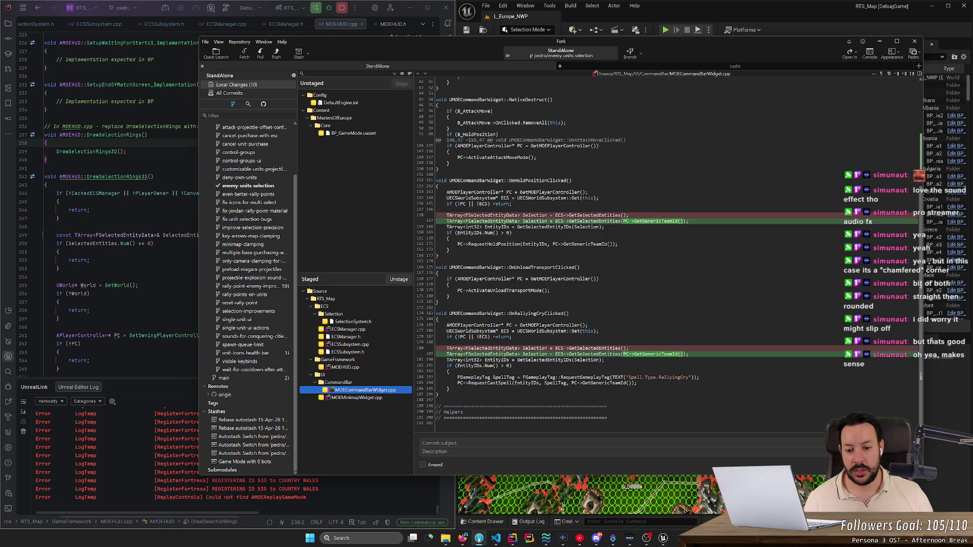
pyautogui.press('Tab')
# Step: Copy 'Don't act on selected enemy entities' from the enemy-units-selection branch commit into the subject
pyautogui.click(349, 248)
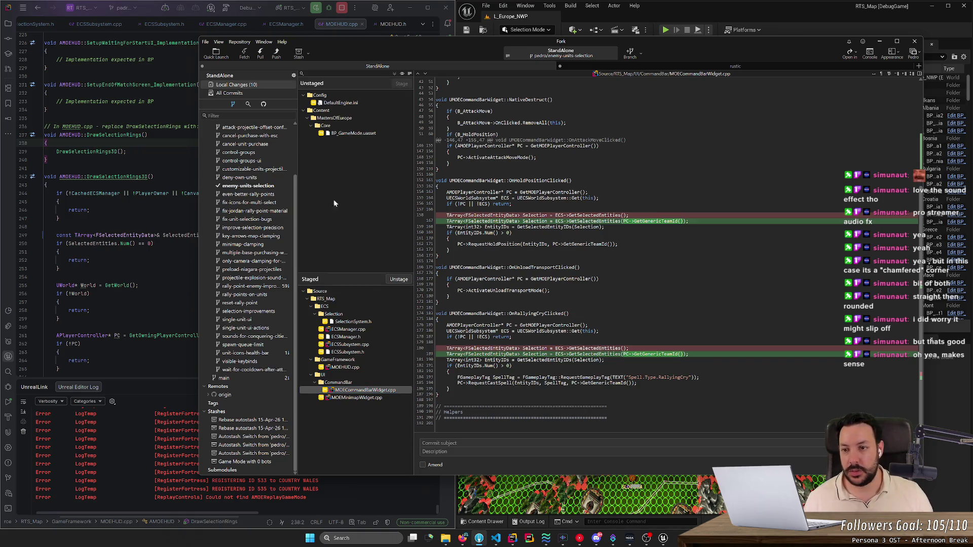
pyautogui.click(241, 96)
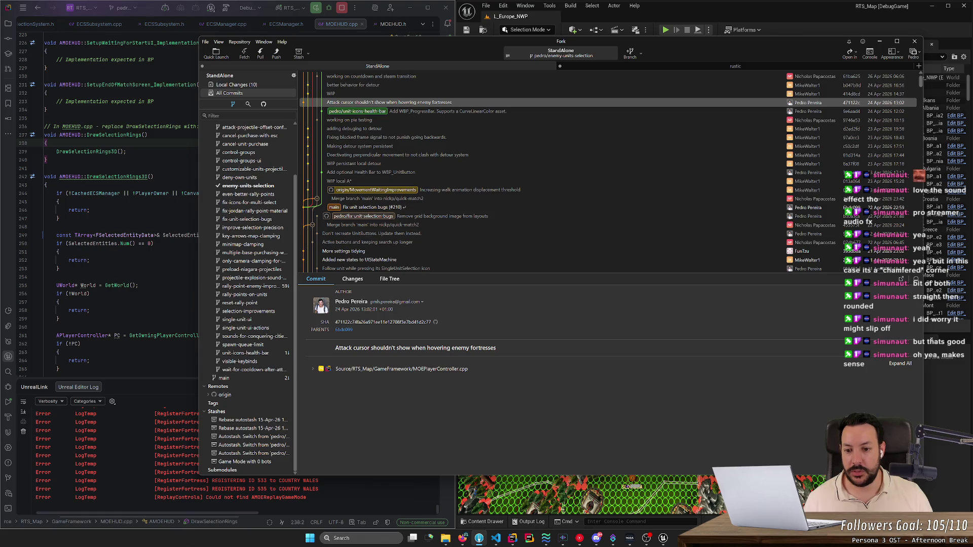
pyautogui.click(235, 170)
pyautogui.scroll(3, 234, 185)
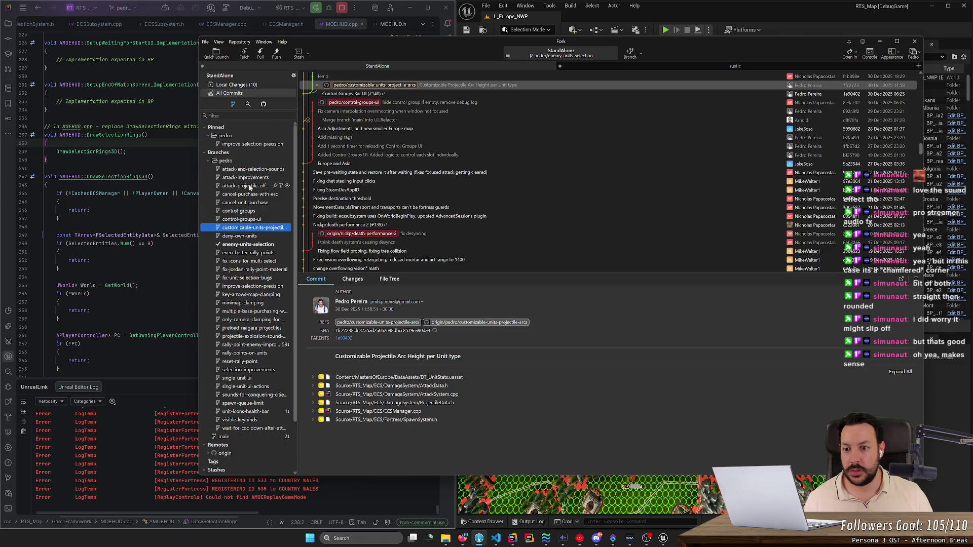
pyautogui.click(240, 195)
pyautogui.click(240, 211)
pyautogui.click(242, 228)
pyautogui.click(246, 245)
pyautogui.tripleClick(378, 357)
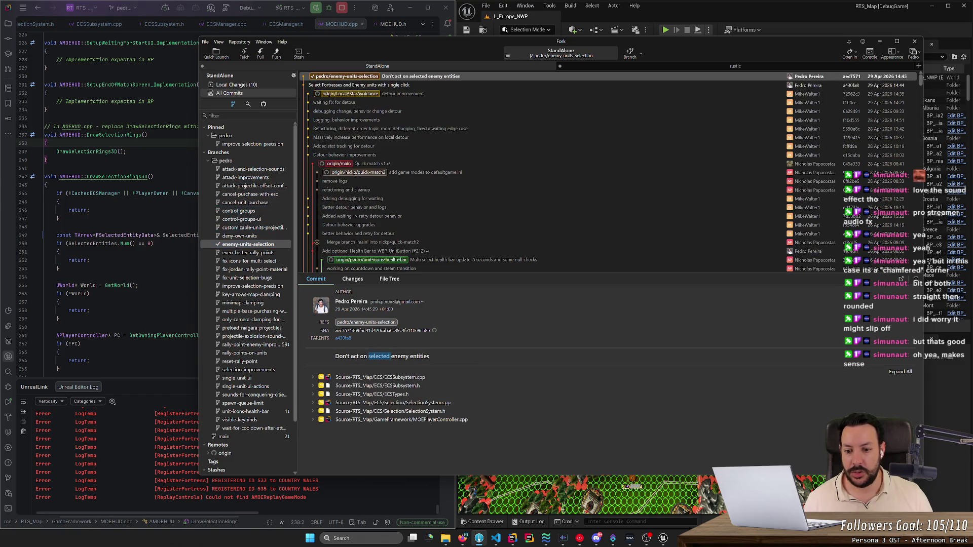
pyautogui.click(238, 84)
pyautogui.click(457, 443)
pyautogui.write("Don't act on selected enemy entities")
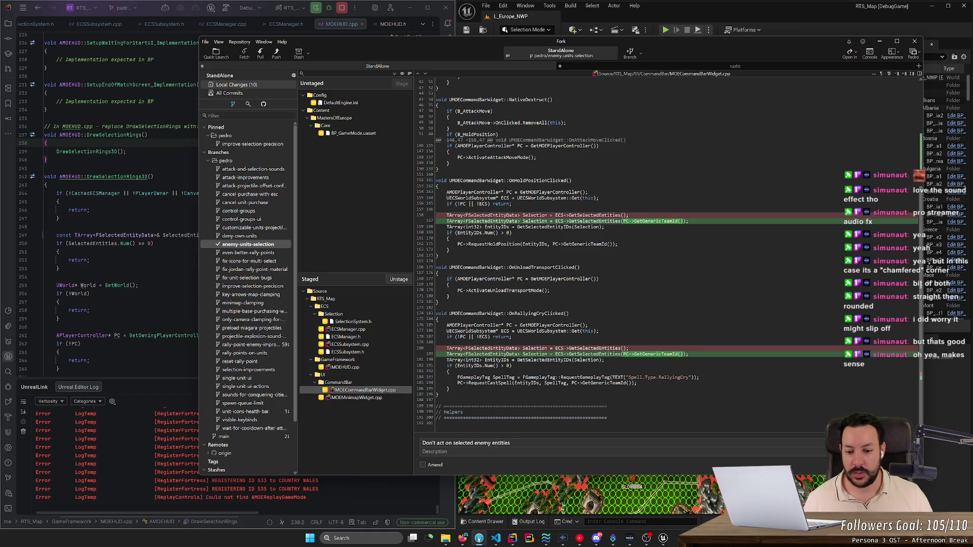
# Step: Commit as 'Don't act on selected enemy entities, on minimap' and push the branch
pyautogui.write(', on minimap')
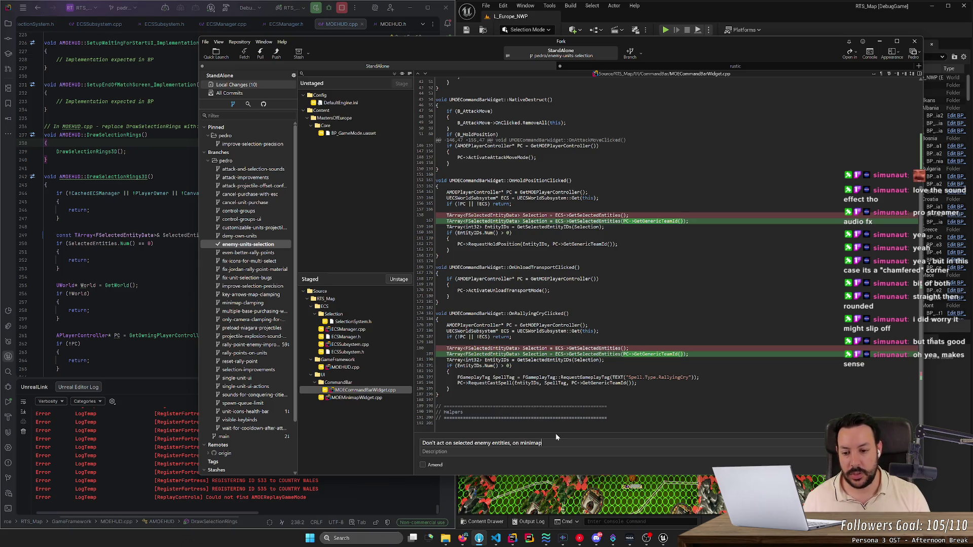
pyautogui.hotkey('ctrl', 'Return')
pyautogui.click(277, 52)
pyautogui.press('Return')
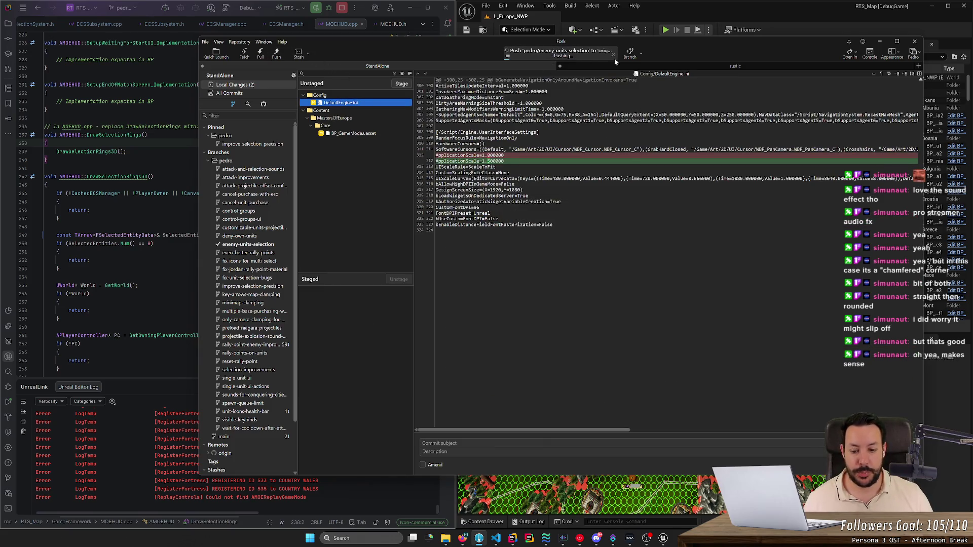
# Step: Show the HacknPlan task #174 tab in the browser, docked on the right half
pyautogui.click(461, 540)
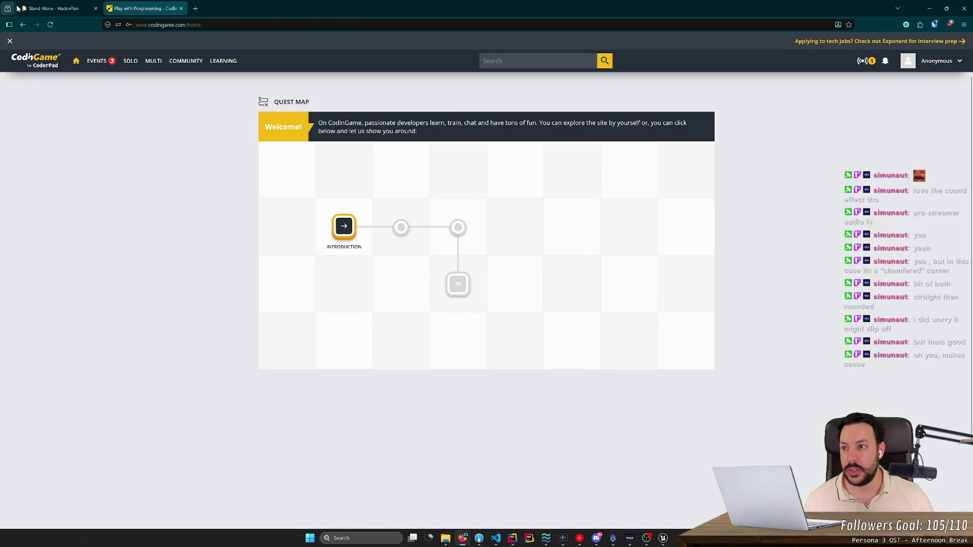
pyautogui.hotkey('ctrl', 'Tab')
pyautogui.press('super+Right')
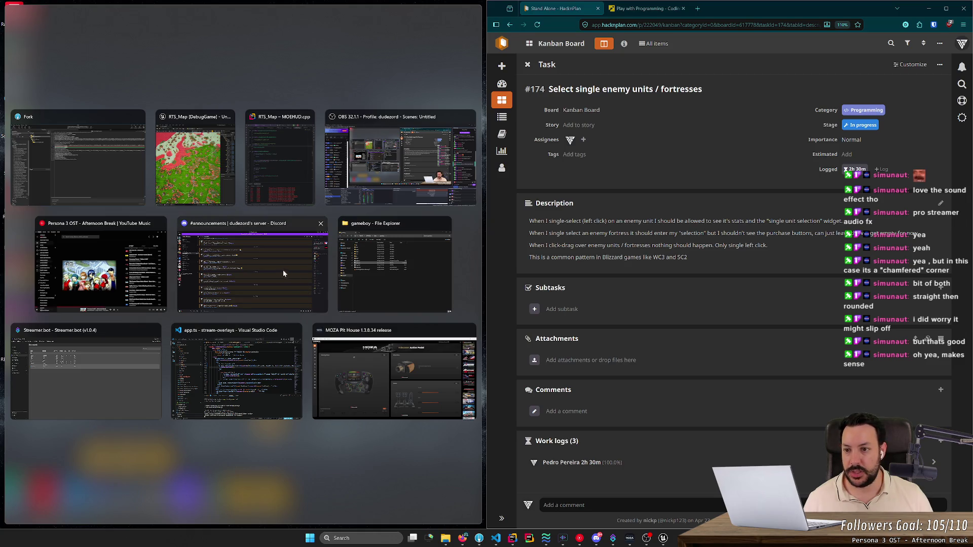
# Step: Drag card #176 Campfire selection widget from Planned to In Progress and open its details
pyautogui.click(279, 162)
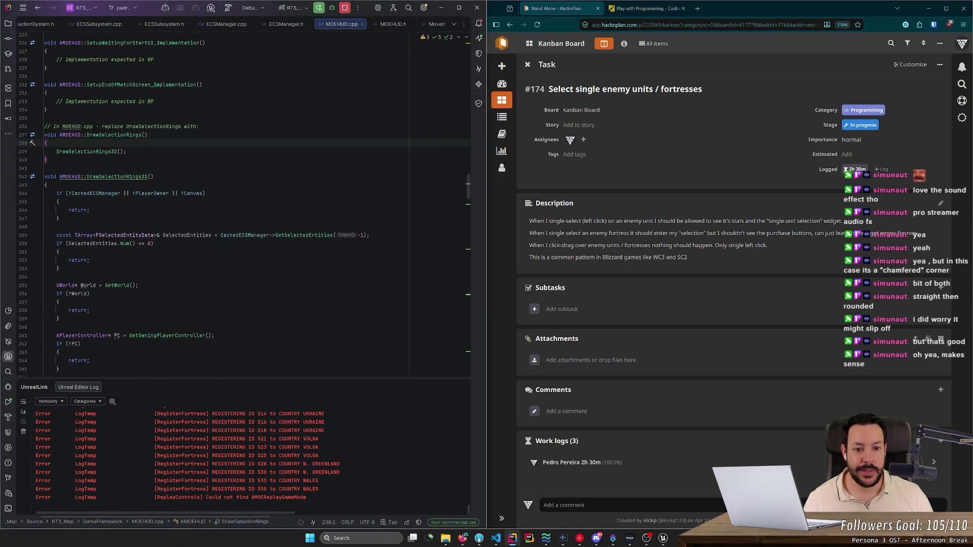
pyautogui.click(528, 64)
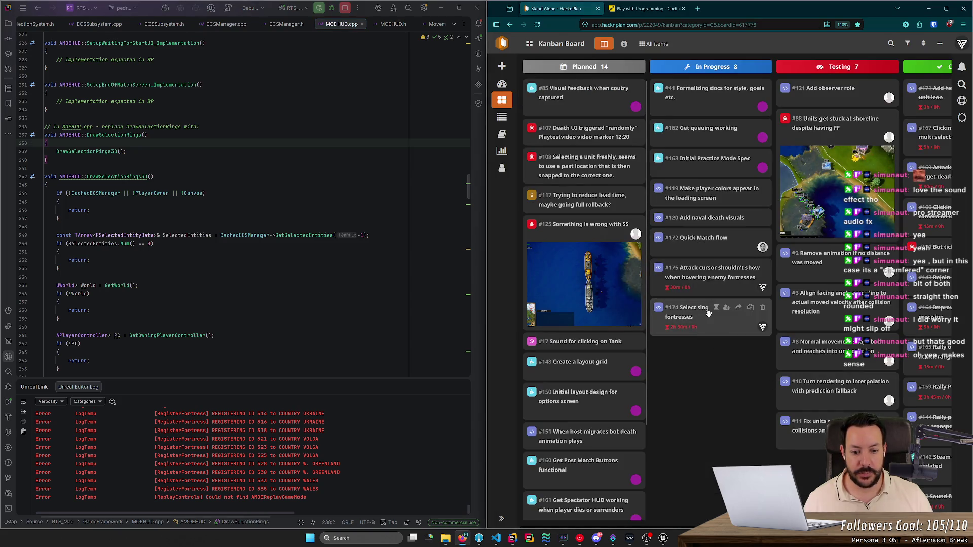
pyautogui.scroll(-2, 600, 422)
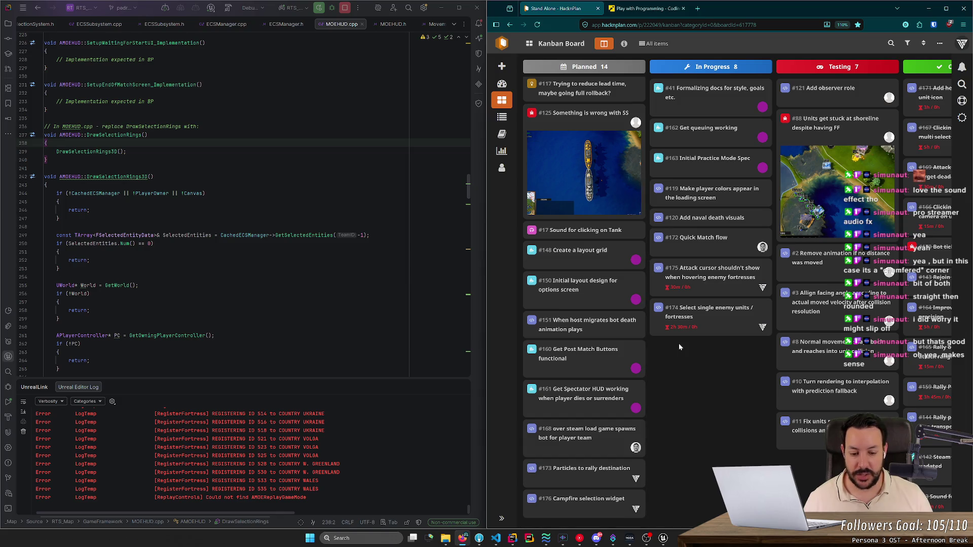
pyautogui.moveTo(561, 508); pyautogui.dragTo(685, 416)
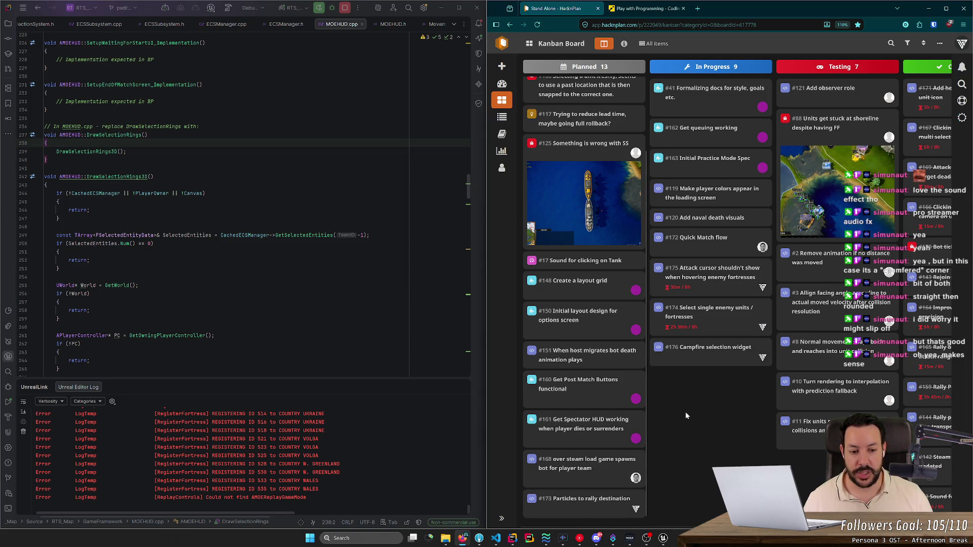
pyautogui.click(688, 353)
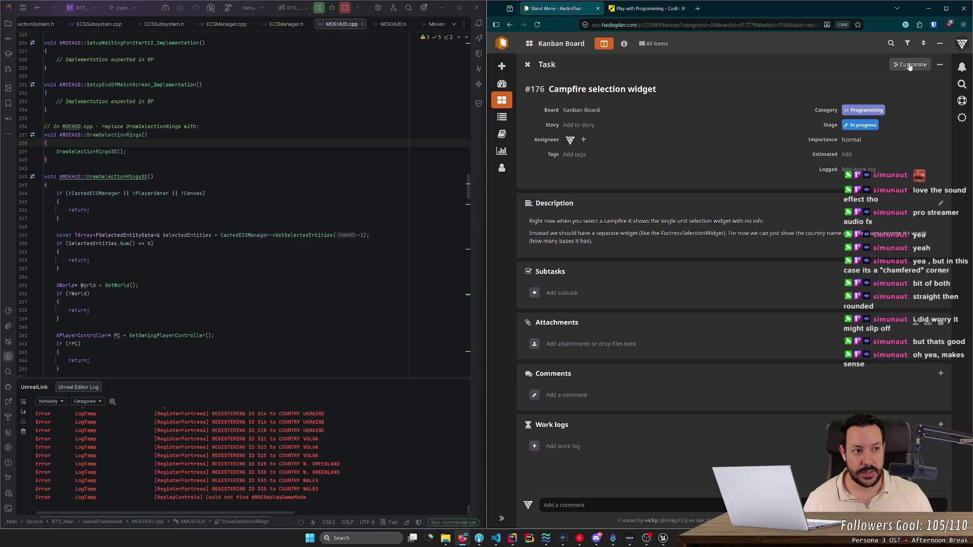
pyautogui.click(933, 14)
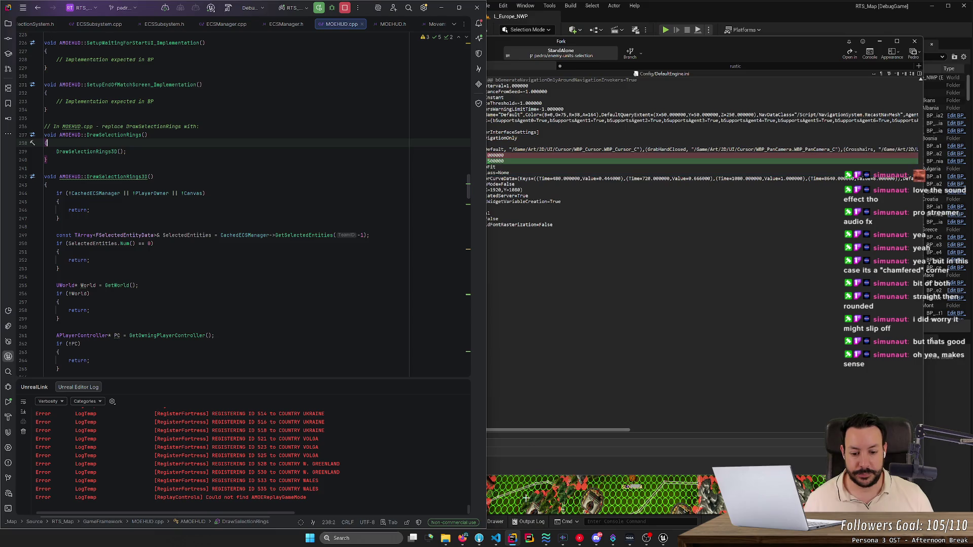
# Step: Start Play in Editor with Alt+P and widen the game view beside Rider
pyautogui.click(669, 28)
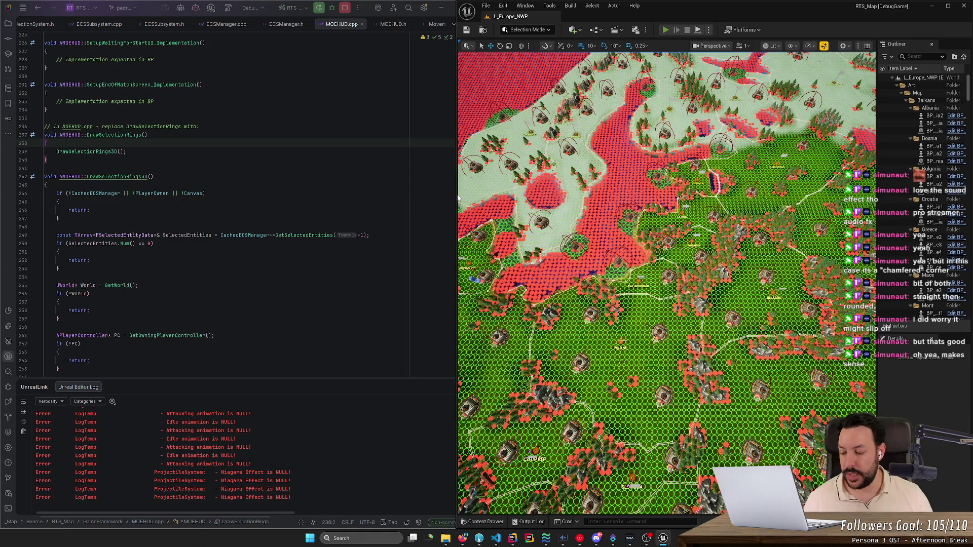
pyautogui.hotkey('alt', 'p')
pyautogui.moveTo(456, 194); pyautogui.dragTo(313, 205)
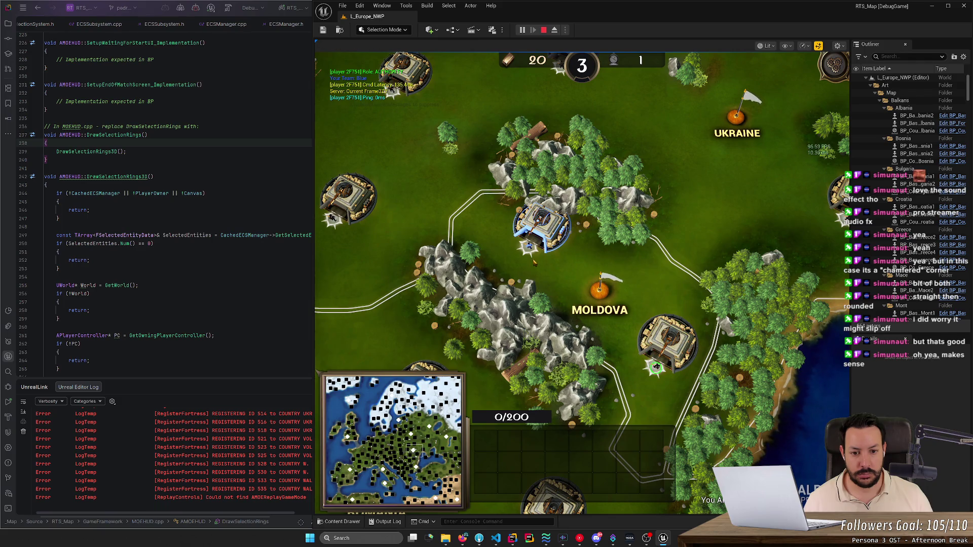
# Step: Select the upper fortress, deselect it on empty ground, then stop the play session
pyautogui.click(530, 252)
pyautogui.click(631, 355)
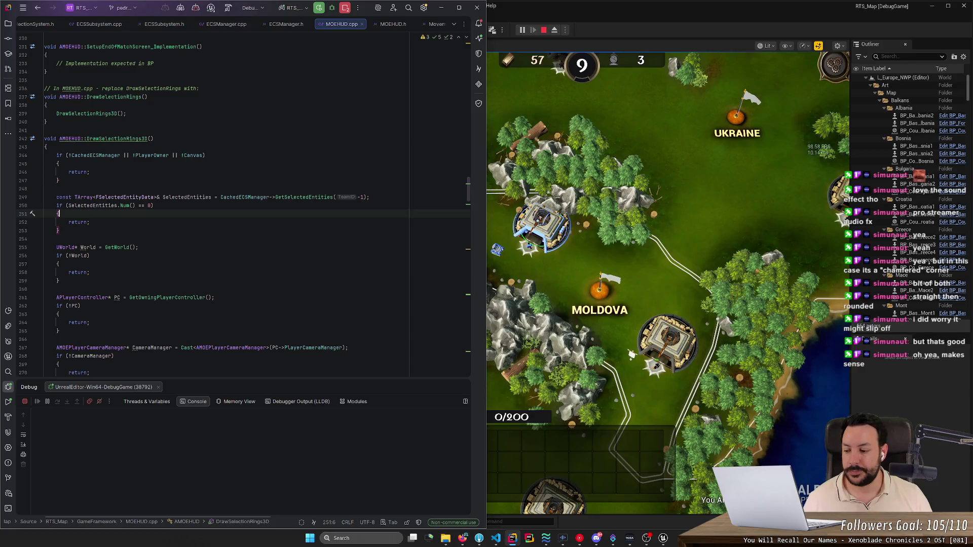
pyautogui.click(631, 355)
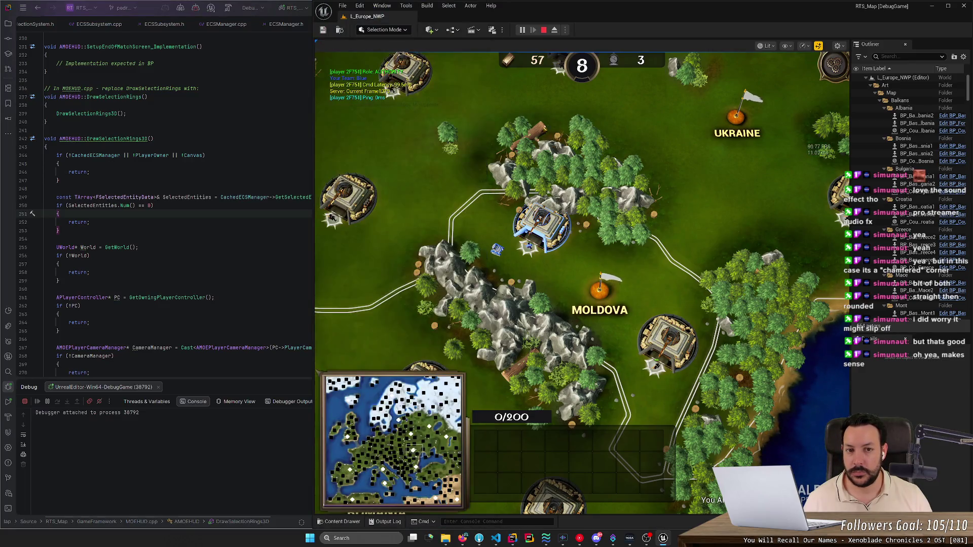
pyautogui.click(543, 31)
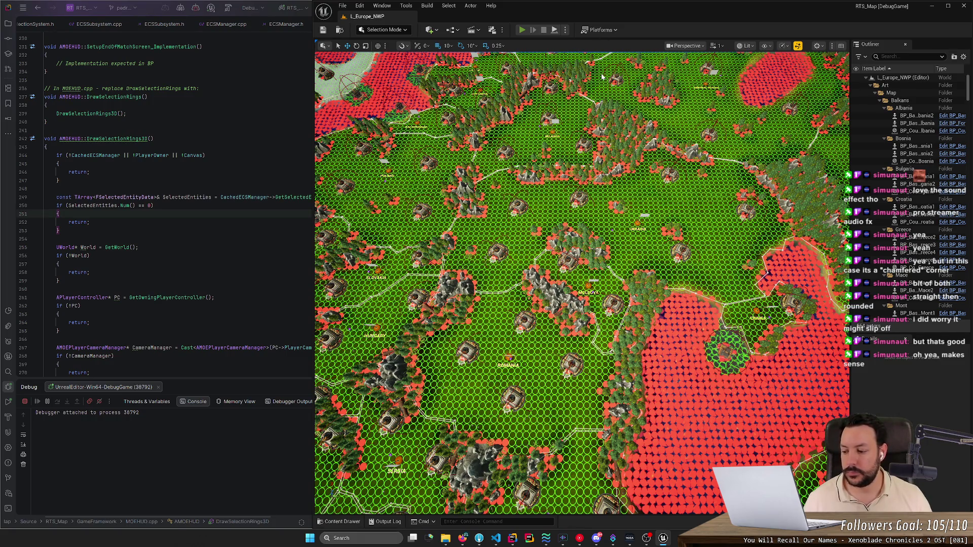
# Step: Play again, select and deselect a unit near the fortress, then stop the session
pyautogui.hotkey('alt', 'p')
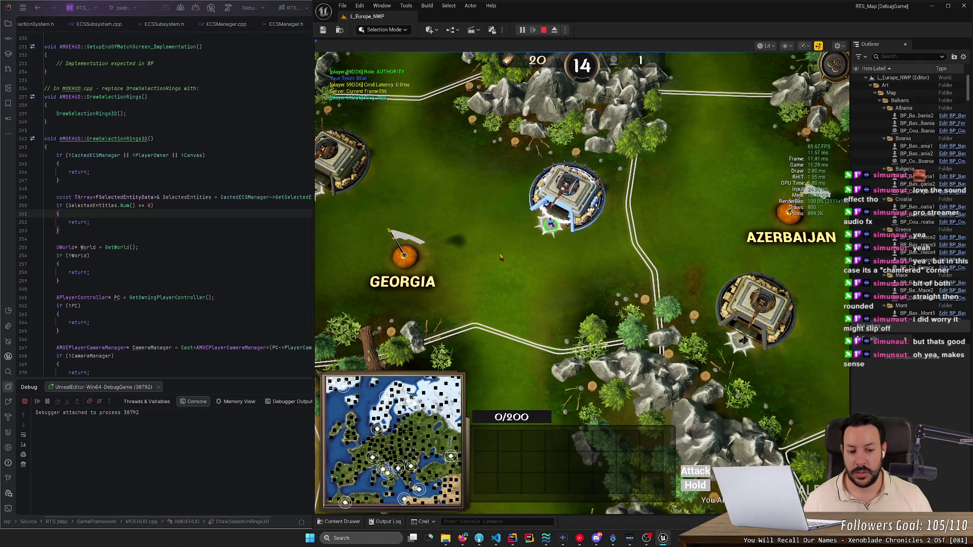
pyautogui.click(558, 236)
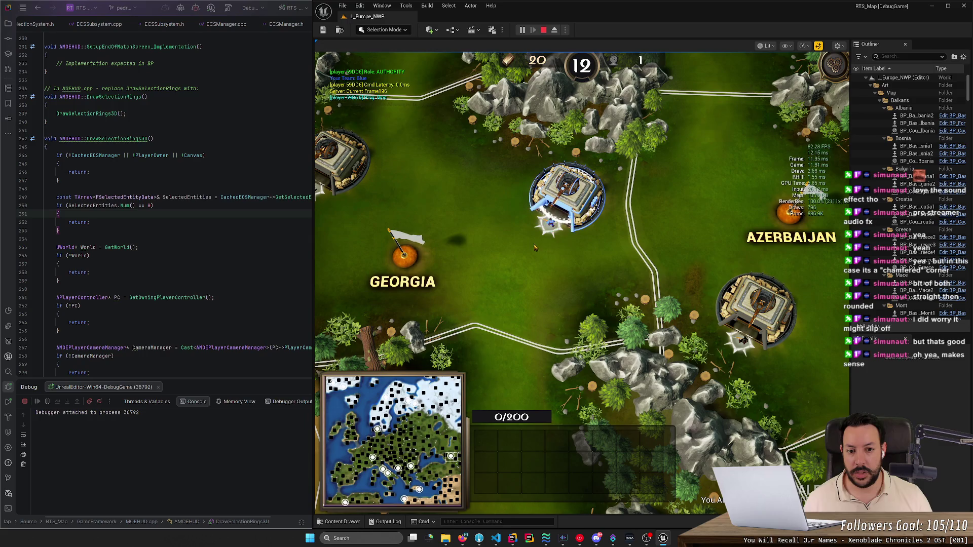
pyautogui.click(555, 254)
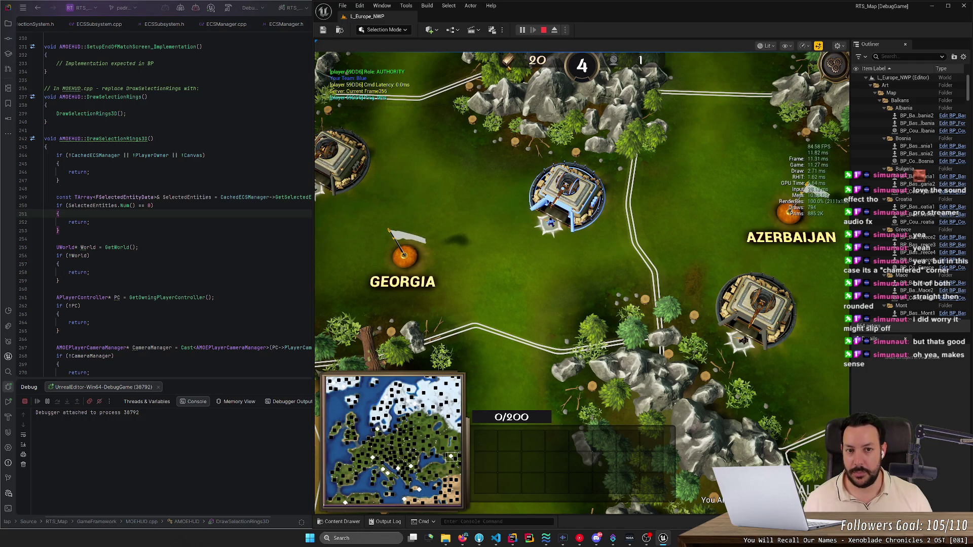
pyautogui.click(45, 147)
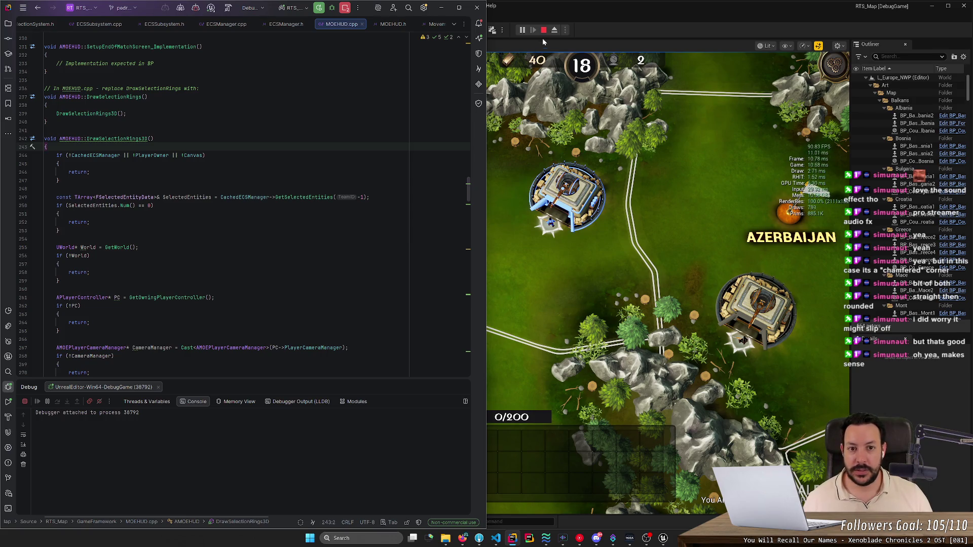
pyautogui.click(545, 30)
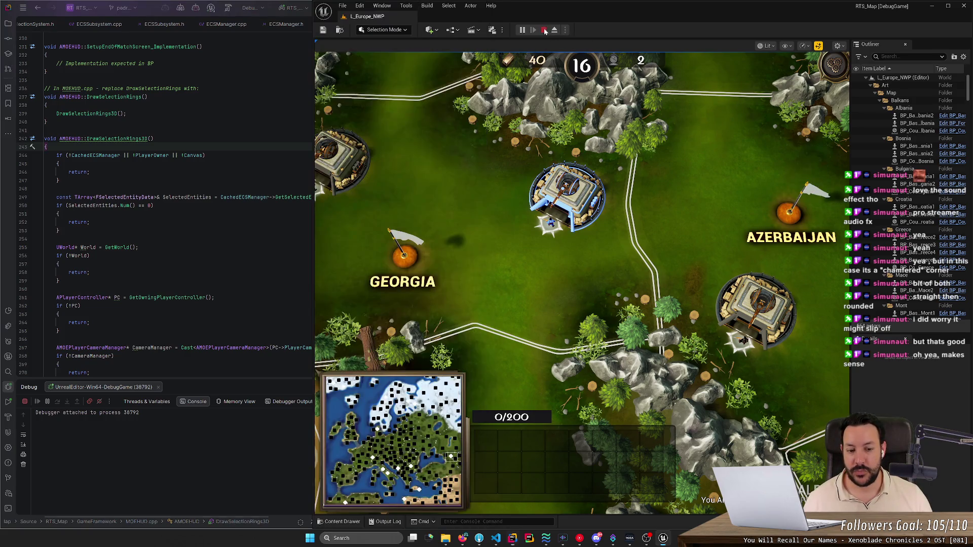
# Step: Tick Amend in Fork and step through the SelectionSystem.h, ECSSubsystem.cpp, MOEHUD.cpp, MOECommandBarWidget.cpp and MOEMinimapWidget.cpp diffs
pyautogui.click(479, 539)
pyautogui.click(479, 540)
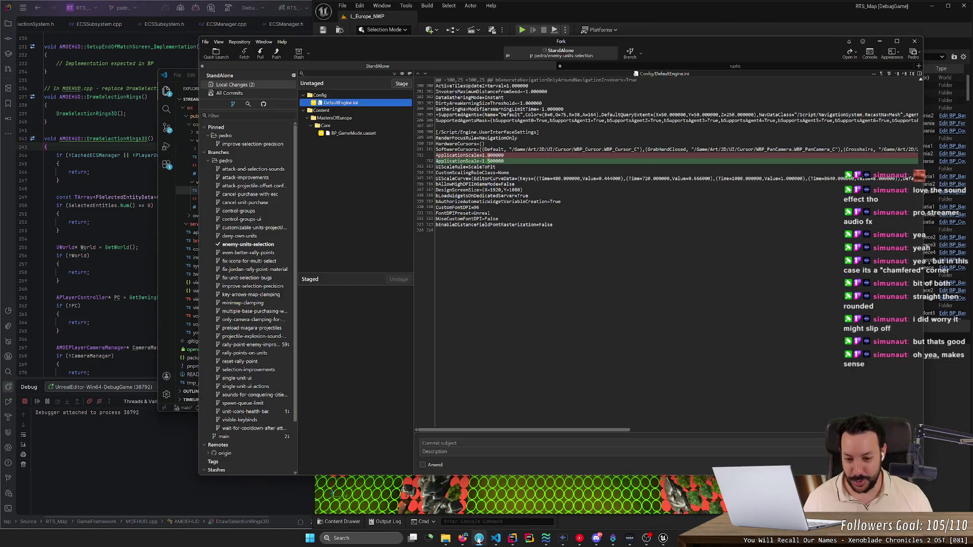
pyautogui.click(431, 466)
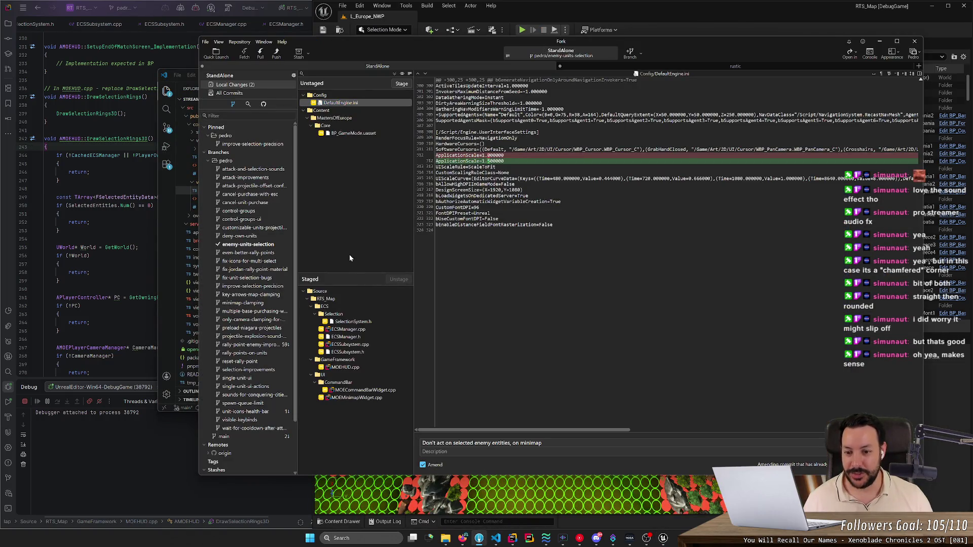
pyautogui.click(354, 322)
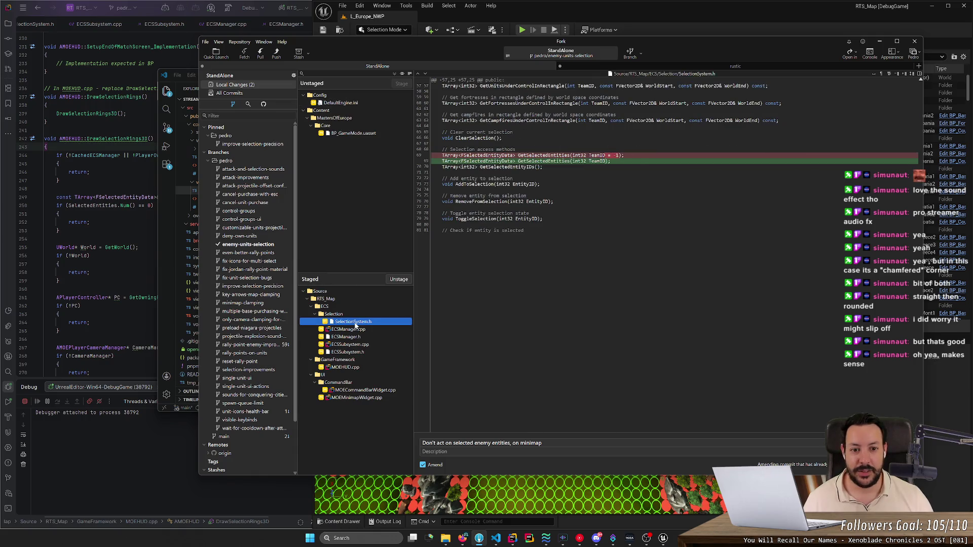
pyautogui.press('Down')
pyautogui.press('Down')
pyautogui.press('Down')
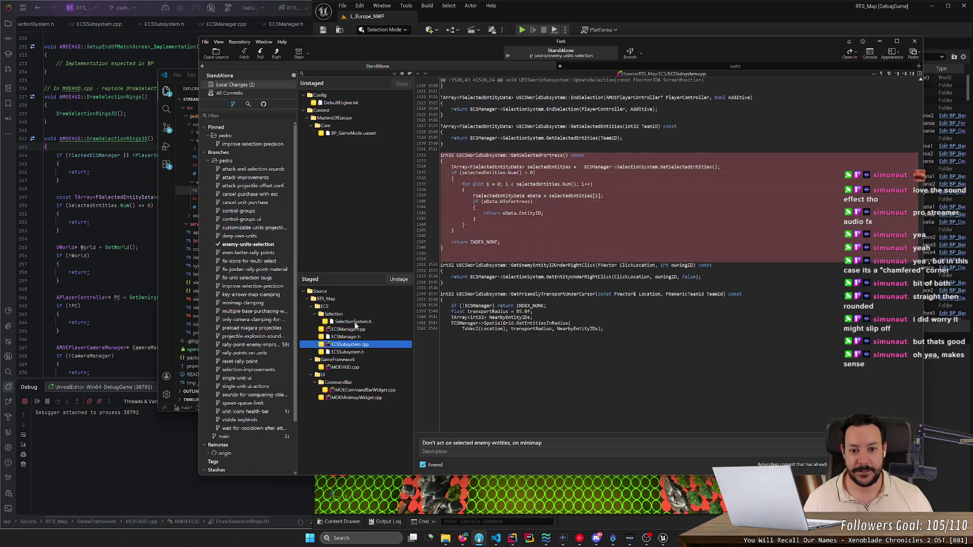
pyautogui.press('Down')
pyautogui.press('Down')
pyautogui.press('Down')
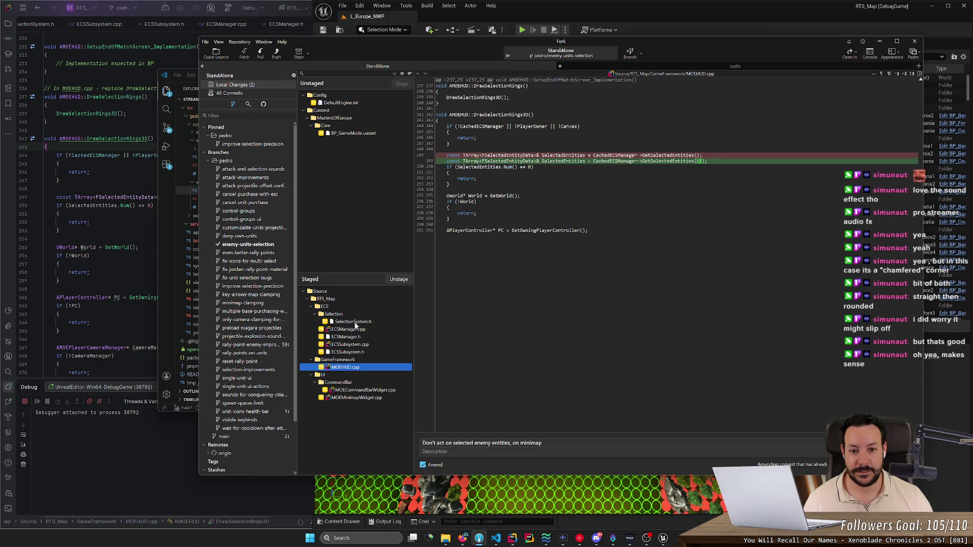
pyautogui.press('Down')
pyautogui.press('Down')
pyautogui.press('Down')
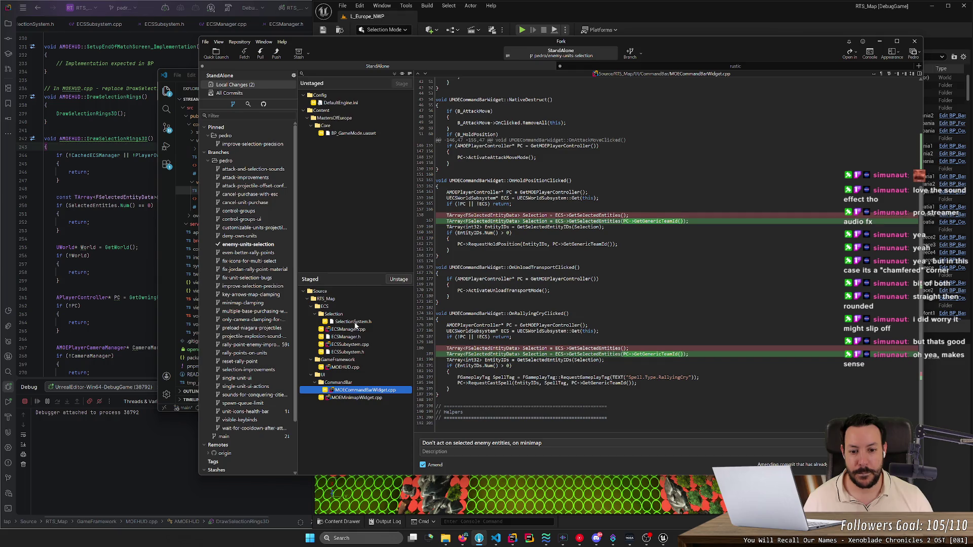
pyautogui.press('Down')
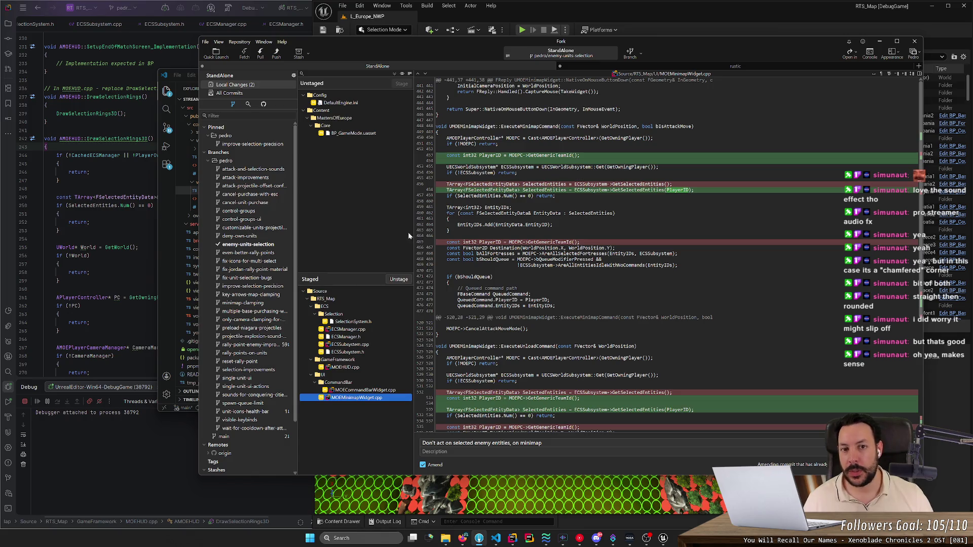
pyautogui.click(631, 11)
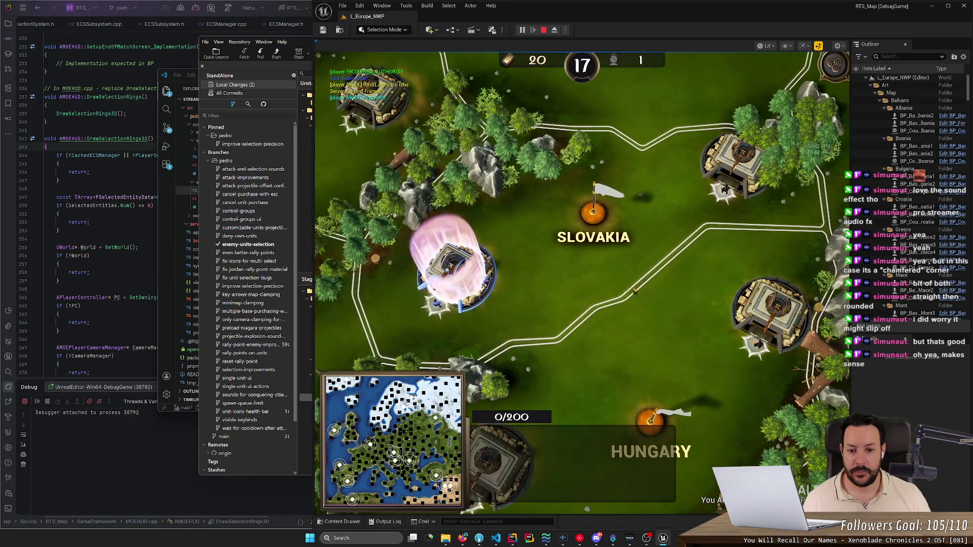
# Step: Select the base, set a rally point, then box-select and deselect the surrounding soldiers
pyautogui.click(464, 279)
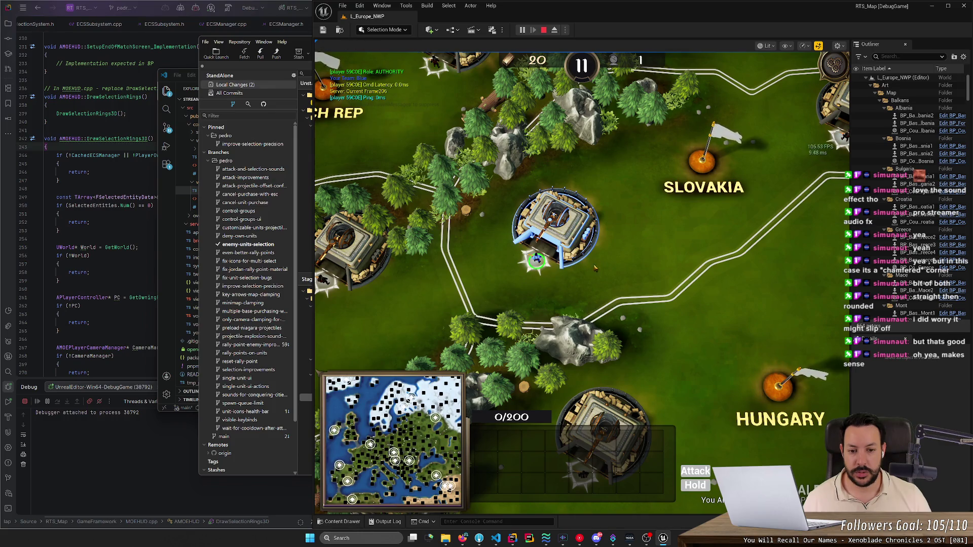
pyautogui.rightClick(651, 269)
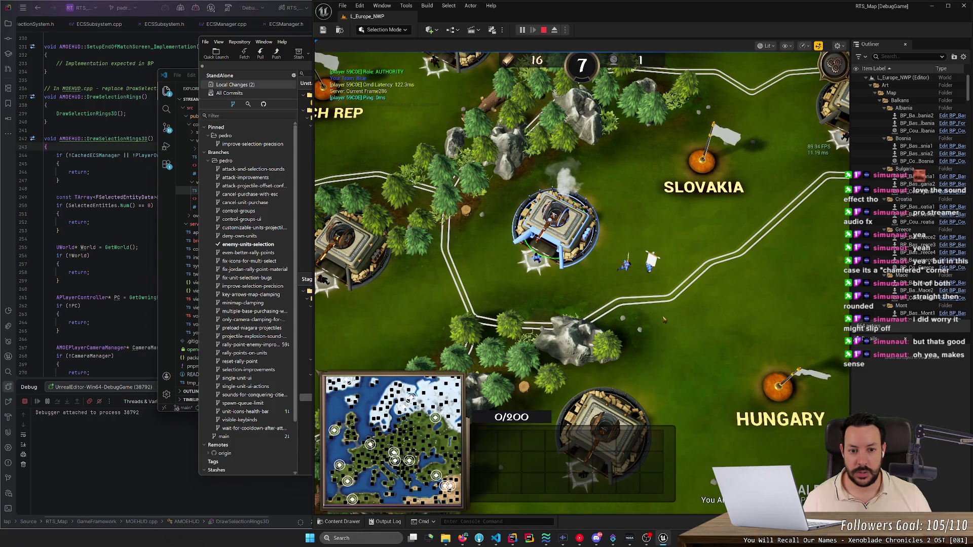
pyautogui.click(649, 268)
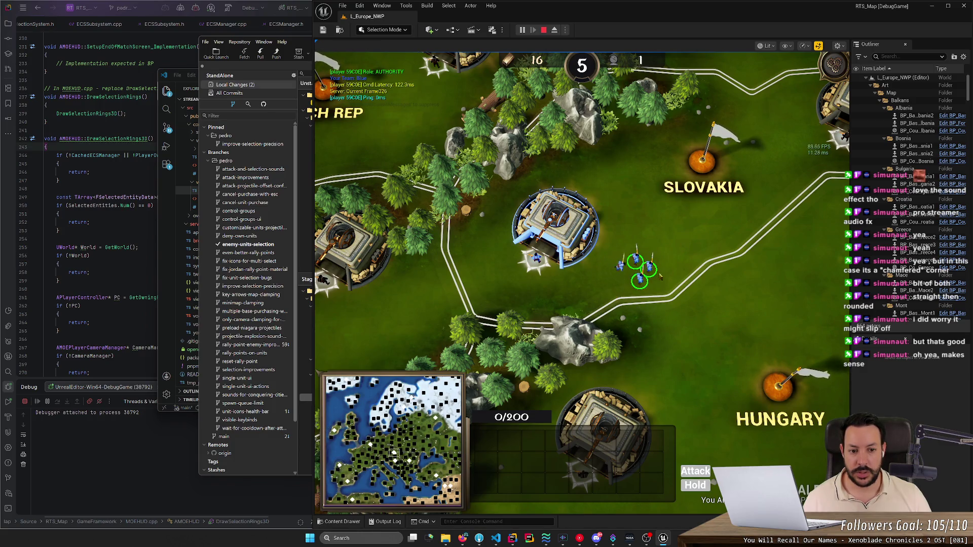
pyautogui.moveTo(717, 243); pyautogui.dragTo(423, 315)
pyautogui.click(571, 298)
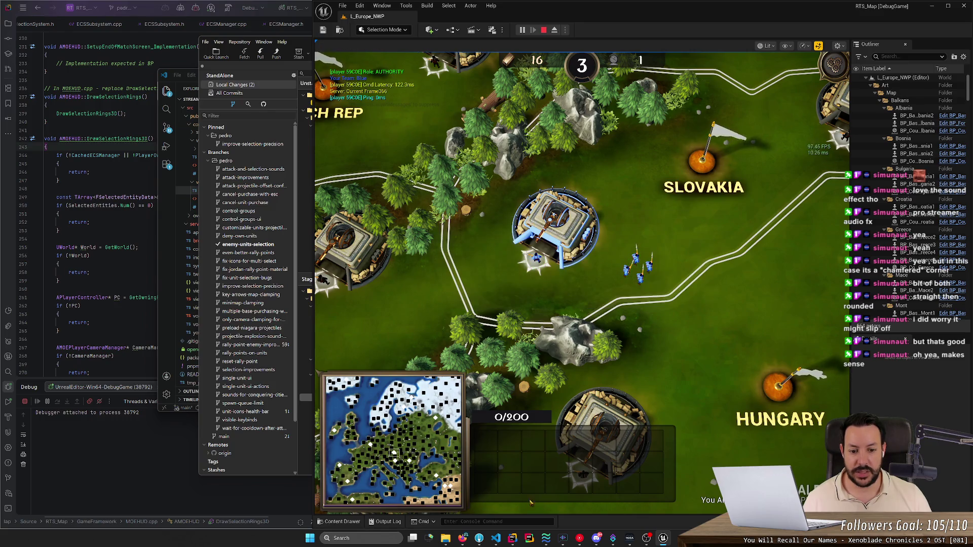
pyautogui.press('Left')
pyautogui.press('Down')
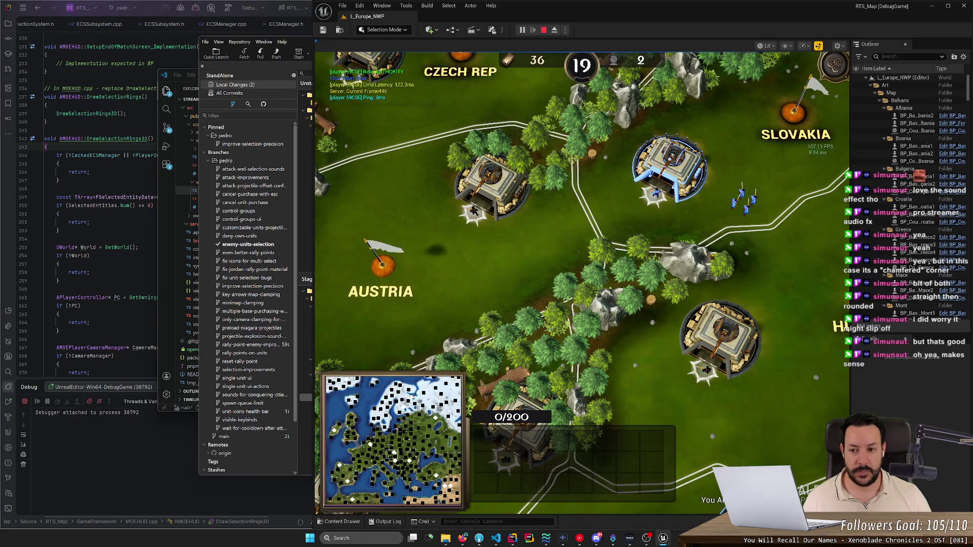
pyautogui.press('Up')
pyautogui.press('Right')
# Step: Retest selecting the lone unit and box-selecting four soldiers, then search content for 'ui_s_'
pyautogui.moveTo(586, 299); pyautogui.dragTo(699, 239)
pyautogui.click(557, 284)
pyautogui.click(552, 274)
pyautogui.click(553, 278)
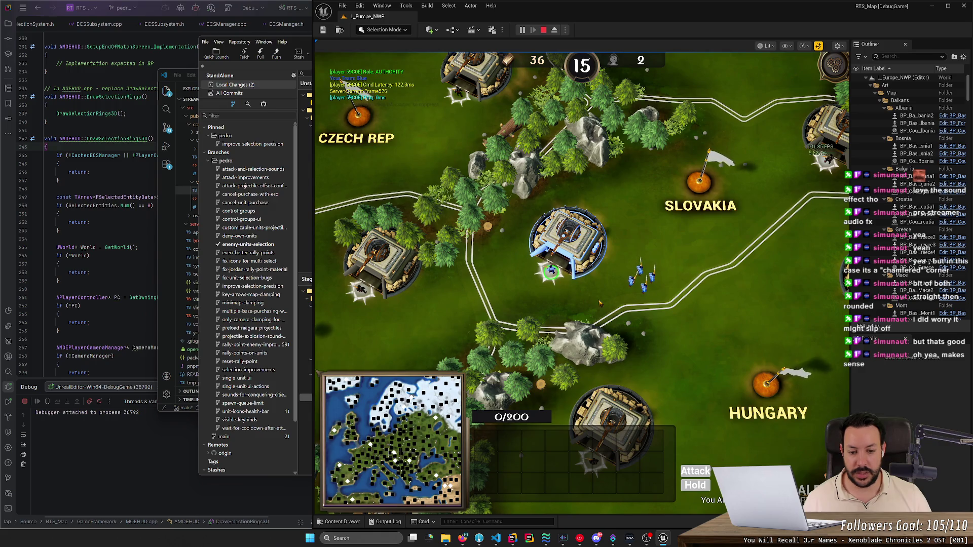
pyautogui.click(654, 272)
pyautogui.moveTo(616, 253); pyautogui.dragTo(669, 317)
pyautogui.click(669, 320)
pyautogui.moveTo(616, 253); pyautogui.dragTo(669, 319)
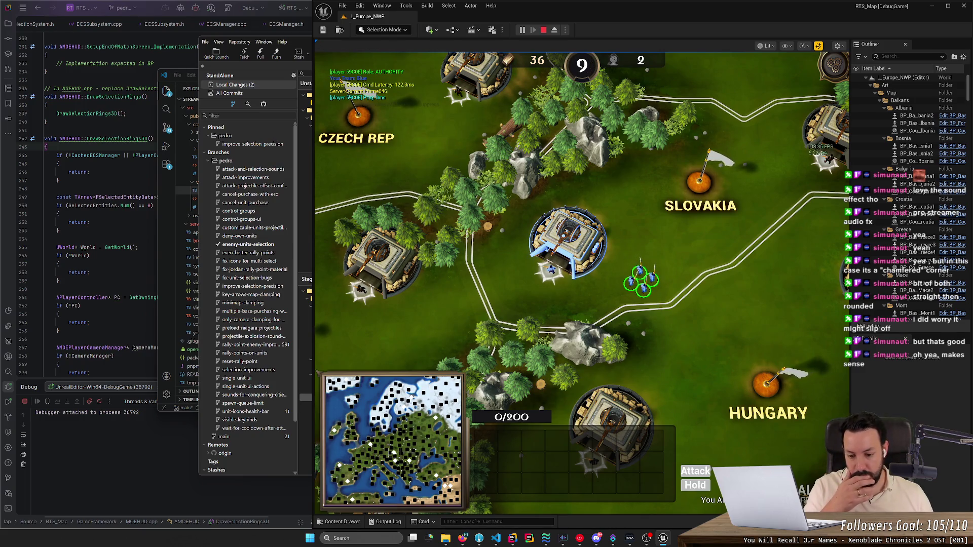
pyautogui.click(338, 521)
pyautogui.write('ui_s_hud')
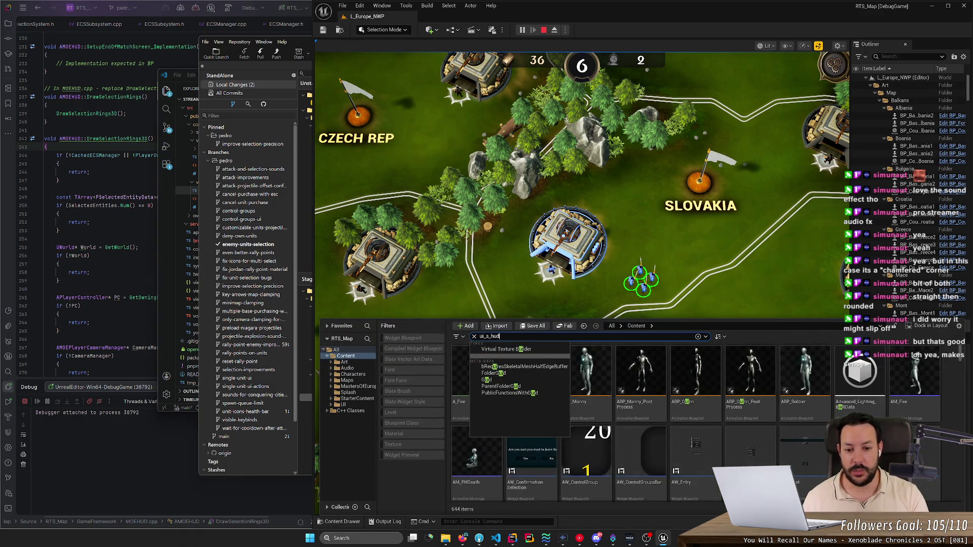
# Step: Open the UI_S_HUD widget blueprint from the search results and show its Graph
pyautogui.press('Return')
pyautogui.click(488, 365)
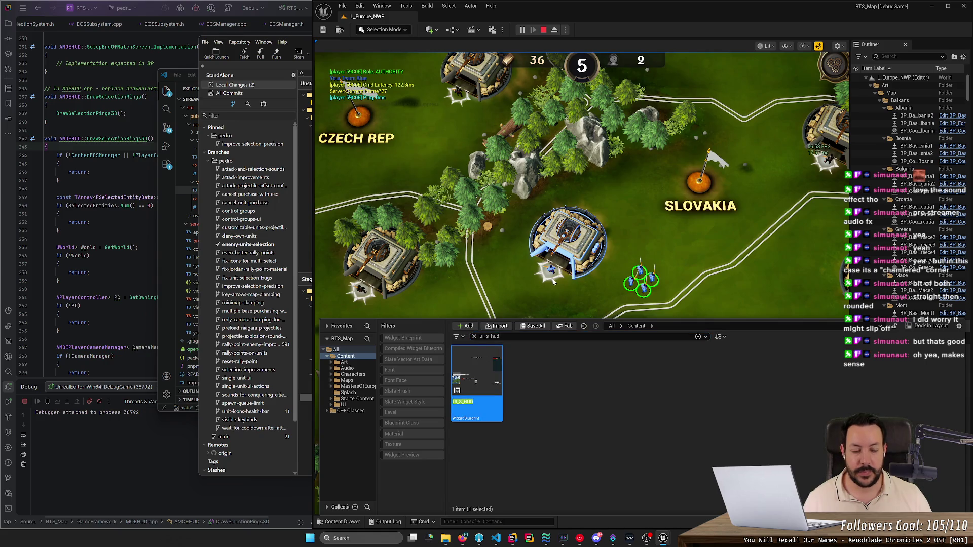
pyautogui.doubleClick(470, 365)
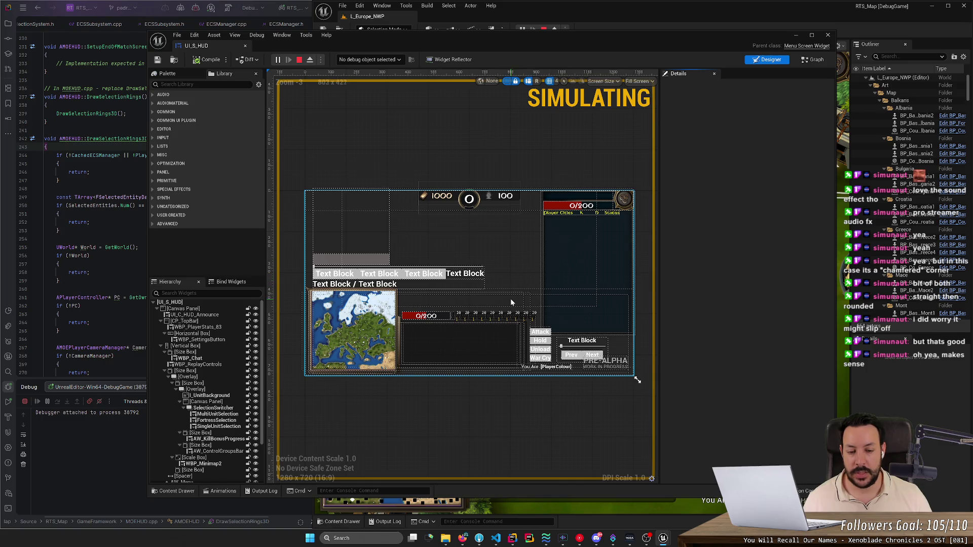
pyautogui.click(222, 409)
pyautogui.click(812, 60)
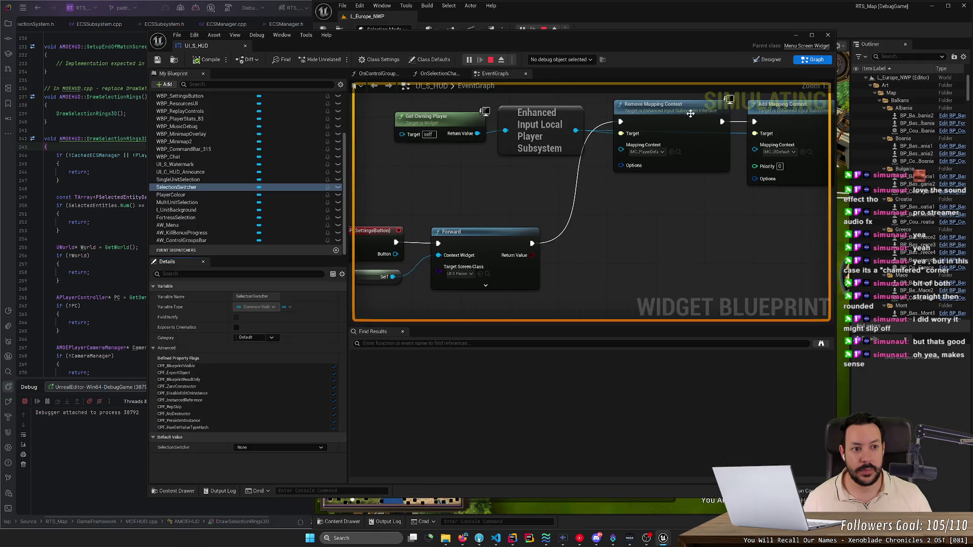
# Step: Pan around the EventGraph to bring the IA_ToggleScoreBoard nodes into view
pyautogui.scroll(-5, 470, 177)
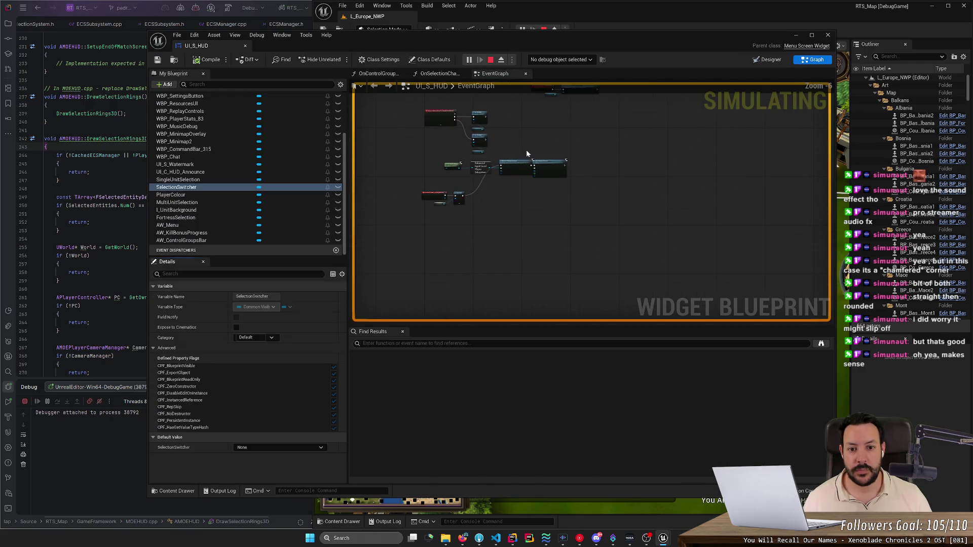
pyautogui.scroll(3, 526, 152)
pyautogui.scroll(2, 526, 150)
pyautogui.scroll(-3, 526, 150)
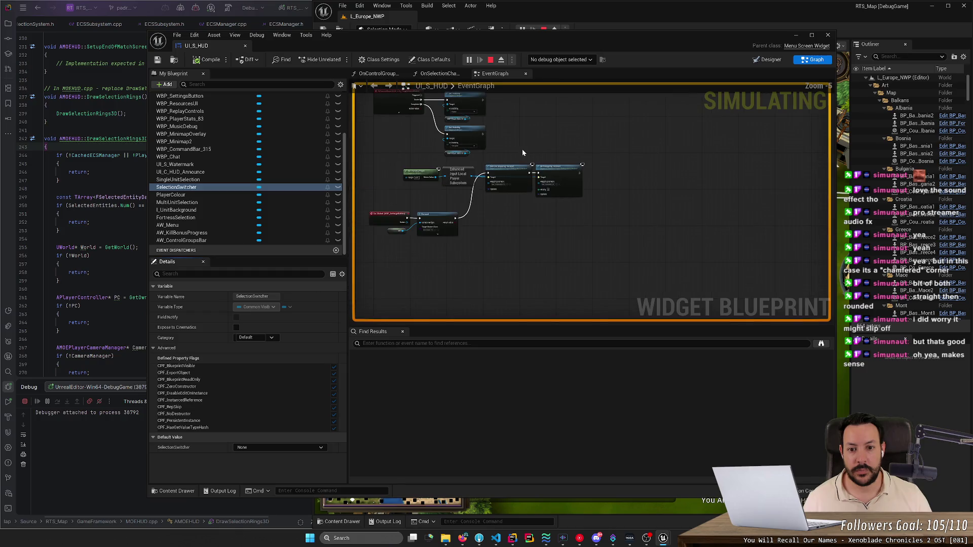
pyautogui.scroll(2, 522, 149)
pyautogui.click(496, 148)
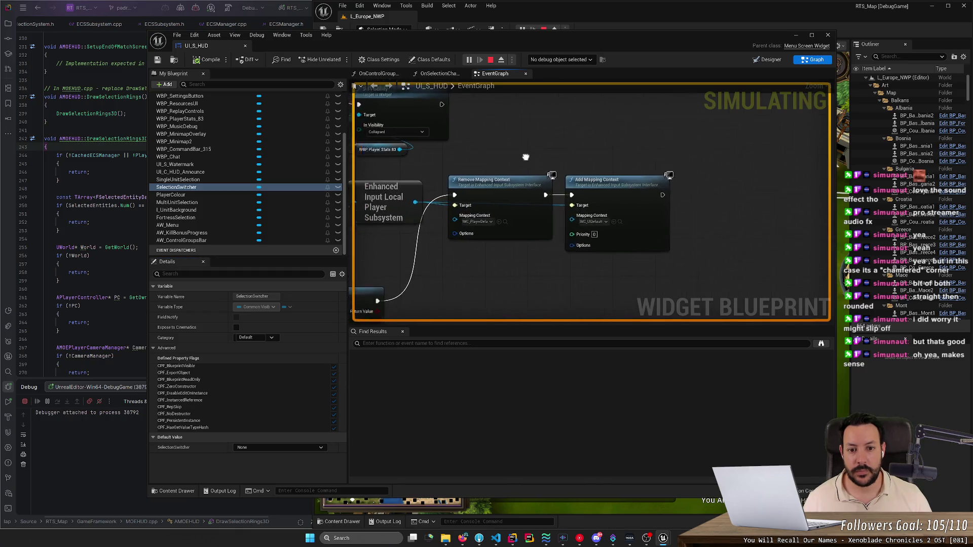
pyautogui.moveTo(519, 159); pyautogui.dragTo(710, 113)
pyautogui.scroll(-1, 542, 197)
pyautogui.scroll(1, 581, 164)
pyautogui.moveTo(580, 164)
pyautogui.mouseDown()
pyautogui.moveTo(595, 191)
pyautogui.moveTo(470, 287)
pyautogui.mouseUp()
# Step: Centre the Event Construct and Bind Event nodes, then select the OnSelectionChange function
pyautogui.scroll(2, 578, 178)
pyautogui.scroll(-2, 485, 281)
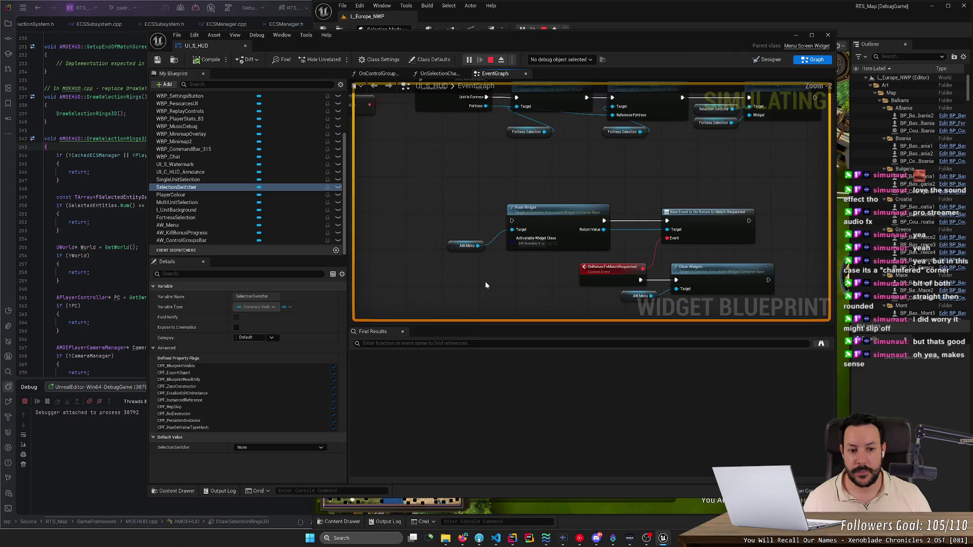
pyautogui.scroll(-1, 613, 305)
pyautogui.scroll(3, 572, 296)
pyautogui.scroll(-1, 571, 296)
pyautogui.moveTo(627, 282); pyautogui.dragTo(648, 287)
pyautogui.scroll(2, 553, 282)
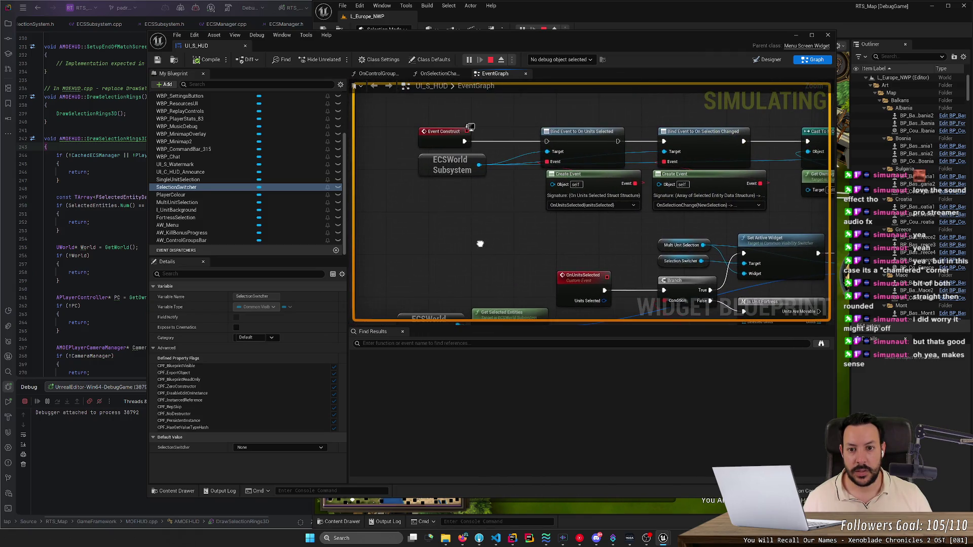
pyautogui.scroll(-1, 479, 242)
pyautogui.scroll(1, 490, 236)
pyautogui.moveTo(490, 236)
pyautogui.mouseDown()
pyautogui.moveTo(490, 321)
pyautogui.moveTo(507, 172)
pyautogui.moveTo(524, 156)
pyautogui.moveTo(463, 311)
pyautogui.mouseUp()
pyautogui.scroll(-5, 500, 226)
pyautogui.scroll(4, 325, 205)
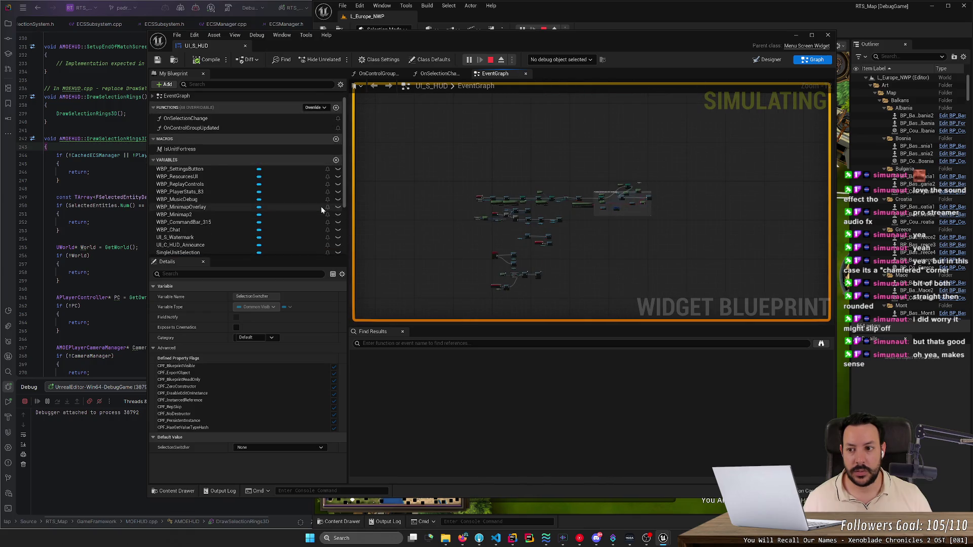
pyautogui.click(291, 130)
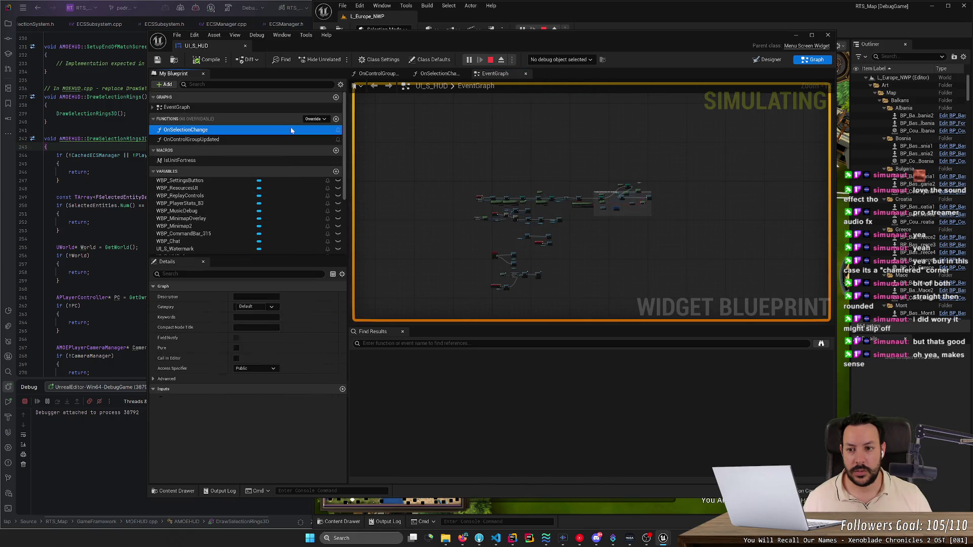
# Step: Open OnSelectionChange and inspect its Branch, LENGTH, fortress and Set Active Widget nodes
pyautogui.doubleClick(291, 130)
pyautogui.scroll(3, 471, 209)
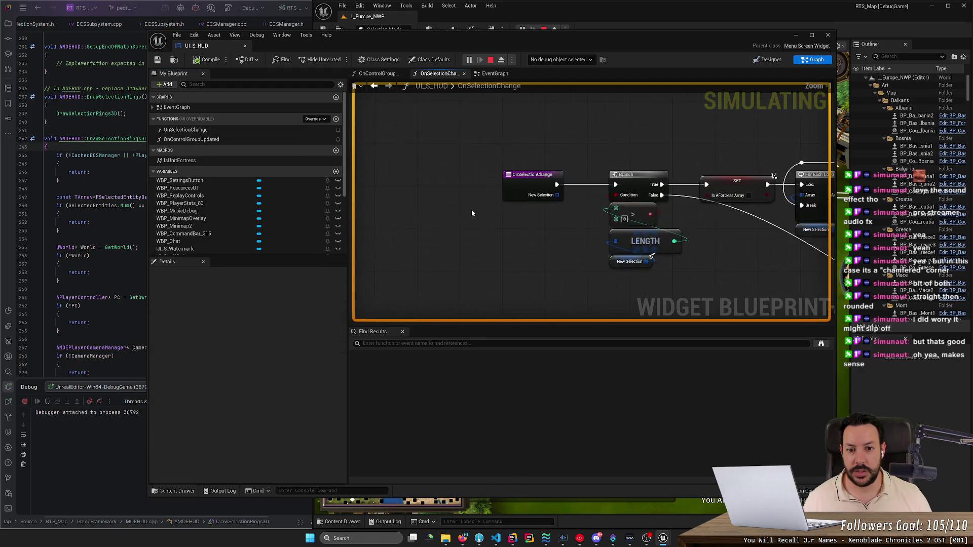
pyautogui.scroll(1, 489, 252)
pyautogui.scroll(3, 349, 250)
pyautogui.moveTo(580, 242)
pyautogui.mouseDown()
pyautogui.moveTo(542, 217)
pyautogui.moveTo(400, 205)
pyautogui.mouseUp()
pyautogui.moveTo(619, 221); pyautogui.dragTo(487, 127)
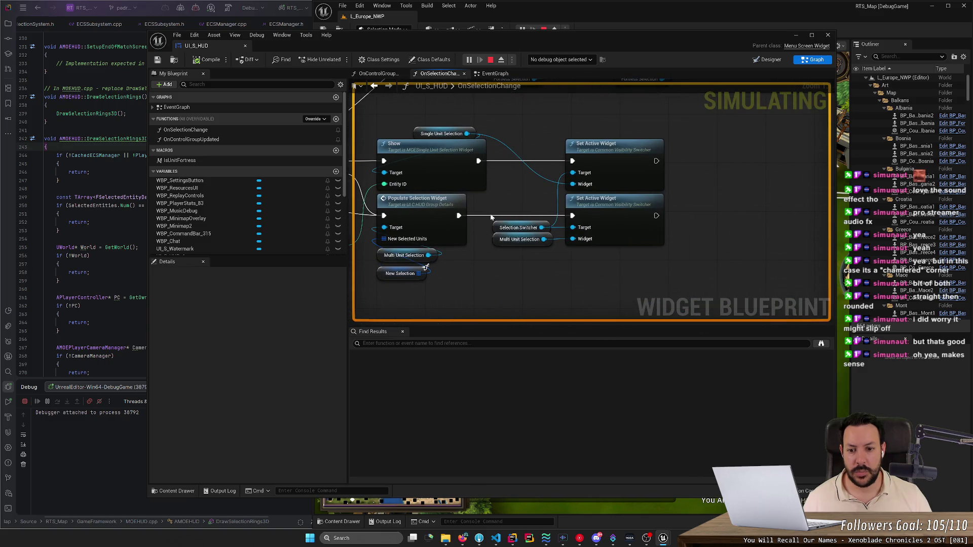
pyautogui.scroll(-2, 491, 223)
pyautogui.moveTo(481, 284)
pyautogui.mouseDown()
pyautogui.moveTo(497, 266)
pyautogui.moveTo(478, 298)
pyautogui.mouseUp()
pyautogui.moveTo(552, 283); pyautogui.dragTo(645, 263)
pyautogui.scroll(2, 626, 237)
pyautogui.moveTo(603, 223); pyautogui.dragTo(484, 258)
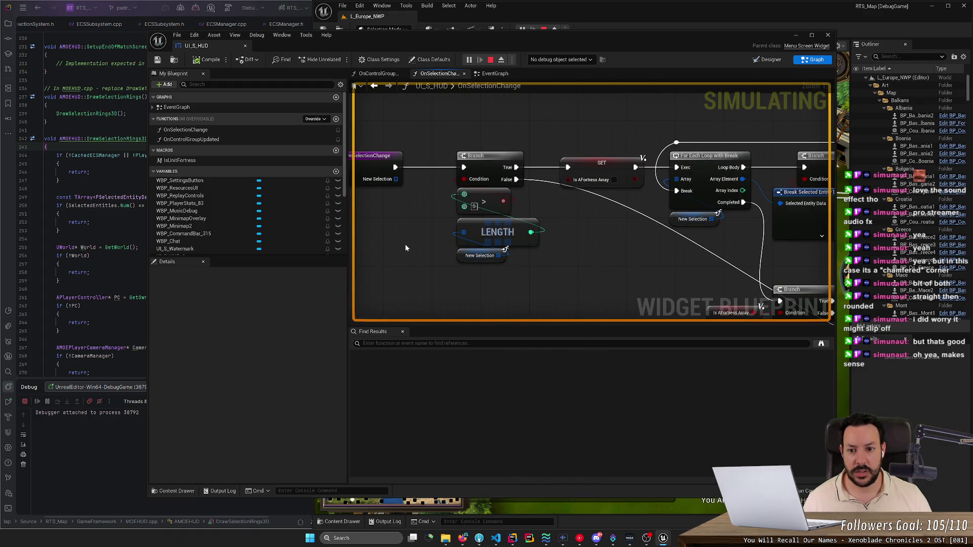
pyautogui.moveTo(405, 248); pyautogui.dragTo(453, 238)
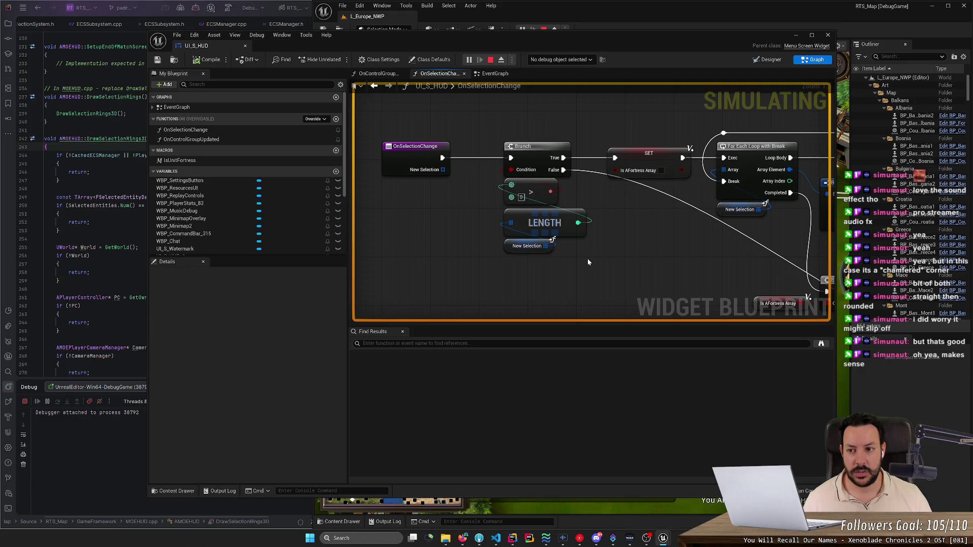
# Step: Find all references to the OnSelectionChange function from its entry node
pyautogui.click(421, 152)
pyautogui.rightClick(419, 154)
pyautogui.moveTo(456, 233)
pyautogui.click(507, 237)
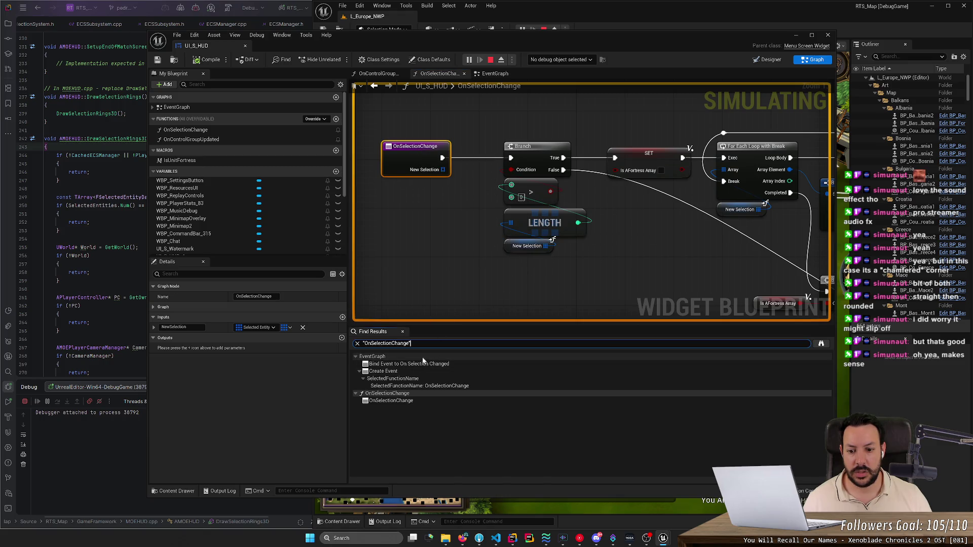
# Step: Jump from the reference results to the Bind Event to On Selection Changed and Create Event nodes
pyautogui.click(394, 387)
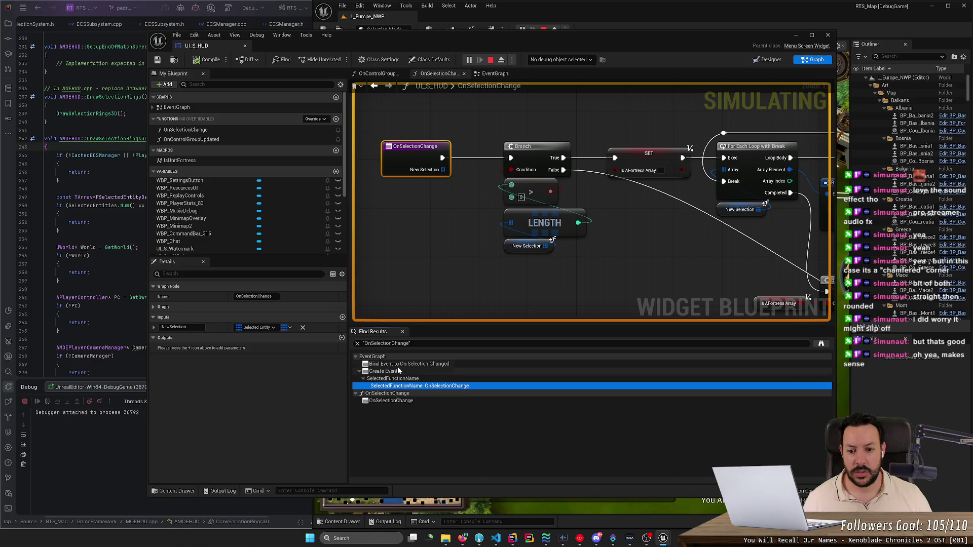
pyautogui.doubleClick(409, 364)
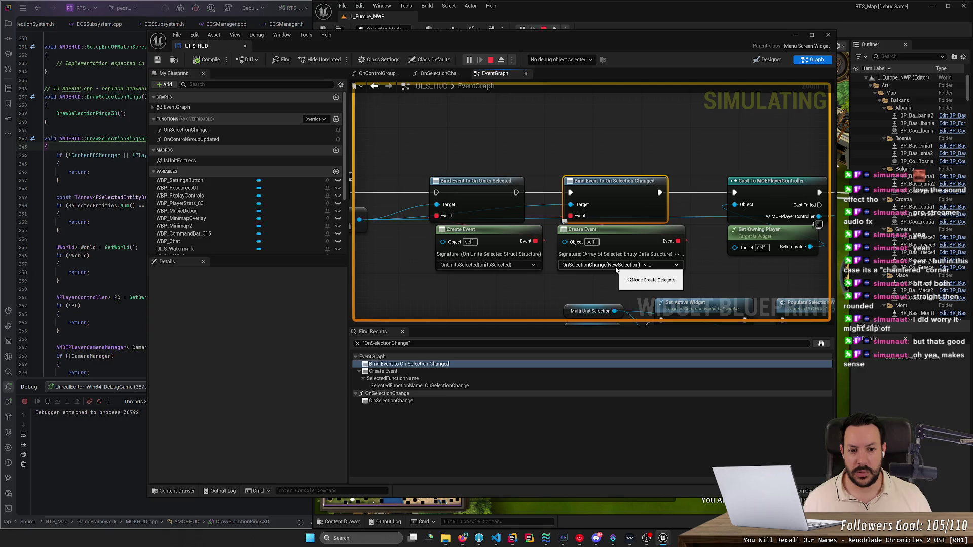
pyautogui.click(405, 373)
pyautogui.doubleClick(406, 372)
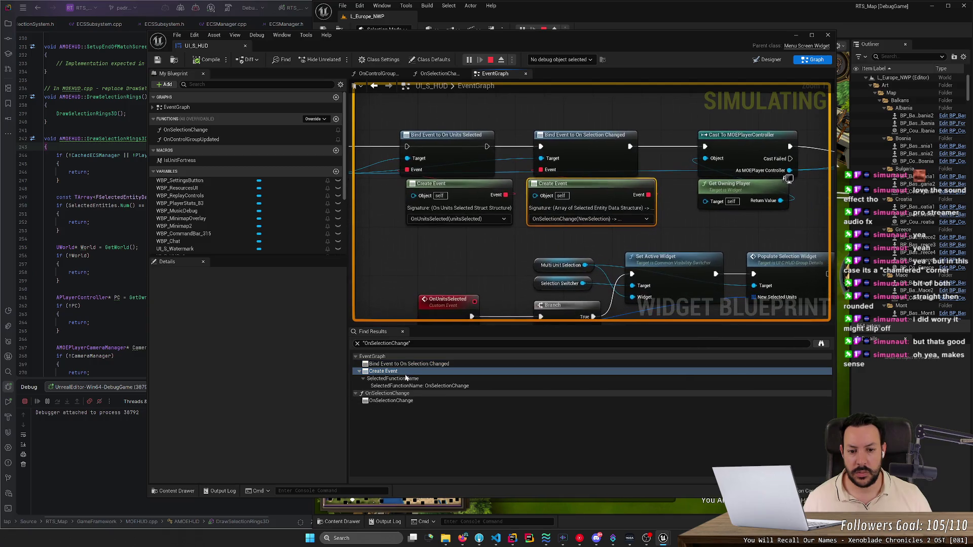
# Step: Check Create Event's bound function without changing it, then marquee-select the selection-handling nodes
pyautogui.click(571, 222)
pyautogui.click(484, 262)
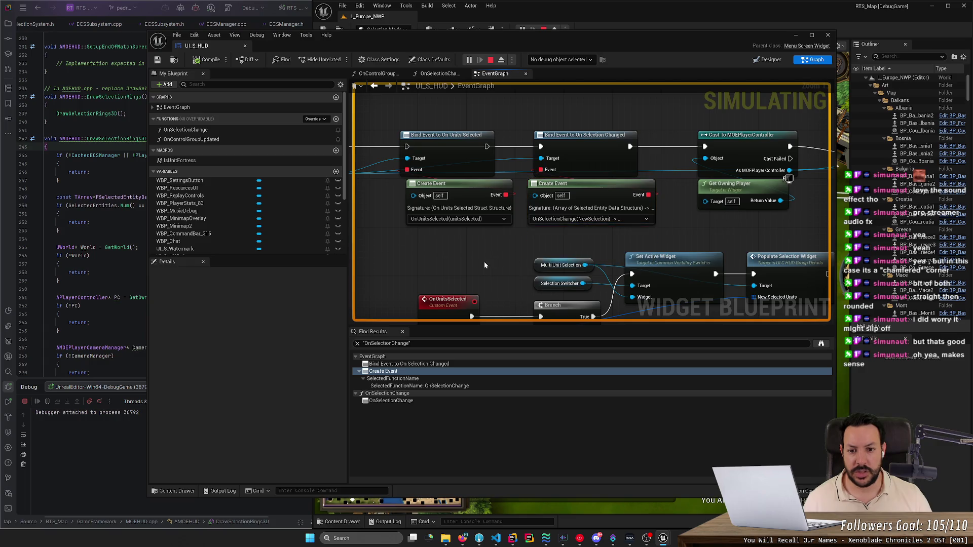
pyautogui.scroll(-2, 478, 269)
pyautogui.moveTo(433, 274)
pyautogui.mouseDown()
pyautogui.moveTo(440, 265)
pyautogui.moveTo(395, 223)
pyautogui.moveTo(328, 181)
pyautogui.moveTo(487, 261)
pyautogui.moveTo(543, 249)
pyautogui.mouseUp()
pyautogui.scroll(-2, 544, 249)
pyautogui.scroll(2, 543, 249)
pyautogui.scroll(-1, 545, 252)
pyautogui.moveTo(775, 260)
pyautogui.mouseDown()
pyautogui.moveTo(404, 168)
pyautogui.moveTo(404, 177)
pyautogui.mouseUp()
pyautogui.scroll(4, 490, 206)
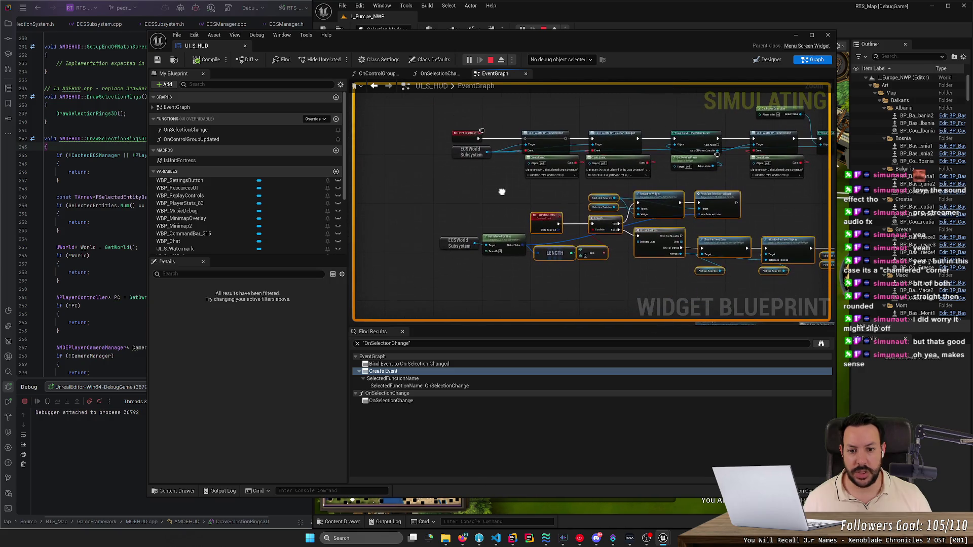
# Step: Clear and reselect the selection-handling nodes in the UI_S_HUD EventGraph
pyautogui.moveTo(517, 221); pyautogui.dragTo(438, 211)
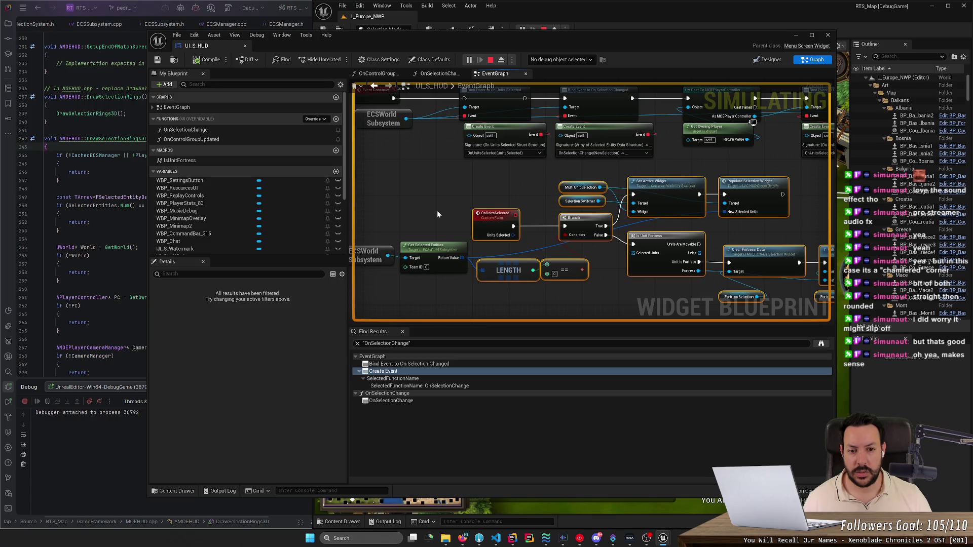
pyautogui.scroll(-5, 437, 211)
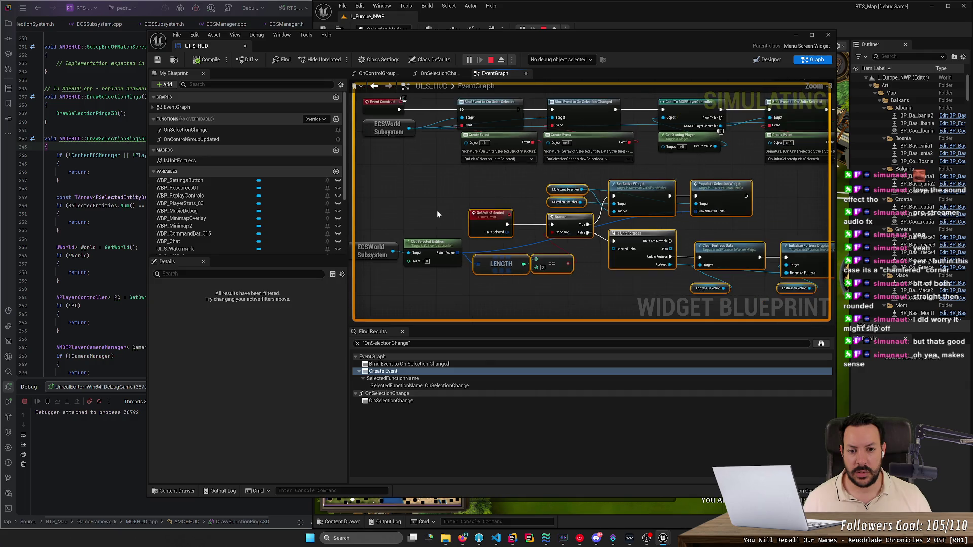
pyautogui.click(671, 270)
pyautogui.moveTo(646, 253)
pyautogui.mouseDown()
pyautogui.moveTo(482, 202)
pyautogui.moveTo(500, 201)
pyautogui.mouseUp()
pyautogui.scroll(3, 500, 201)
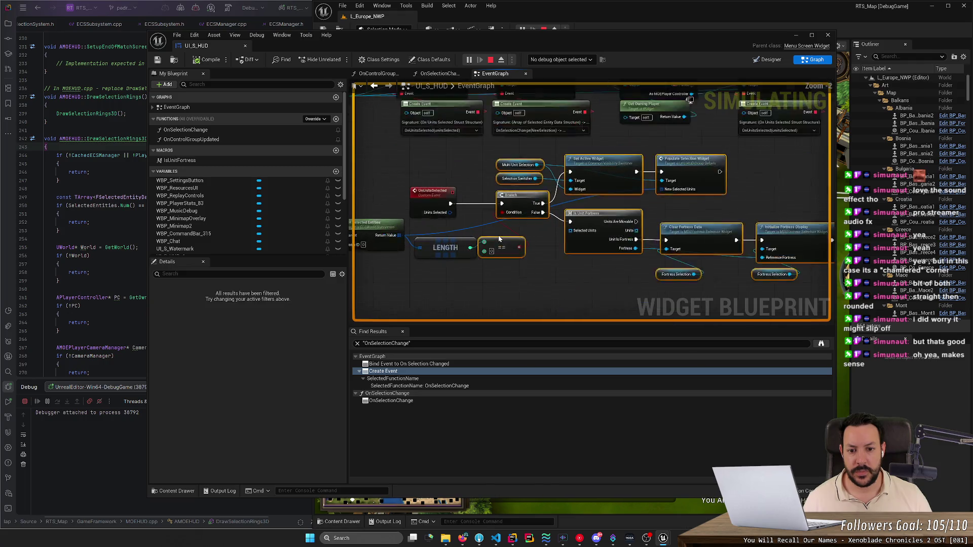
pyautogui.scroll(2, 519, 248)
pyautogui.scroll(-4, 519, 245)
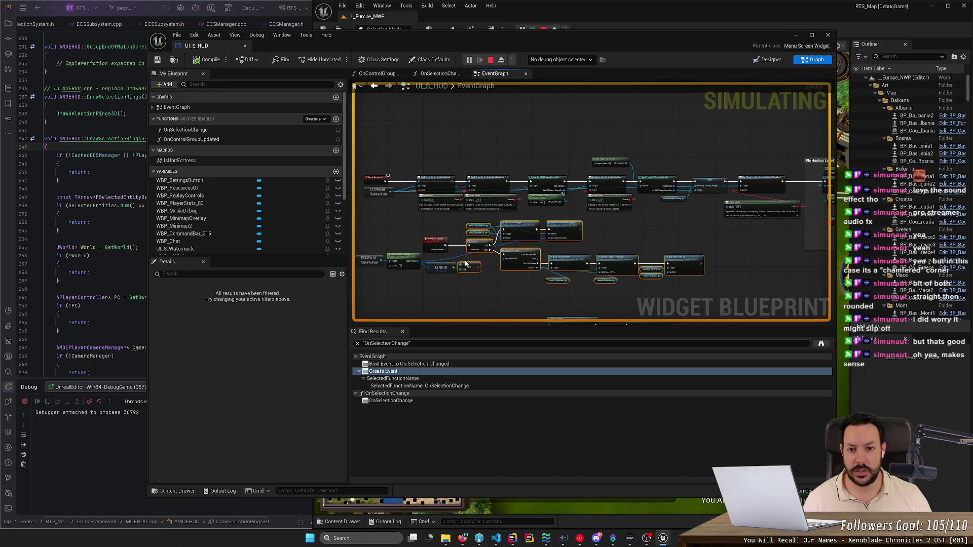
pyautogui.scroll(4, 555, 209)
# Step: Open the OnSelectionChange function graph and inspect its entry node's inputs
pyautogui.moveTo(653, 214)
pyautogui.mouseDown()
pyautogui.moveTo(573, 297)
pyautogui.moveTo(400, 294)
pyautogui.moveTo(541, 282)
pyautogui.mouseUp()
pyautogui.scroll(-1, 573, 300)
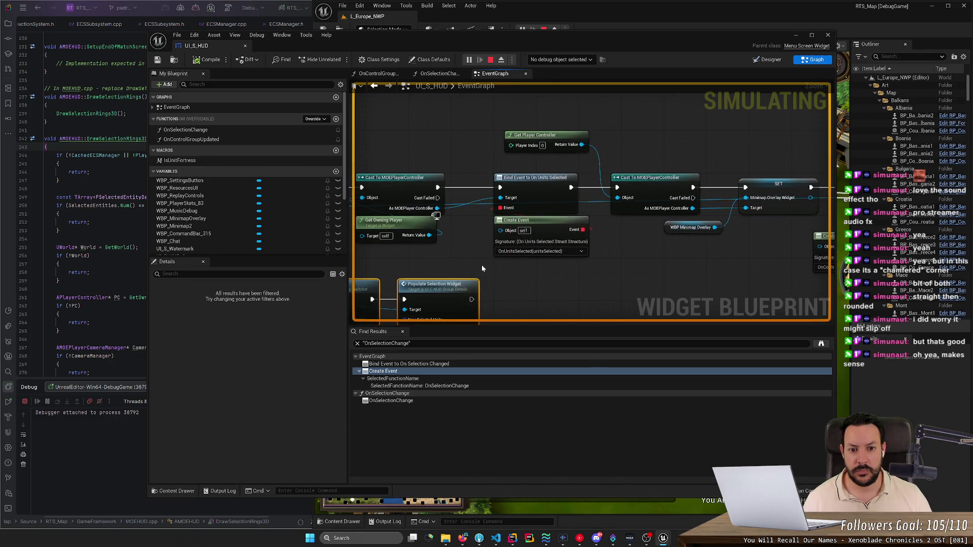
pyautogui.doubleClick(243, 130)
pyautogui.click(411, 147)
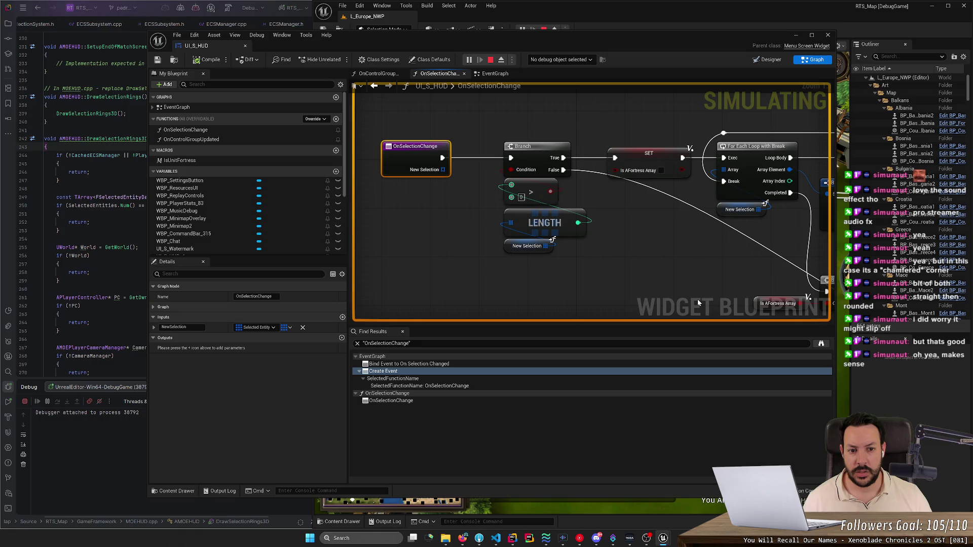
# Step: Survey the fortress display, fortress data and loop nodes of OnSelectionChange, then maximize the UI_S_HUD editor
pyautogui.scroll(-7, 428, 230)
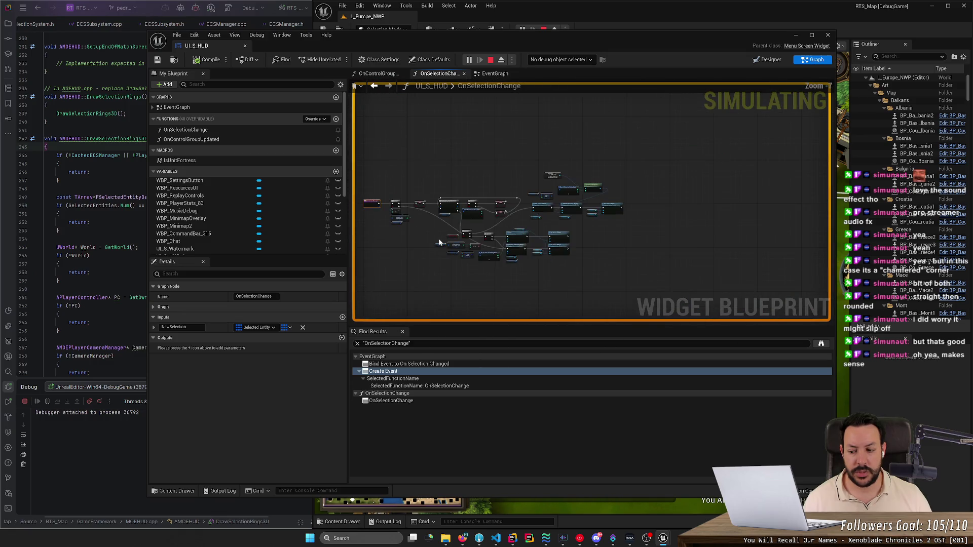
pyautogui.scroll(5, 624, 227)
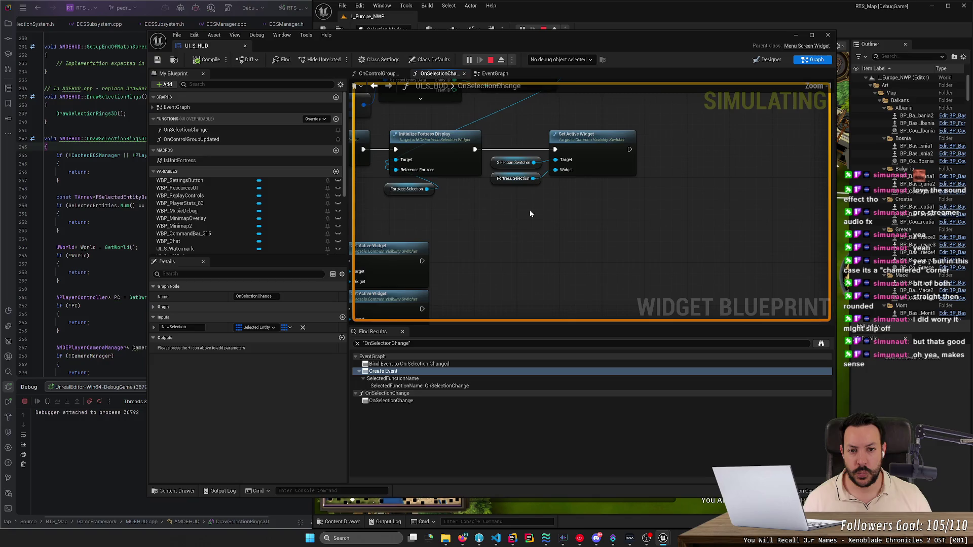
pyautogui.moveTo(498, 224)
pyautogui.mouseDown()
pyautogui.moveTo(596, 233)
pyautogui.moveTo(702, 178)
pyautogui.mouseUp()
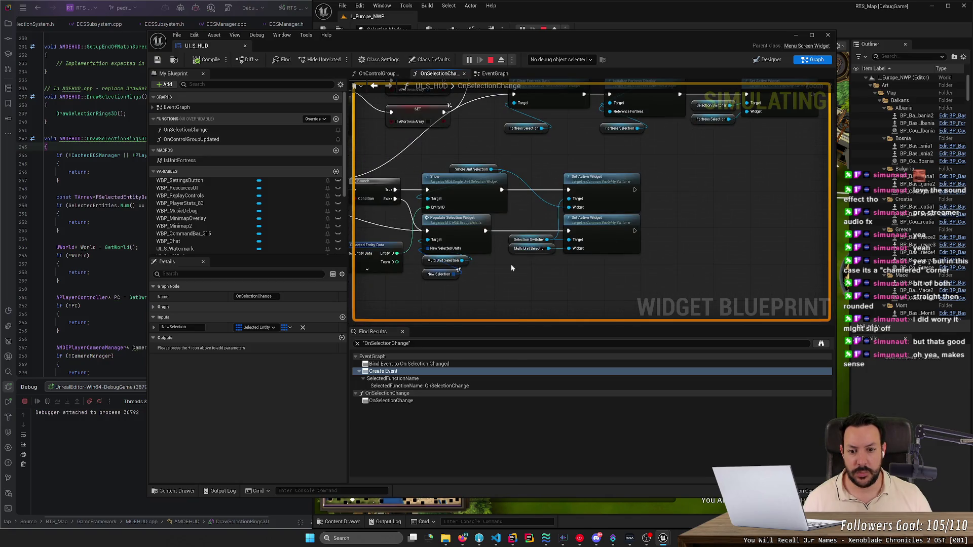
pyautogui.moveTo(514, 213)
pyautogui.mouseDown()
pyautogui.moveTo(552, 375)
pyautogui.moveTo(722, 220)
pyautogui.moveTo(646, 208)
pyautogui.mouseUp()
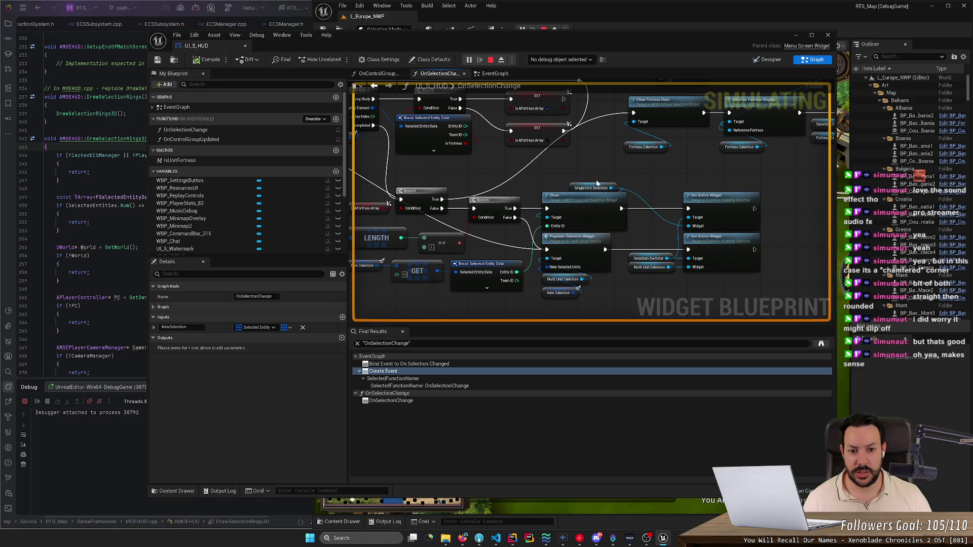
pyautogui.moveTo(522, 182); pyautogui.dragTo(644, 181)
pyautogui.scroll(-5, 644, 181)
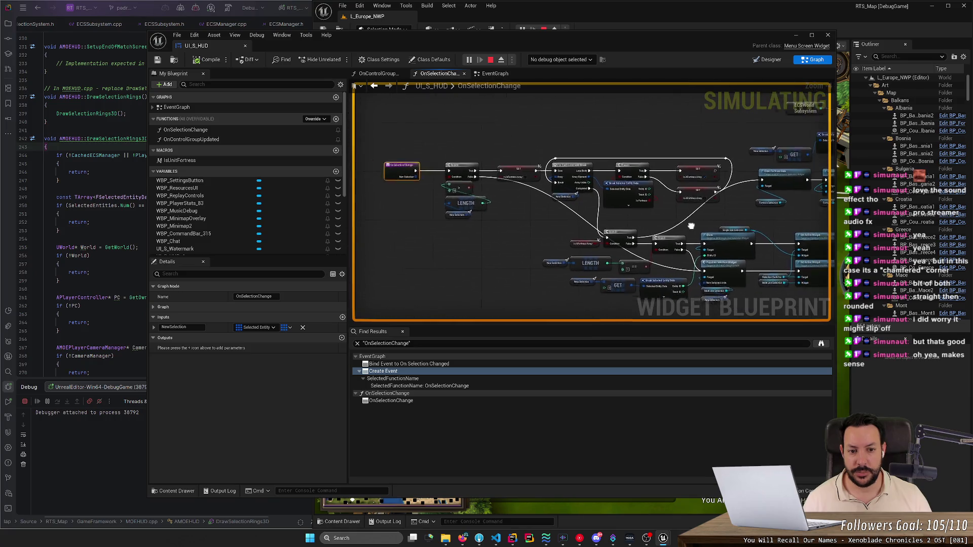
pyautogui.doubleClick(627, 37)
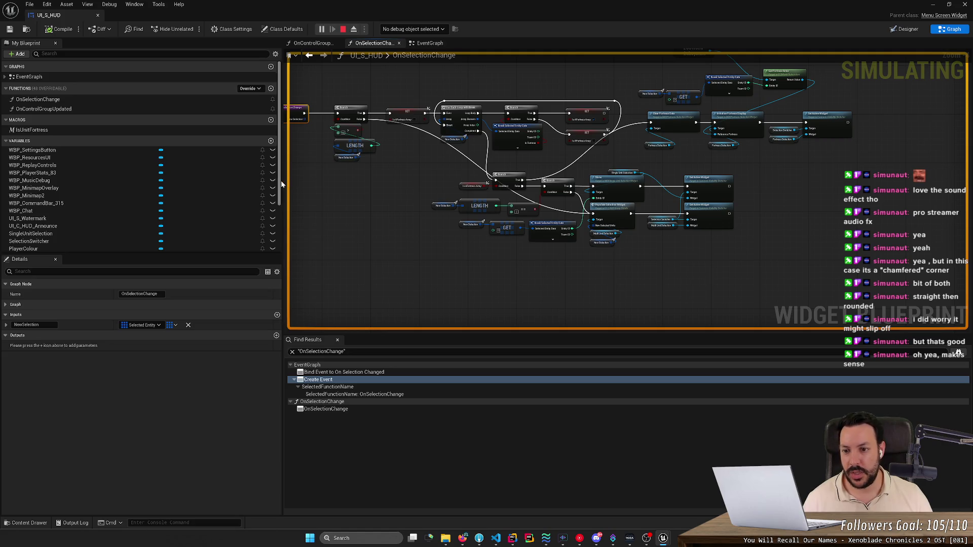
# Step: Widen and heighten the graph panel and center the OnSelectionChange function graph
pyautogui.moveTo(282, 181); pyautogui.dragTo(141, 179)
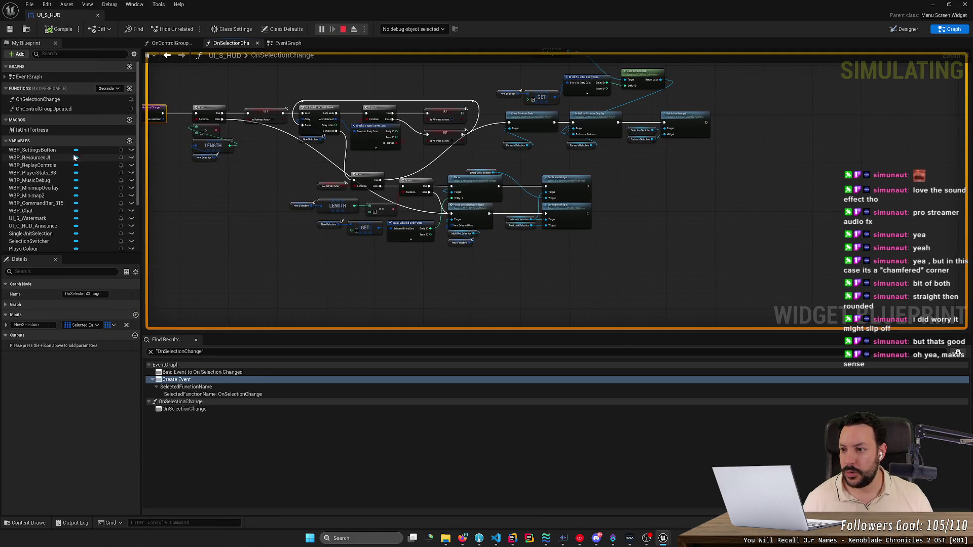
pyautogui.moveTo(265, 192)
pyautogui.mouseDown()
pyautogui.moveTo(371, 231)
pyautogui.moveTo(355, 239)
pyautogui.mouseUp()
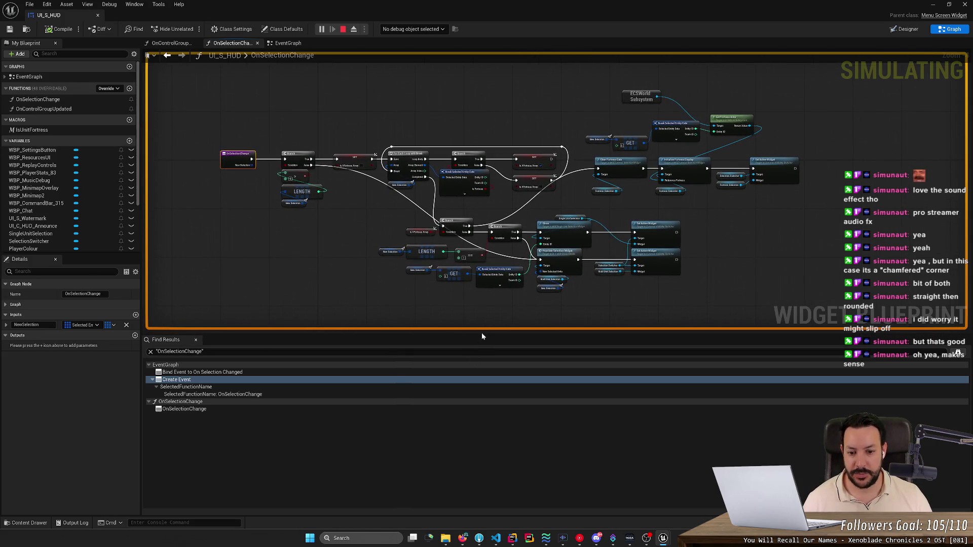
pyautogui.moveTo(482, 332); pyautogui.dragTo(482, 409)
pyautogui.scroll(4, 318, 221)
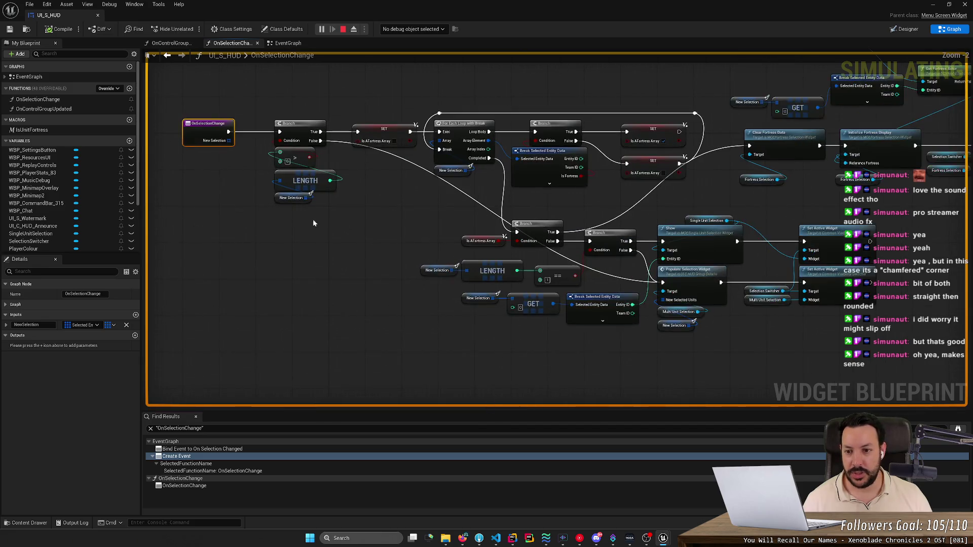
pyautogui.moveTo(312, 218); pyautogui.dragTo(399, 289)
pyautogui.scroll(1, 399, 293)
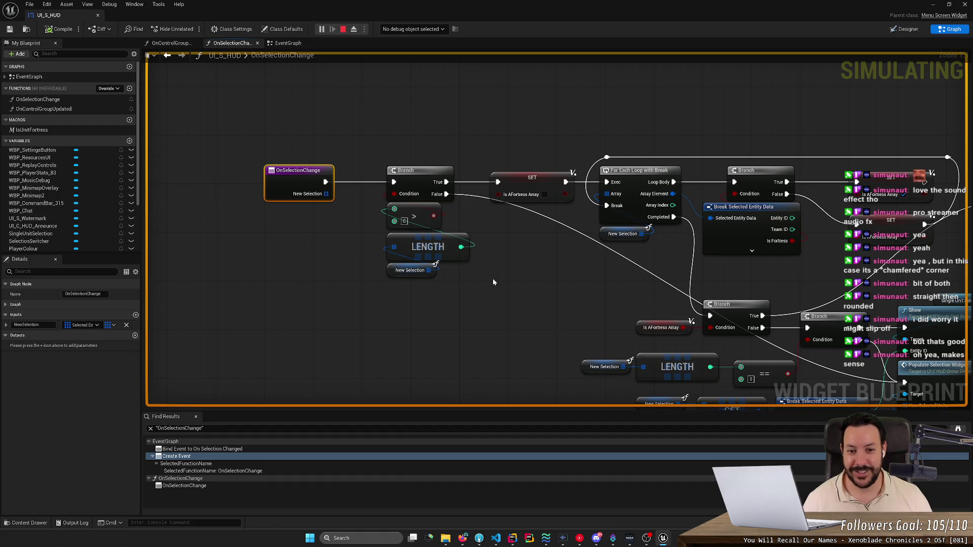
pyautogui.scroll(-6, 353, 232)
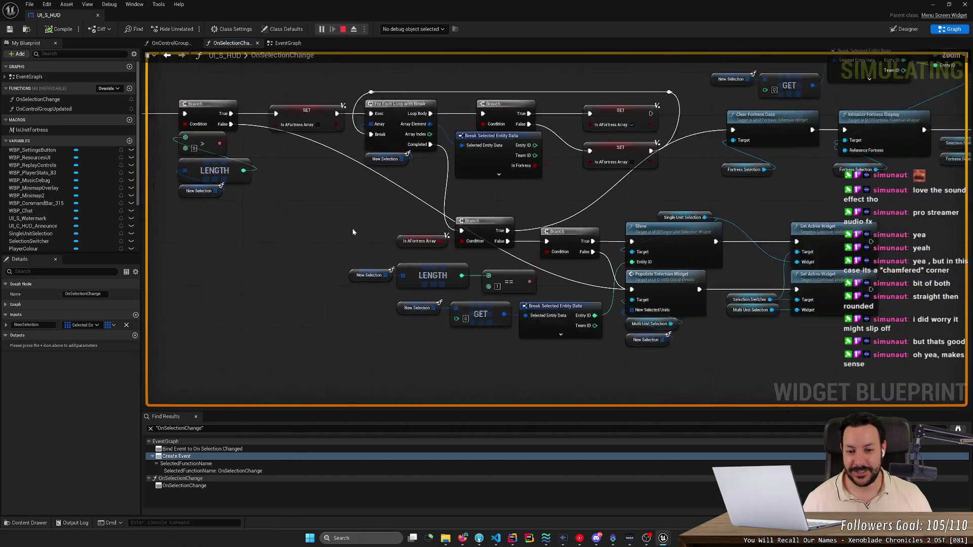
pyautogui.scroll(6, 353, 231)
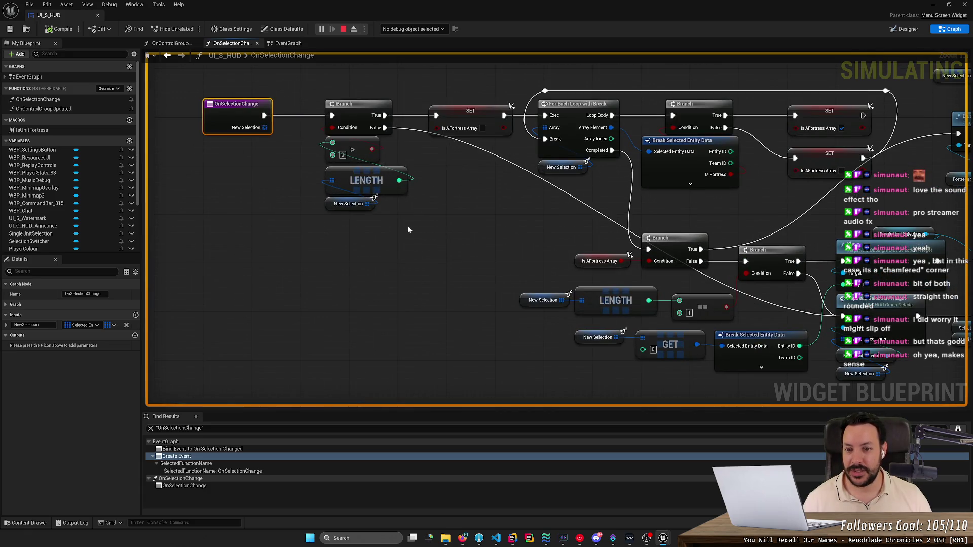
# Step: Select the first Branch, the selection count check, the reroute point and the multi-unit widget population nodes
pyautogui.moveTo(353, 76)
pyautogui.mouseDown()
pyautogui.moveTo(373, 243)
pyautogui.moveTo(396, 126)
pyautogui.moveTo(388, 128)
pyautogui.mouseUp()
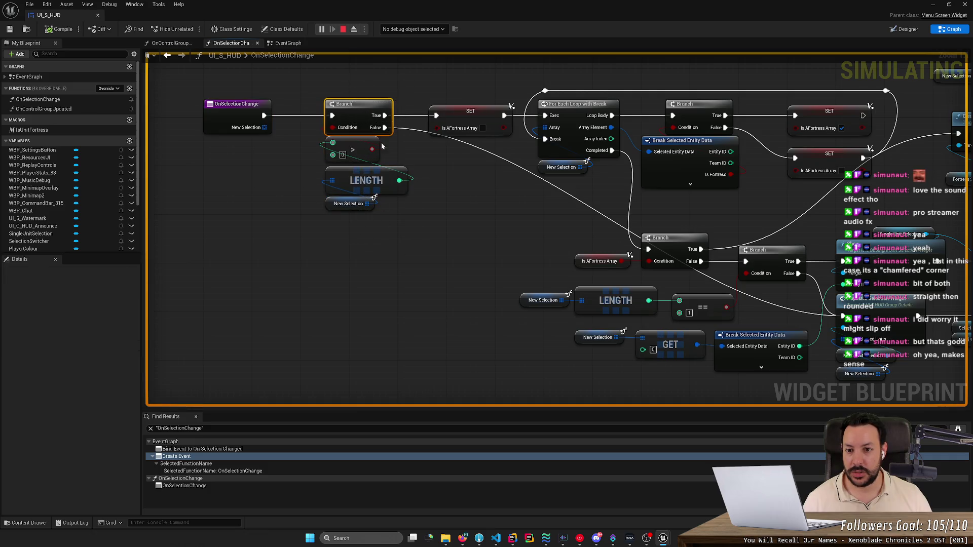
pyautogui.moveTo(367, 262); pyautogui.dragTo(341, 154)
pyautogui.moveTo(339, 83)
pyautogui.mouseDown()
pyautogui.moveTo(509, 130)
pyautogui.moveTo(659, 96)
pyautogui.mouseUp()
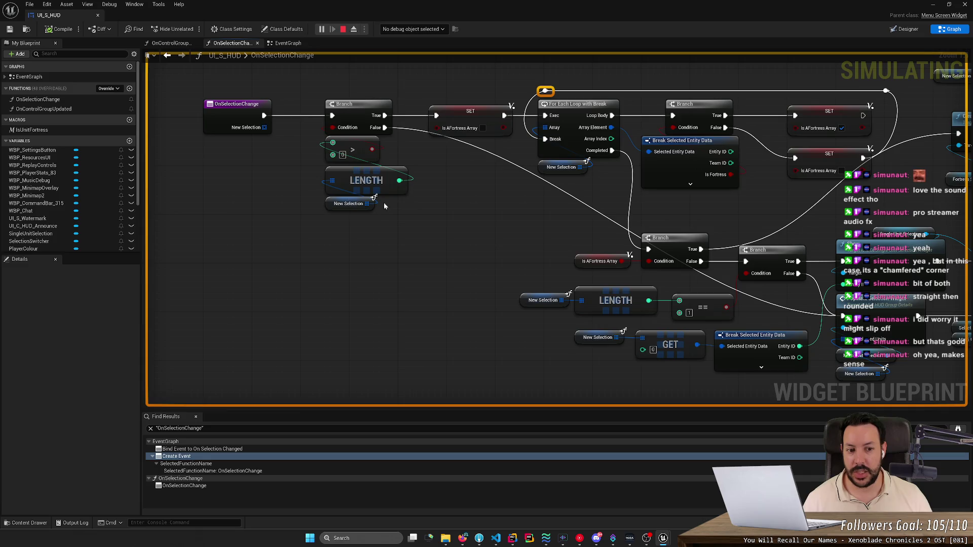
pyautogui.moveTo(791, 387)
pyautogui.mouseDown()
pyautogui.moveTo(476, 327)
pyautogui.moveTo(401, 261)
pyautogui.mouseUp()
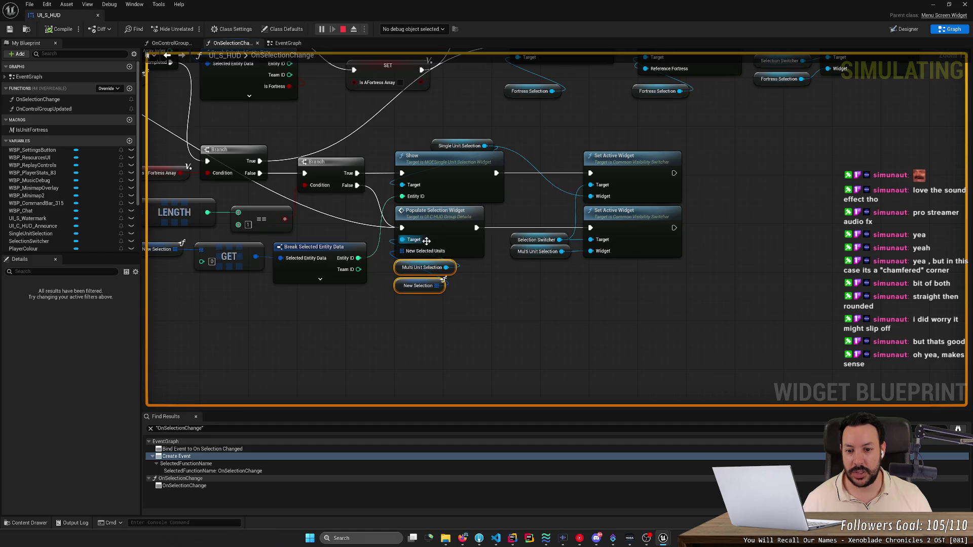
pyautogui.moveTo(734, 318); pyautogui.dragTo(434, 242)
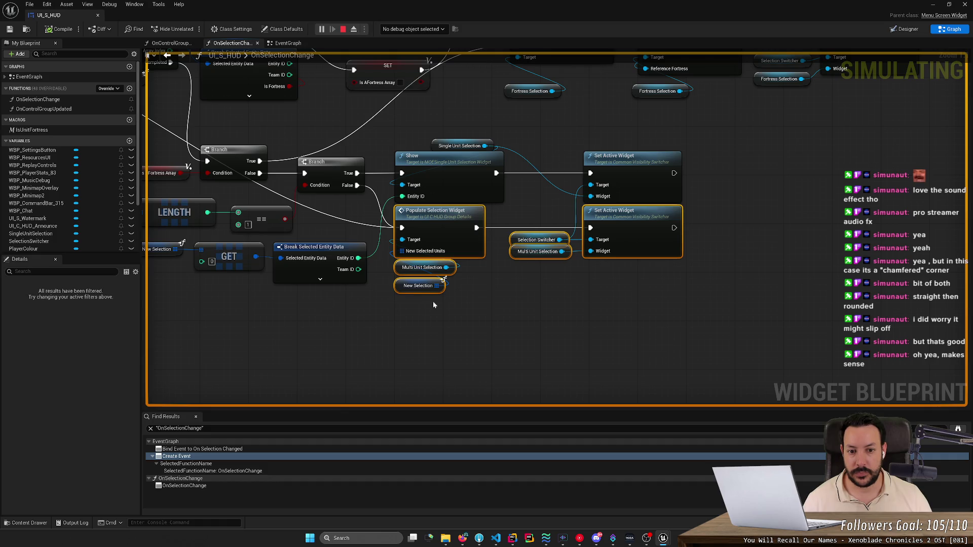
# Step: Select the >, LENGTH and New Selection count check nodes, then clear the selection
pyautogui.moveTo(251, 302); pyautogui.dragTo(664, 328)
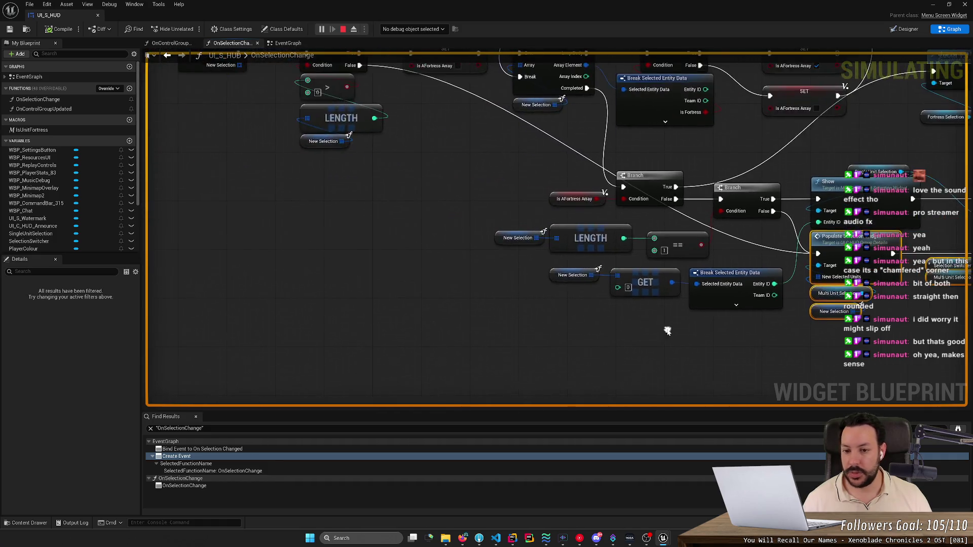
pyautogui.scroll(-2, 417, 252)
pyautogui.moveTo(417, 252); pyautogui.dragTo(467, 318)
pyautogui.scroll(1, 461, 282)
pyautogui.moveTo(375, 293)
pyautogui.mouseDown()
pyautogui.moveTo(469, 218)
pyautogui.moveTo(466, 196)
pyautogui.mouseUp()
pyautogui.click(509, 161)
pyautogui.click(521, 104)
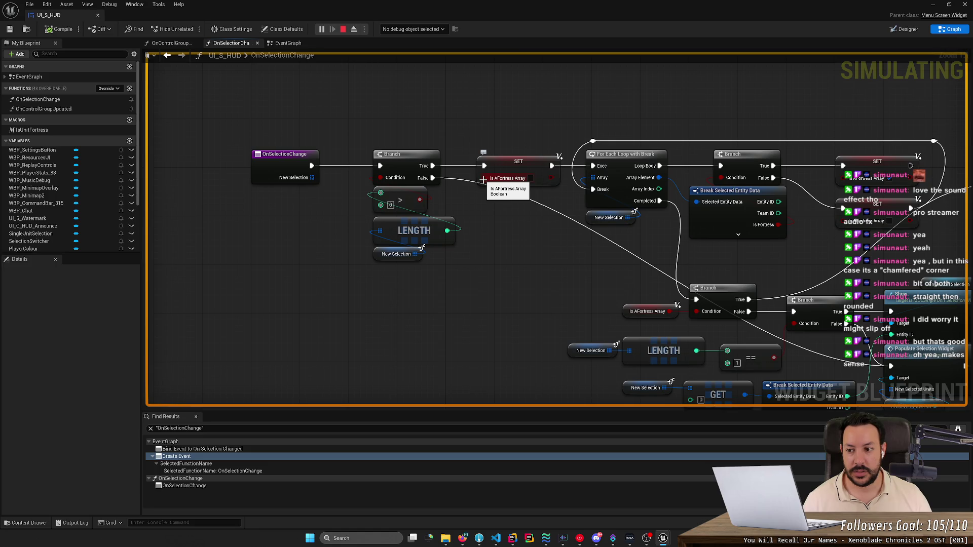
# Step: Show bIsAFortressArray's details from its SET node, then view the fortress branch and Clear Fortress Data nodes
pyautogui.click(508, 163)
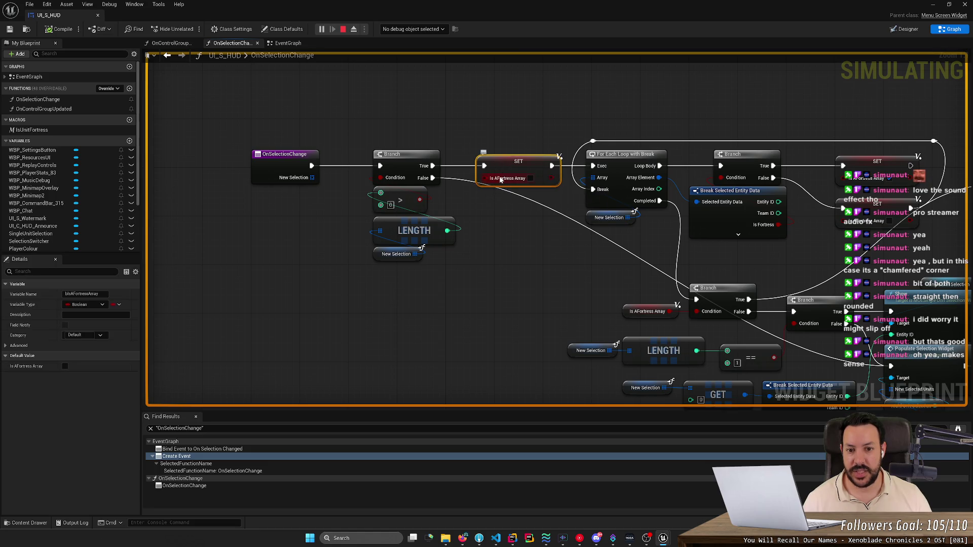
pyautogui.scroll(-3, 90, 183)
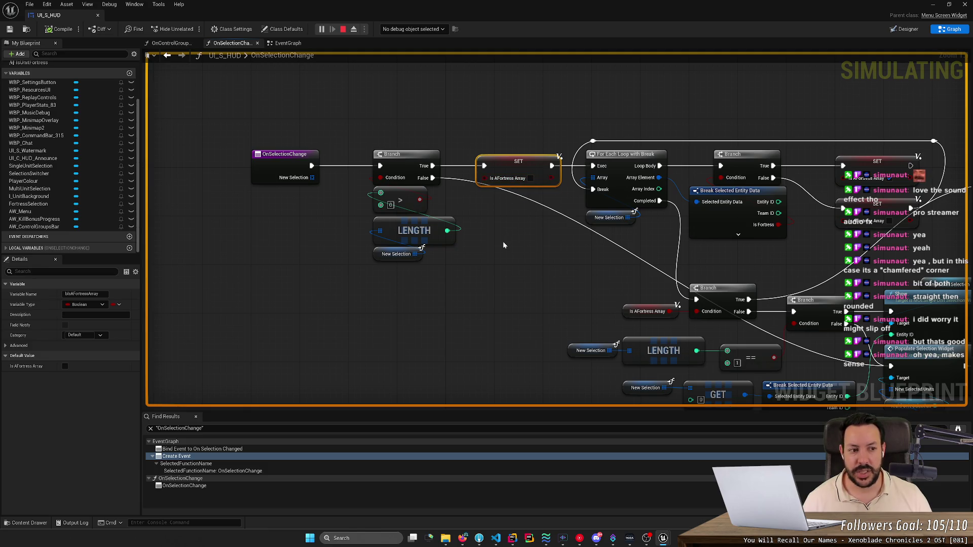
pyautogui.moveTo(552, 195); pyautogui.dragTo(409, 222)
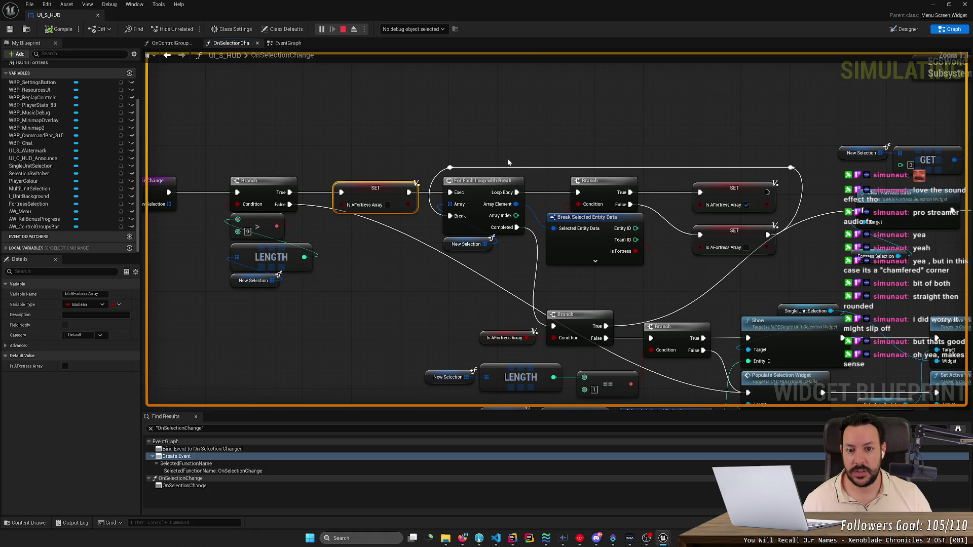
pyautogui.moveTo(506, 154)
pyautogui.mouseDown()
pyautogui.moveTo(472, 65)
pyautogui.moveTo(430, 222)
pyautogui.mouseUp()
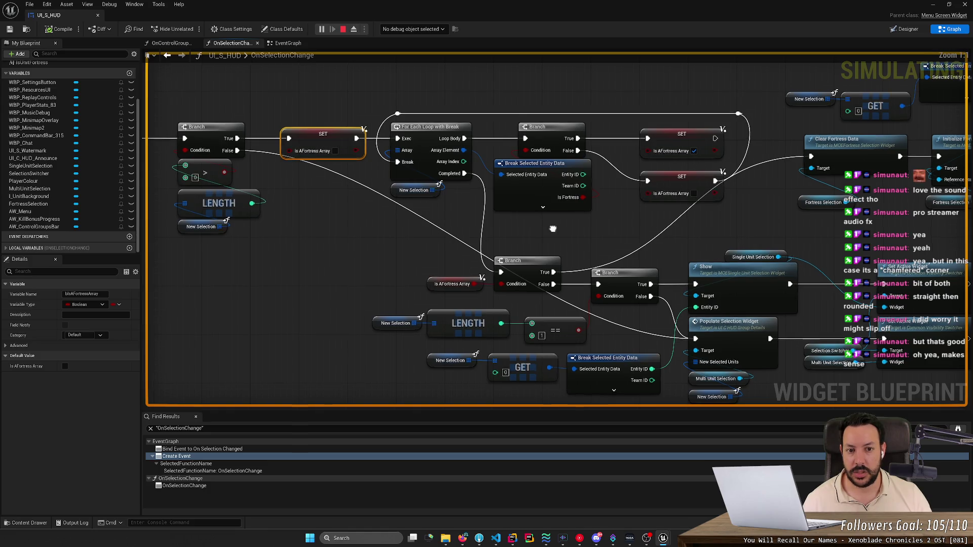
pyautogui.moveTo(552, 226); pyautogui.dragTo(492, 255)
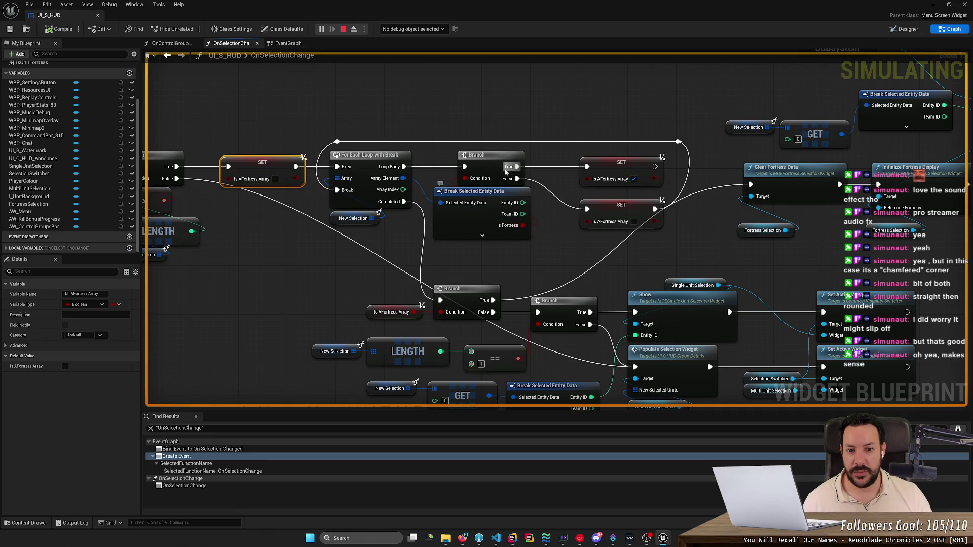
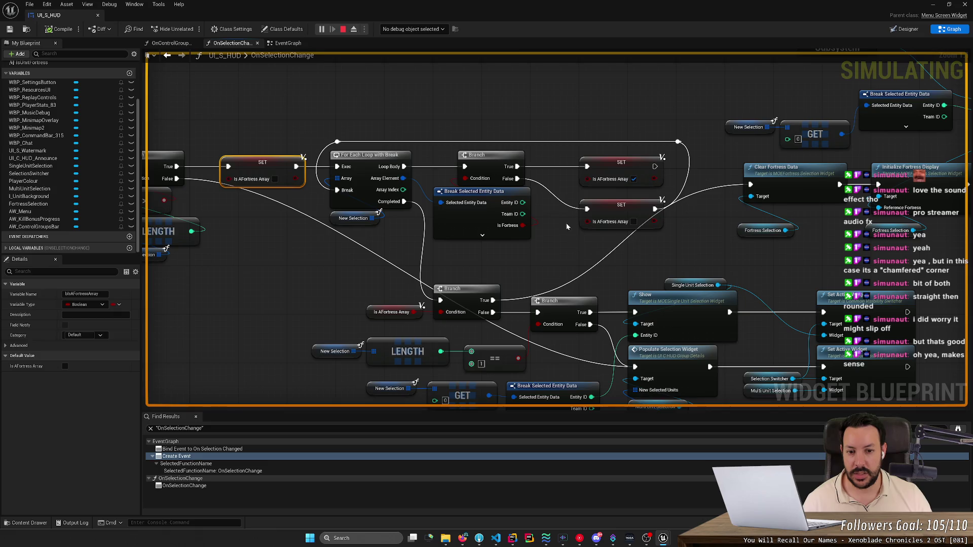
# Step: Select the Branch nodes, Is AFortress Array, and the ECSWorld fortress display nodes in the EventGraph
pyautogui.moveTo(368, 276); pyautogui.dragTo(594, 306)
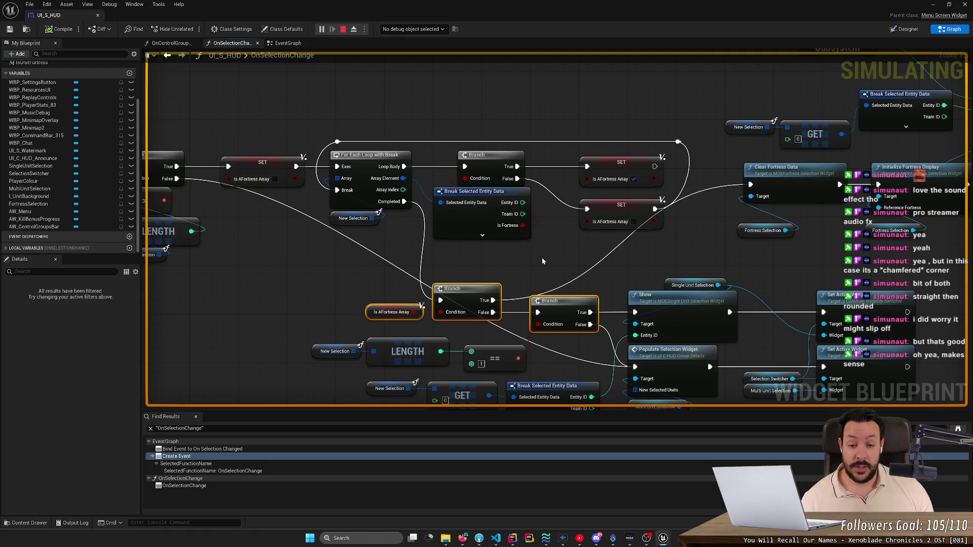
pyautogui.scroll(1, 506, 261)
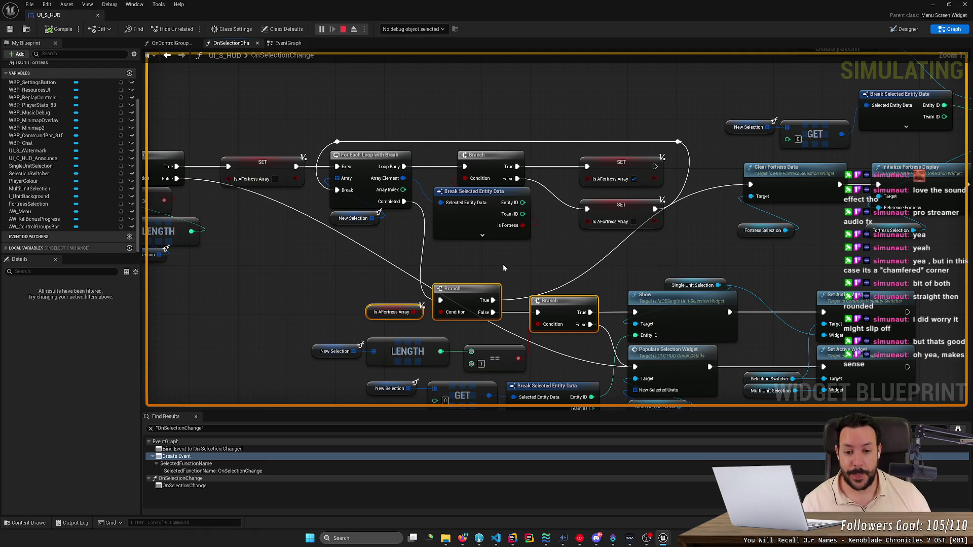
pyautogui.moveTo(502, 265); pyautogui.dragTo(429, 174)
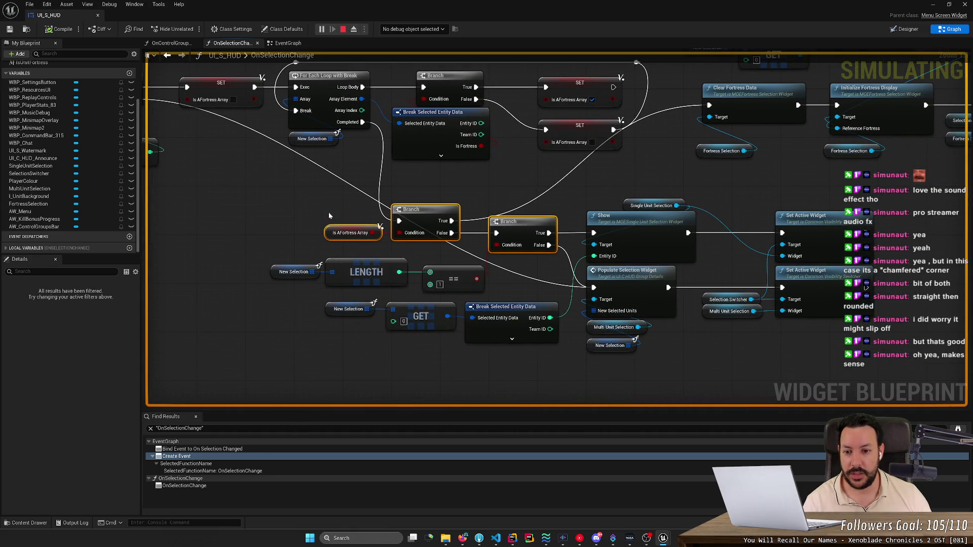
pyautogui.moveTo(314, 192)
pyautogui.mouseDown()
pyautogui.moveTo(461, 223)
pyautogui.moveTo(400, 175)
pyautogui.moveTo(518, 185)
pyautogui.moveTo(353, 223)
pyautogui.mouseUp()
pyautogui.scroll(-2, 430, 245)
pyautogui.moveTo(720, 214)
pyautogui.mouseDown()
pyautogui.moveTo(491, 71)
pyautogui.moveTo(451, 66)
pyautogui.mouseUp()
pyautogui.moveTo(374, 111)
pyautogui.mouseDown()
pyautogui.moveTo(623, 111)
pyautogui.moveTo(509, 85)
pyautogui.moveTo(474, 144)
pyautogui.moveTo(515, 96)
pyautogui.moveTo(503, 112)
pyautogui.mouseUp()
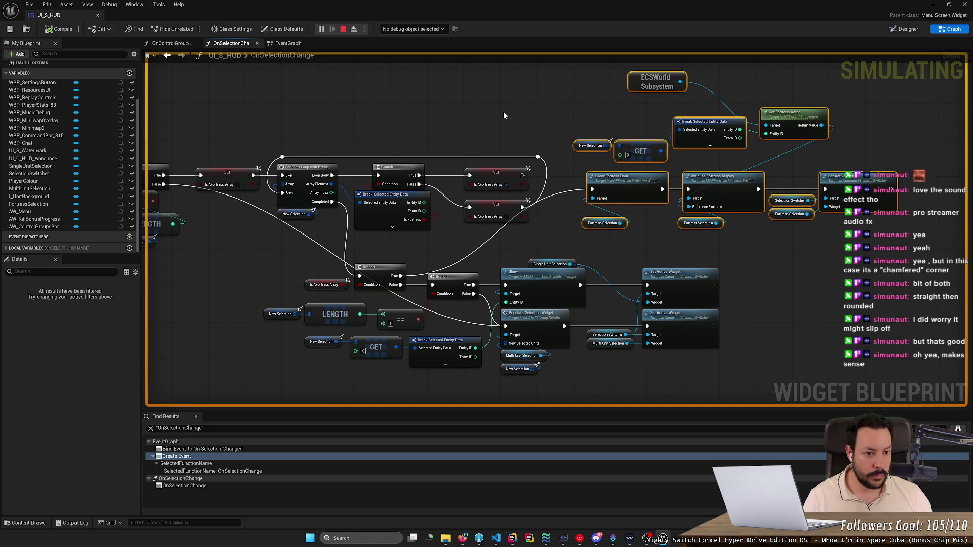
pyautogui.scroll(1, 504, 112)
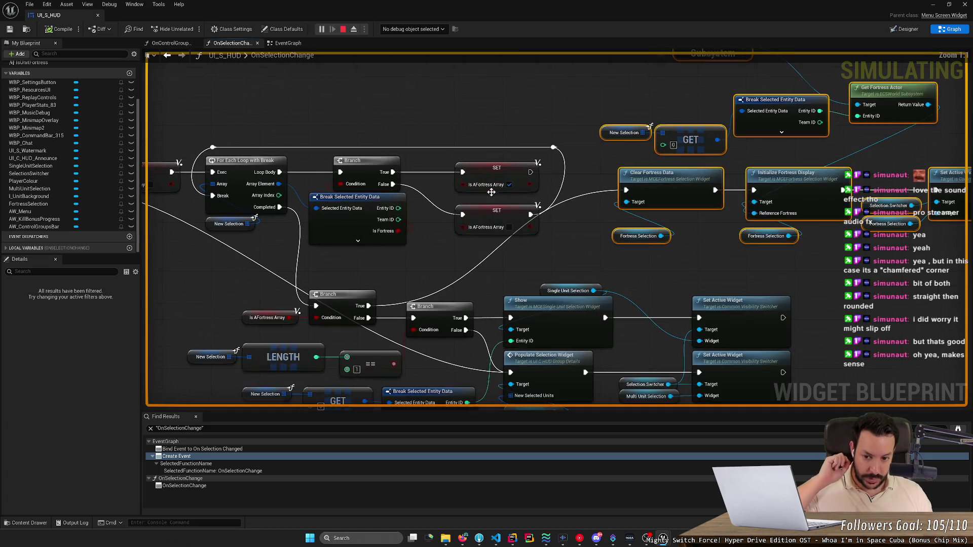
pyautogui.scroll(-3, 402, 266)
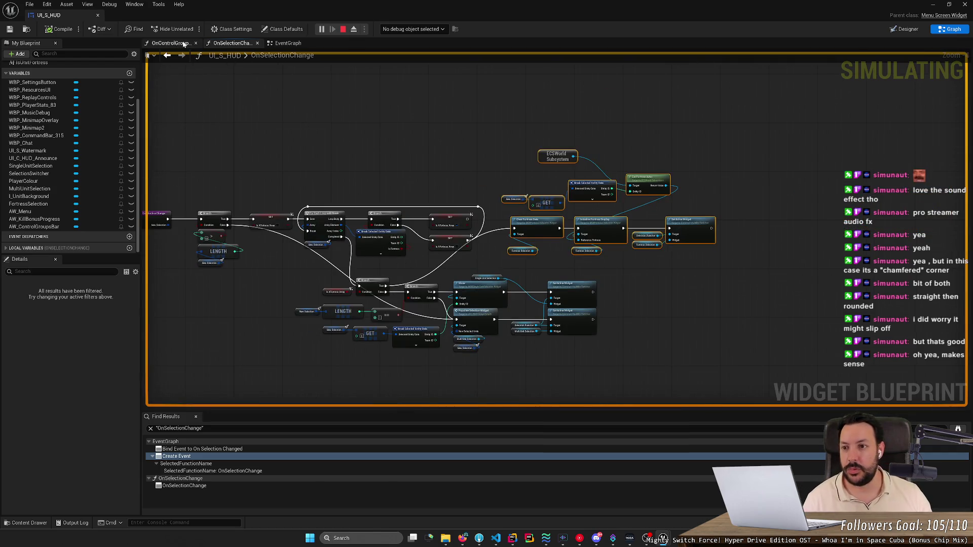
# Step: Close the OnControlGroupUpdated and OnSelectionChange graph tabs
pyautogui.click(164, 44)
pyautogui.scroll(2, 261, 124)
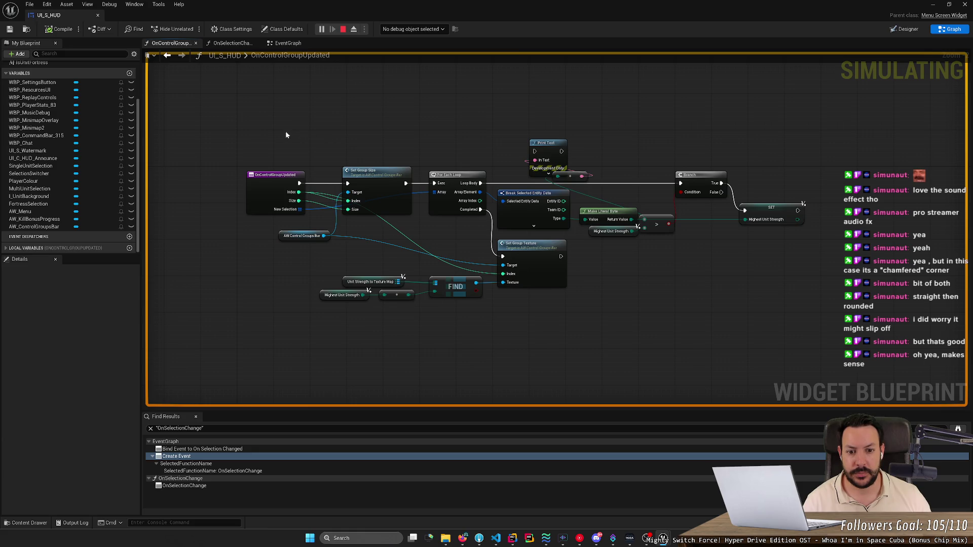
pyautogui.middleClick(179, 44)
pyautogui.middleClick(178, 45)
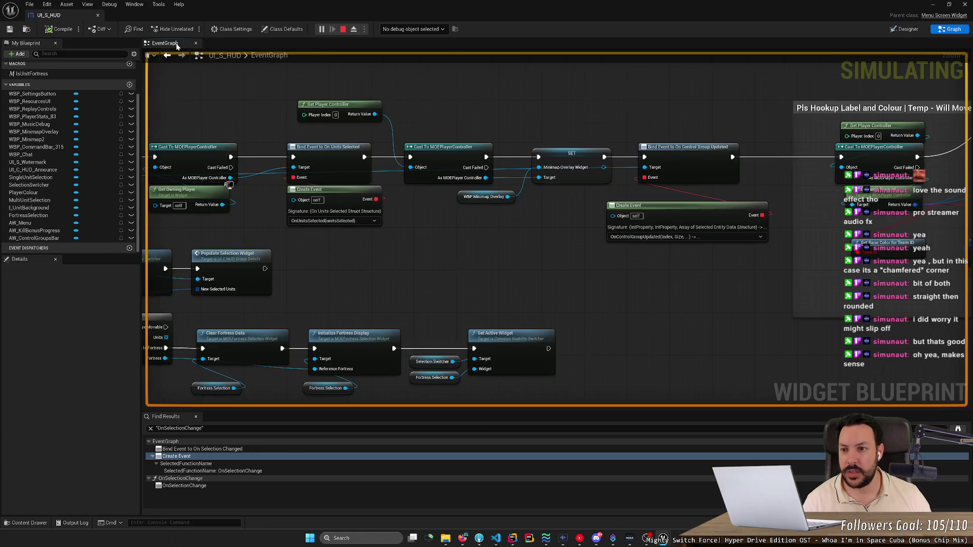
pyautogui.scroll(-3, 325, 243)
pyautogui.scroll(4, 354, 246)
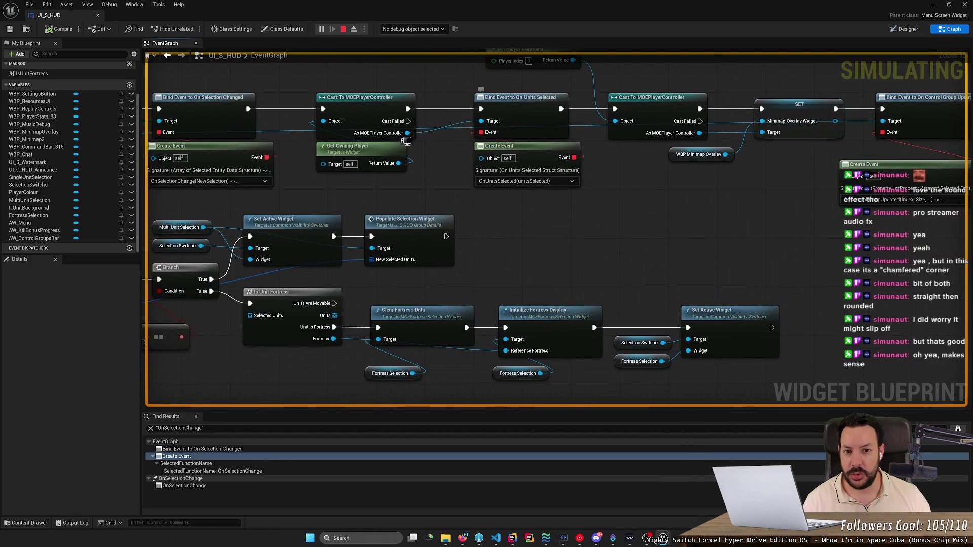
pyautogui.scroll(-1, 506, 197)
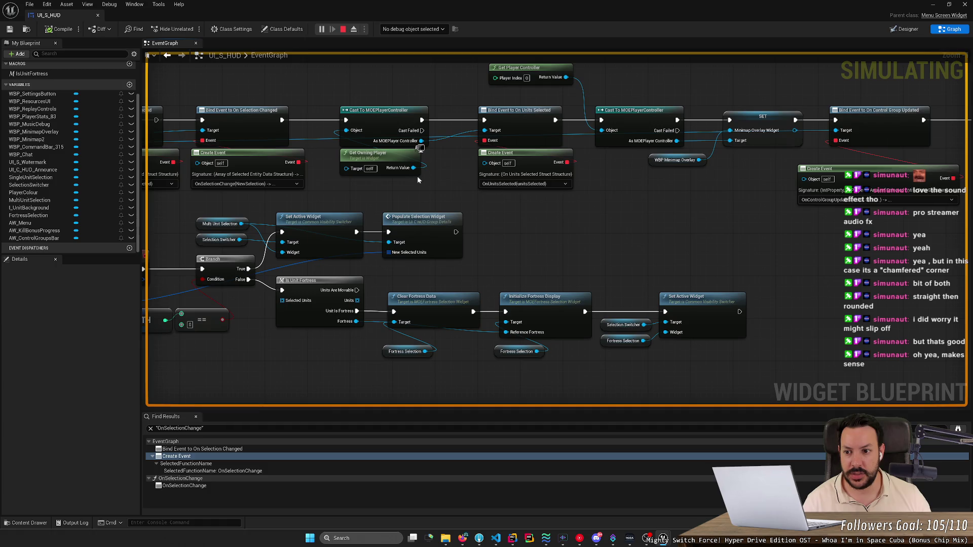
pyautogui.scroll(3, 51, 170)
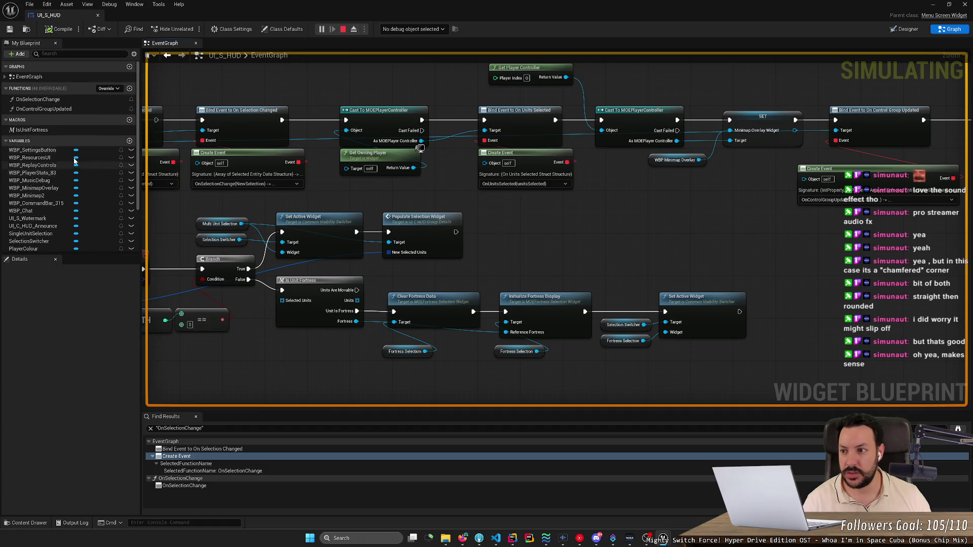
# Step: Frame the EventGraph around OnUnitsSelected and take the Blueprint editor out of full screen
pyautogui.scroll(-3, 504, 166)
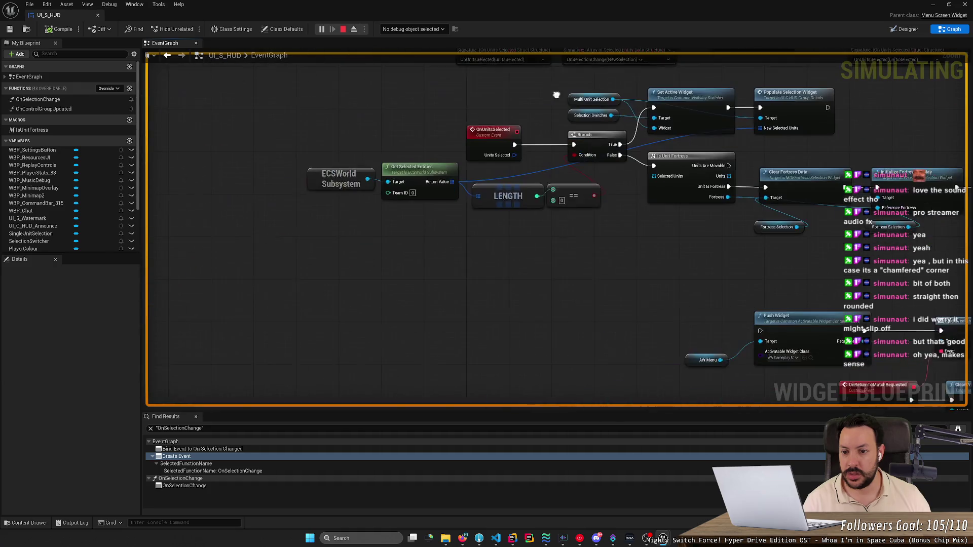
pyautogui.scroll(-3, 525, 224)
pyautogui.scroll(5, 427, 187)
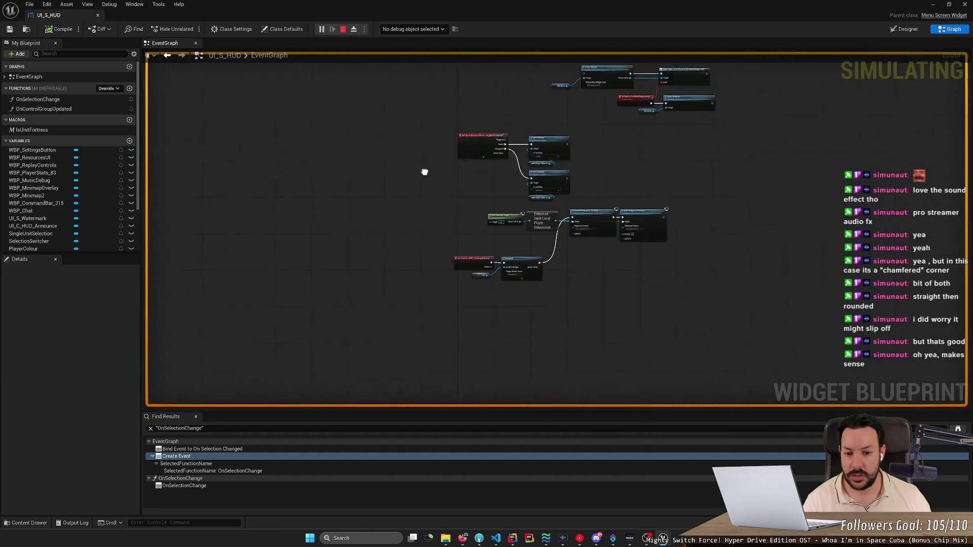
pyautogui.scroll(-3, 393, 253)
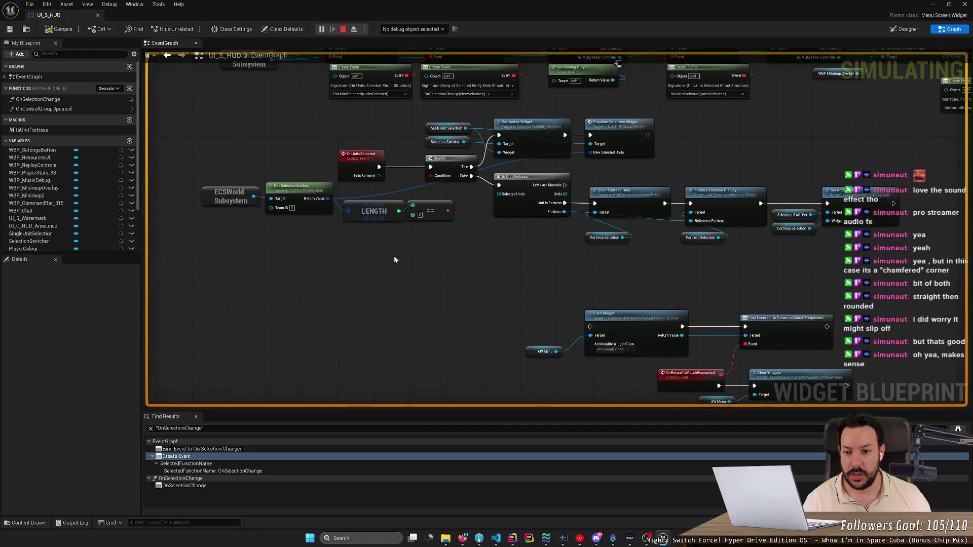
pyautogui.scroll(5, 380, 283)
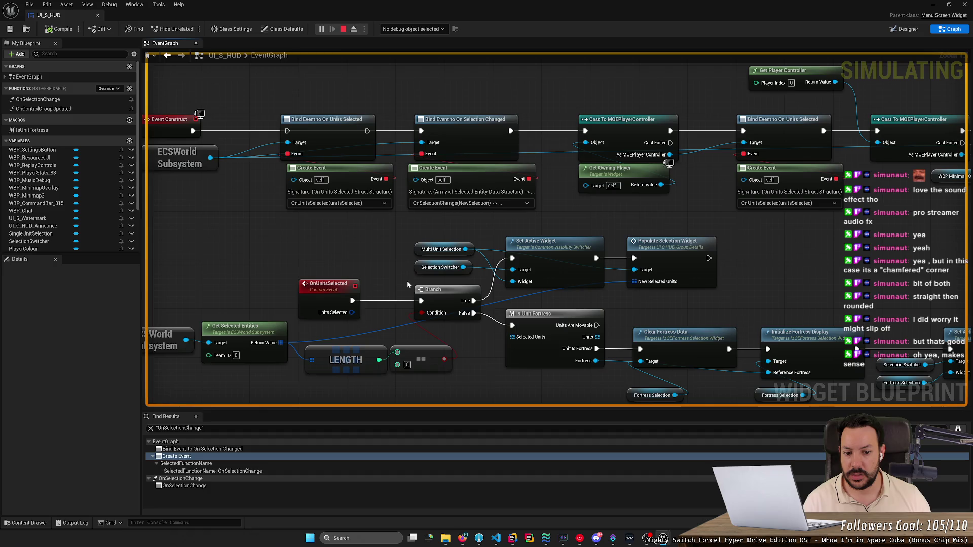
pyautogui.scroll(-1, 406, 284)
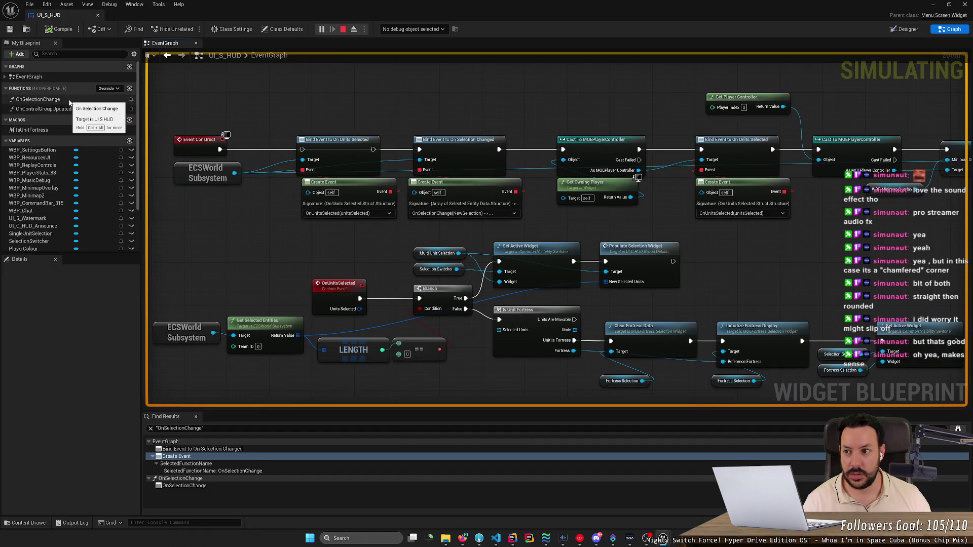
pyautogui.moveTo(513, 374); pyautogui.dragTo(304, 314)
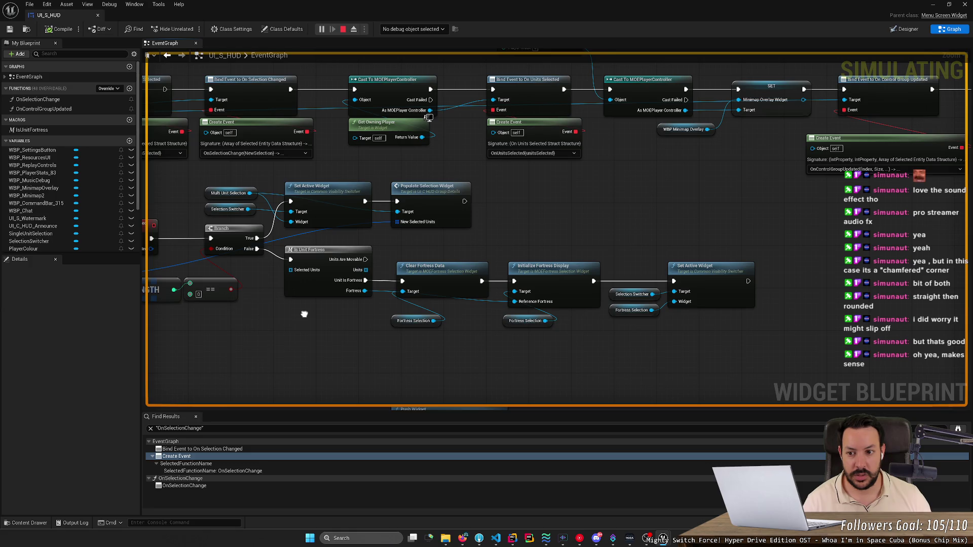
pyautogui.moveTo(304, 314); pyautogui.dragTo(434, 317)
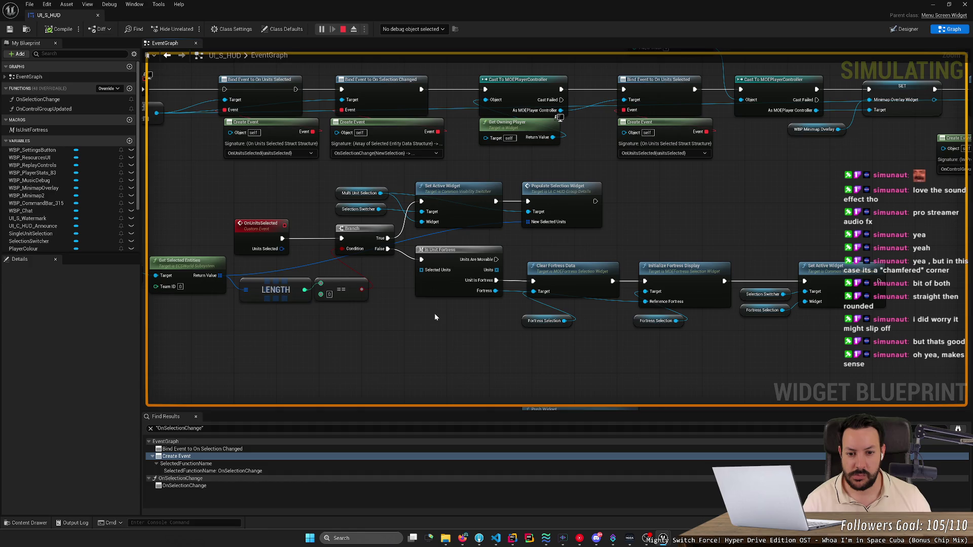
pyautogui.scroll(-9, 435, 317)
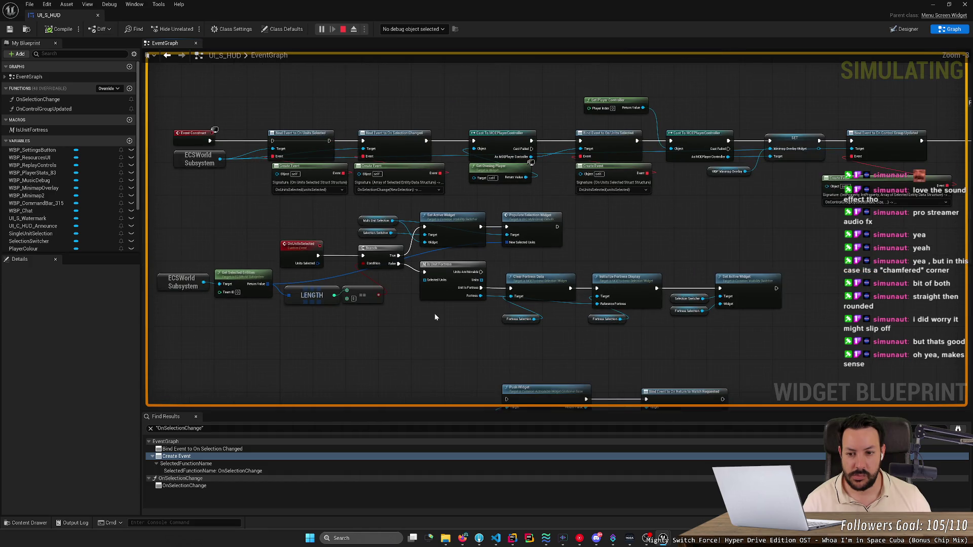
pyautogui.scroll(6, 427, 324)
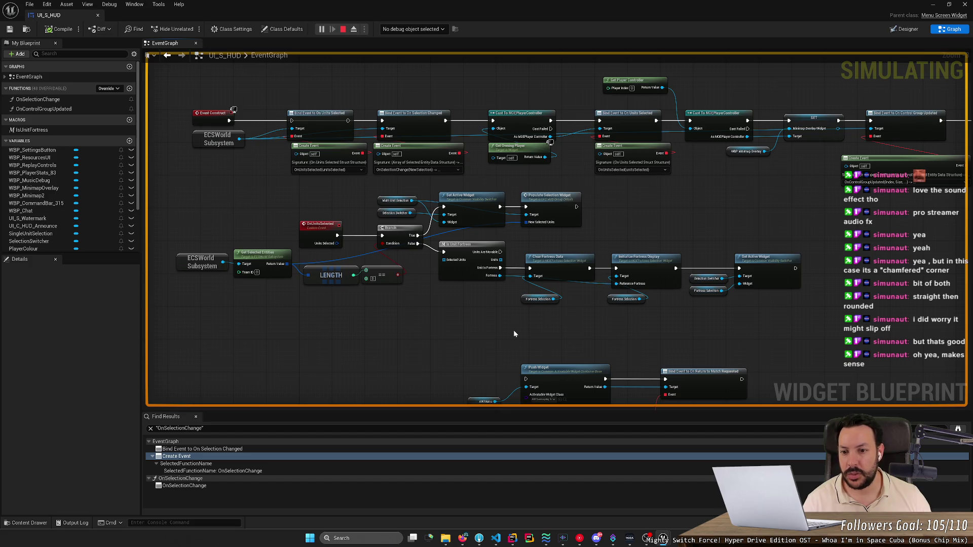
pyautogui.moveTo(261, 4)
pyautogui.mouseDown()
pyautogui.moveTo(496, 42)
pyautogui.moveTo(447, 209)
pyautogui.moveTo(1, 223)
pyautogui.mouseUp()
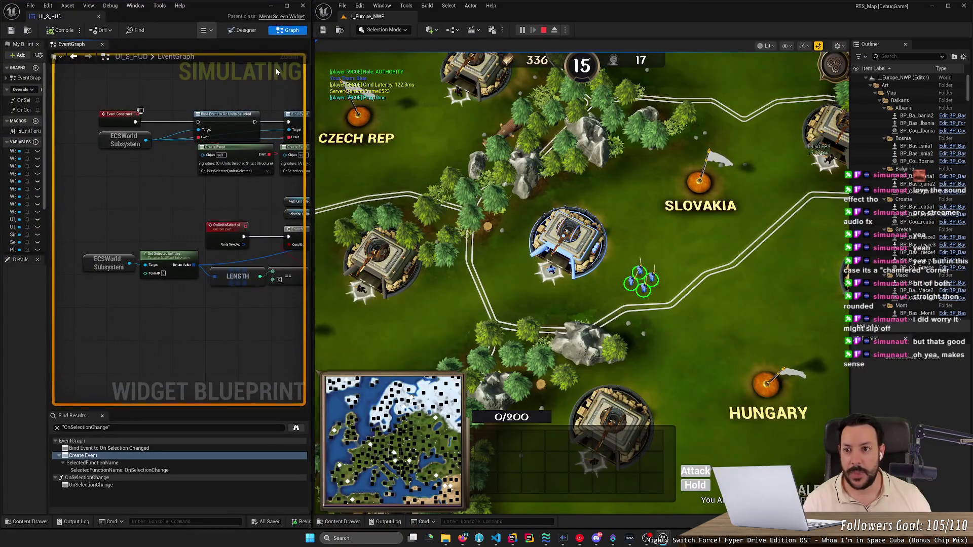
# Step: Widen the Blueprint beside the game view and set a breakpoint on the OnUnitsSelected Branch
pyautogui.moveTo(314, 60); pyautogui.dragTo(506, 60)
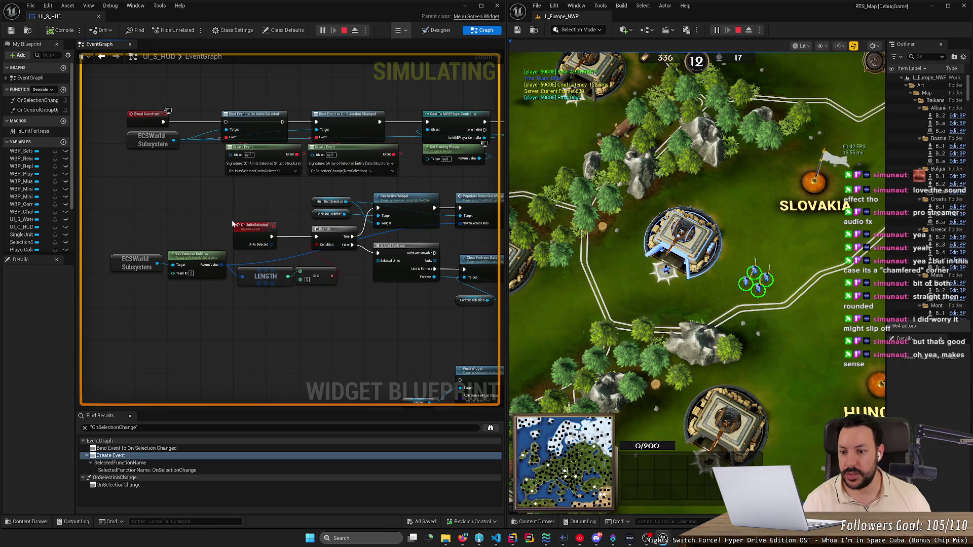
pyautogui.rightClick(324, 231)
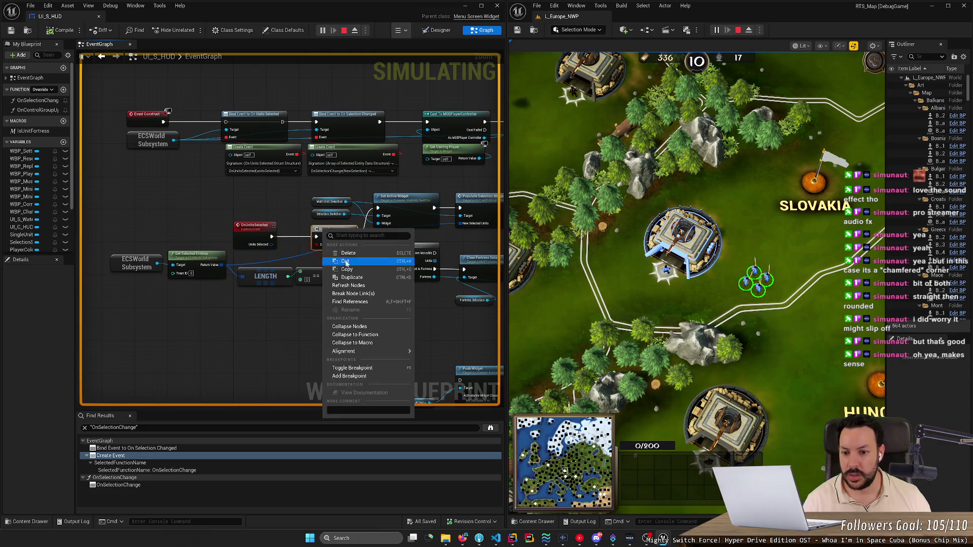
pyautogui.click(370, 368)
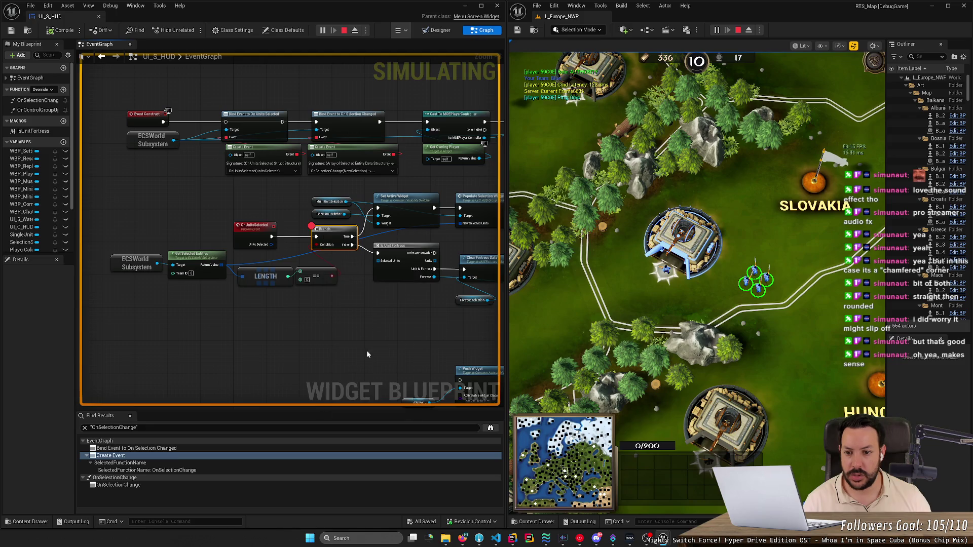
# Step: Open the OnSelectionChange function graph and set a breakpoint on its Branch node
pyautogui.doubleClick(38, 100)
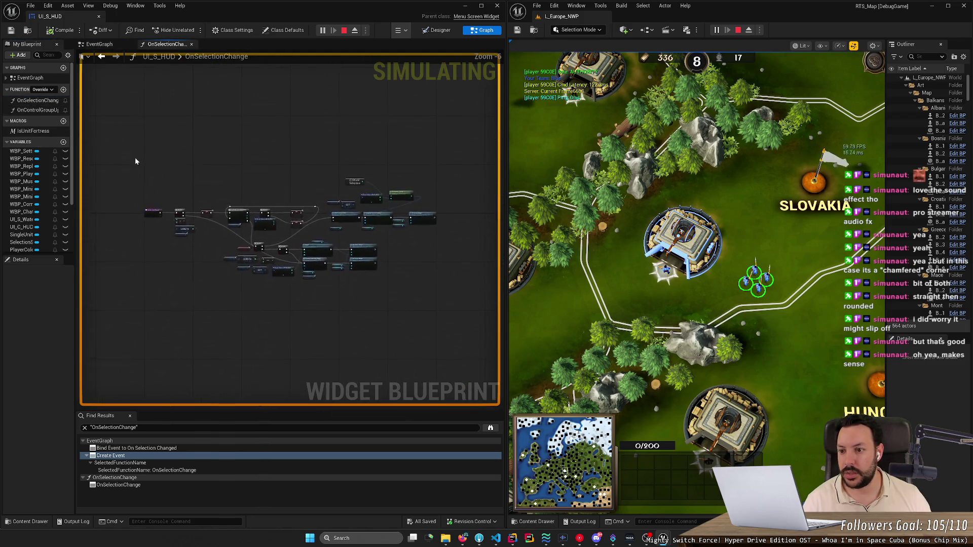
pyautogui.scroll(4, 151, 212)
pyautogui.rightClick(260, 206)
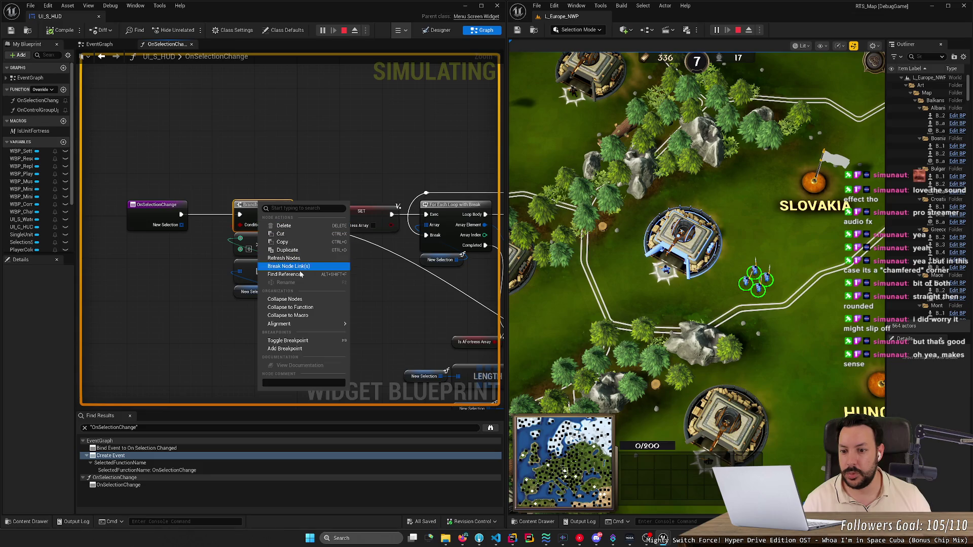
pyautogui.click(306, 341)
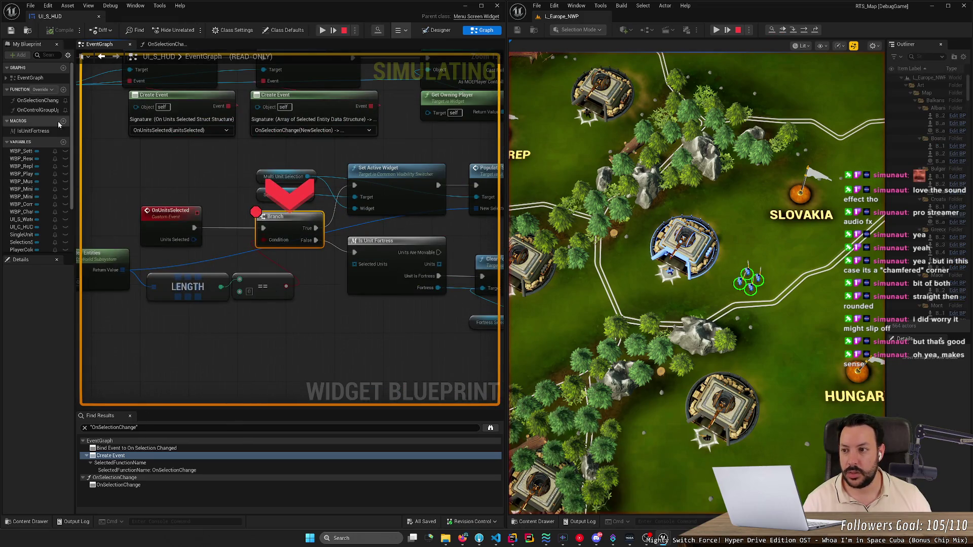
# Step: Resume repeatedly past the selection breakpoints until execution halts at the HUD EventGraph Branch
pyautogui.click(323, 30)
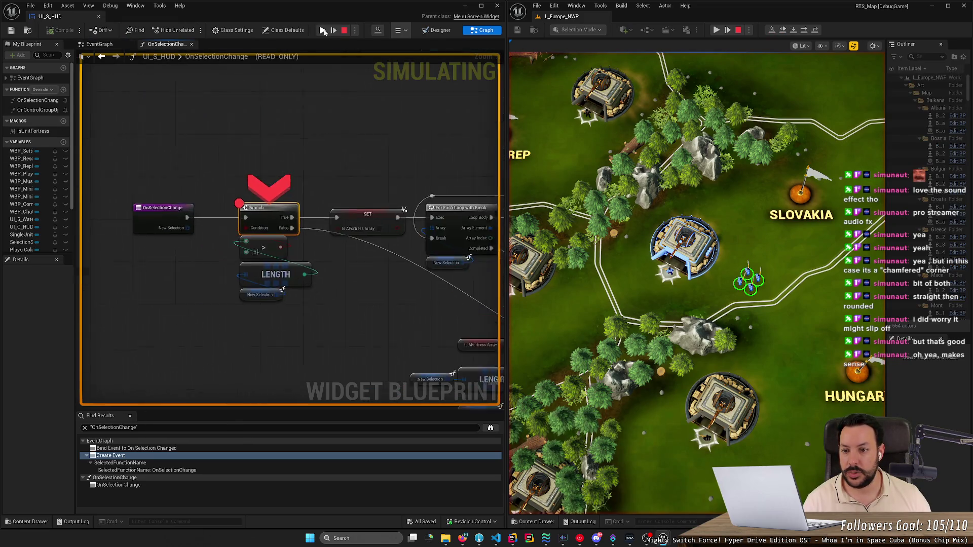
pyautogui.click(323, 30)
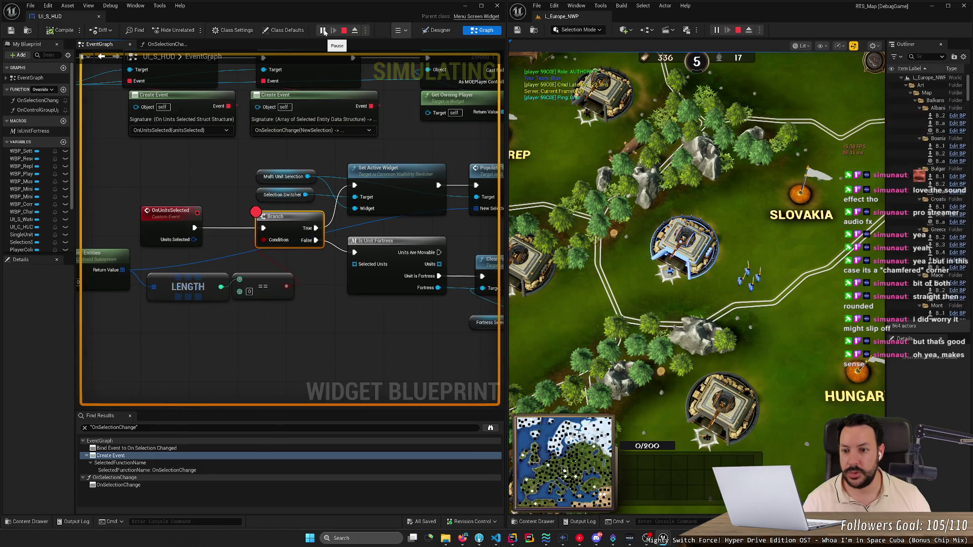
pyautogui.click(763, 246)
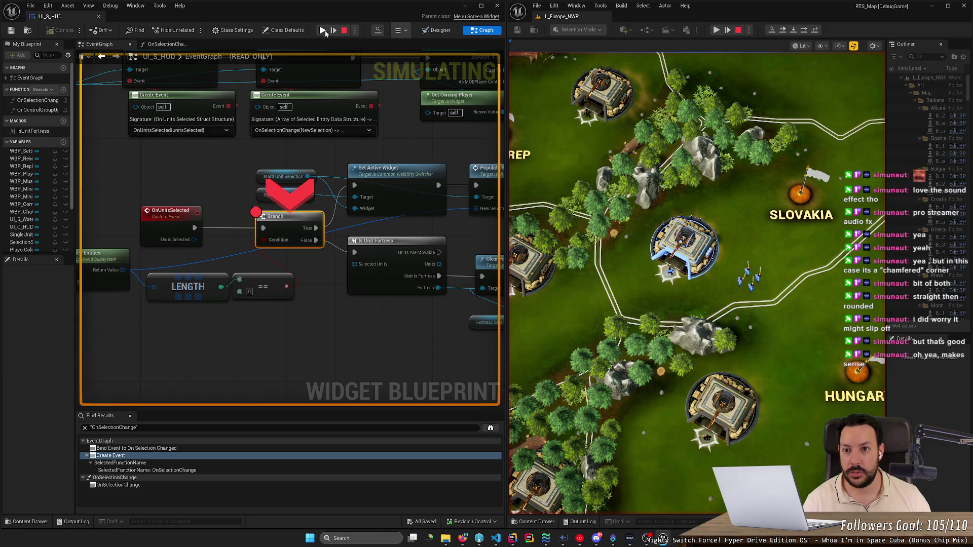
pyautogui.click(323, 30)
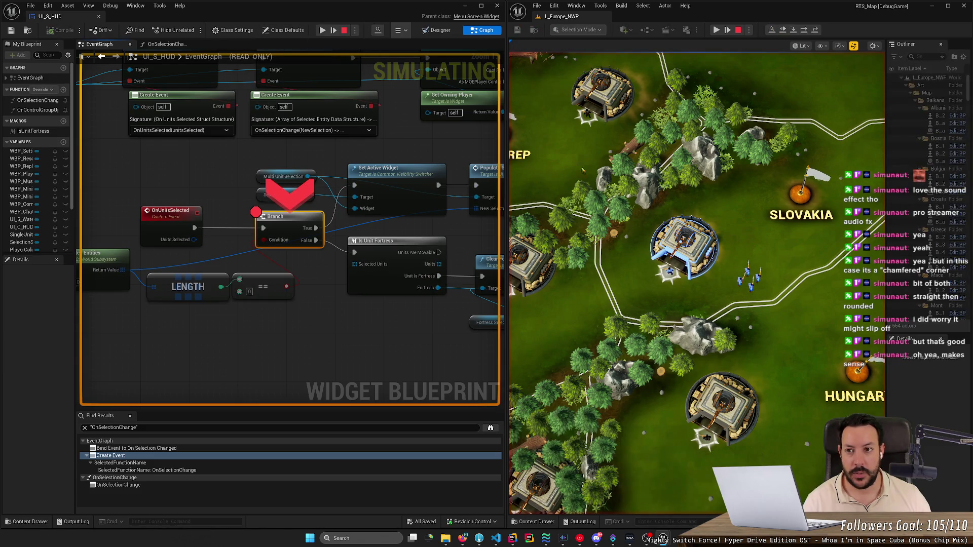
pyautogui.click(322, 31)
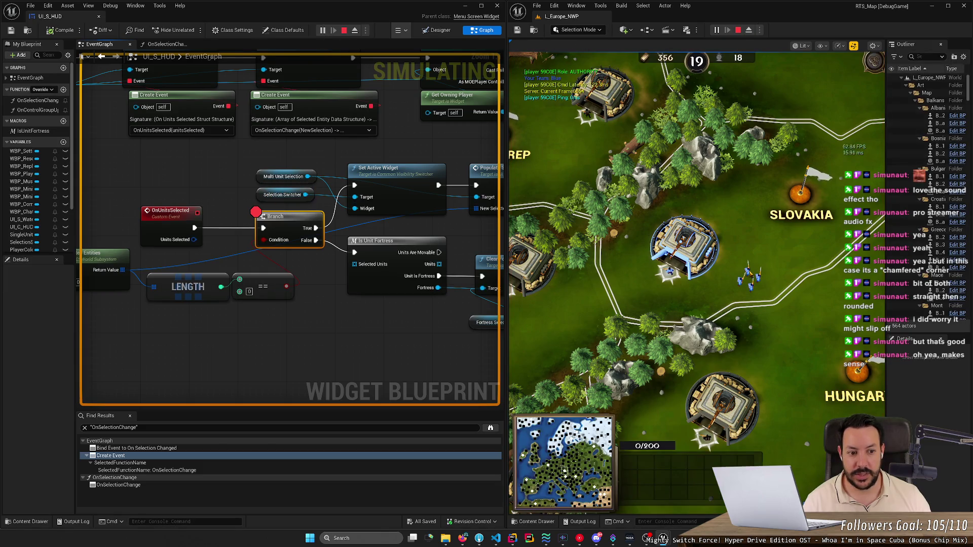
pyautogui.click(324, 31)
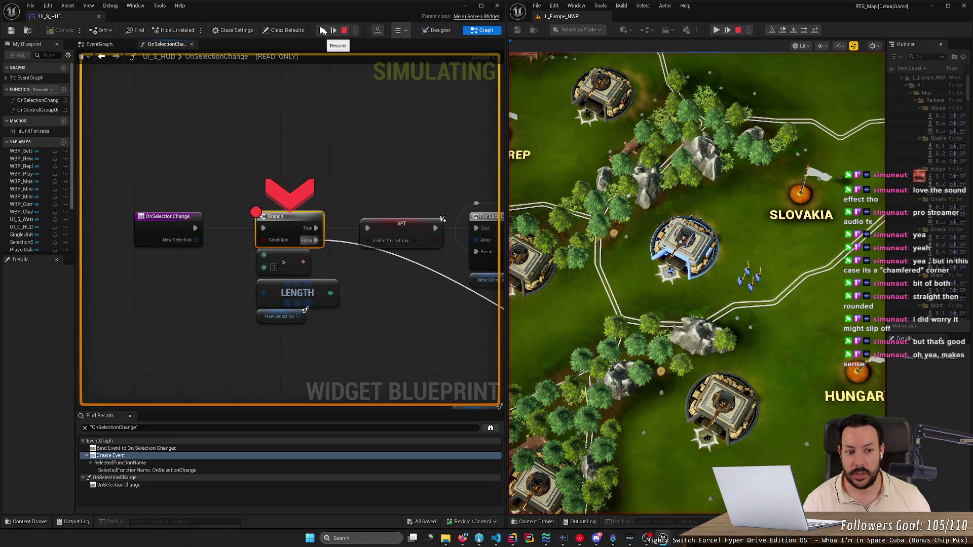
pyautogui.click(323, 31)
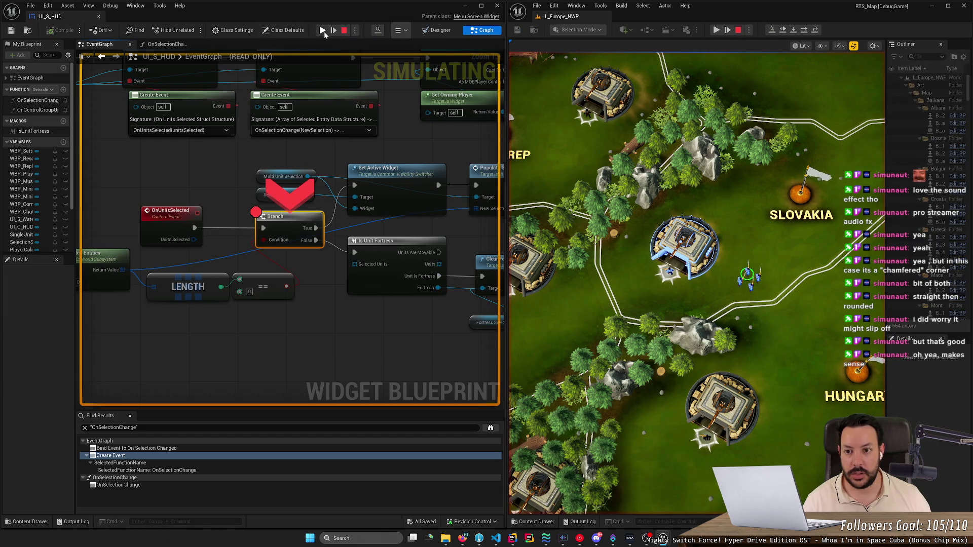
pyautogui.click(323, 31)
pyautogui.click(323, 31)
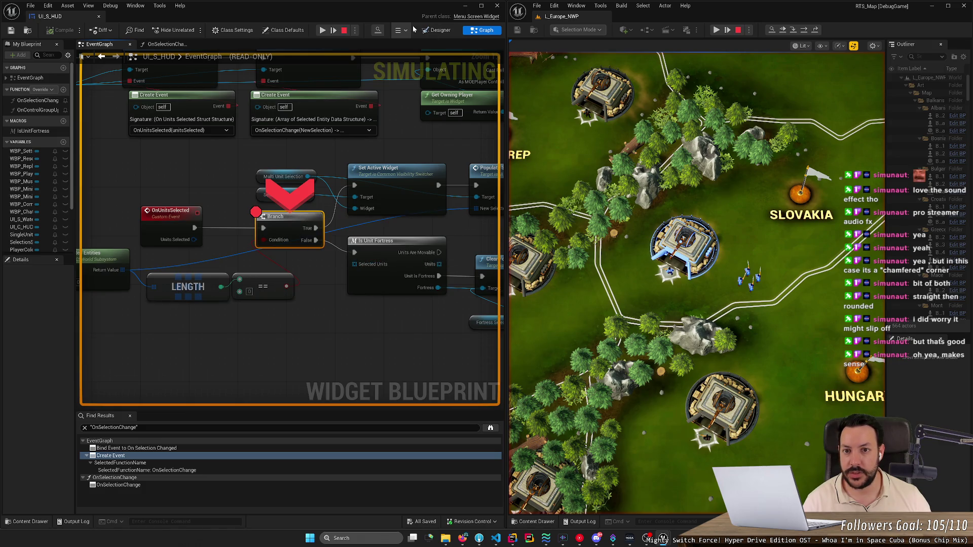
pyautogui.click(439, 31)
# Step: Undock the Blueprint window, step from the Branch to Populate Selection Widget, then resume to OnSelectionChange
pyautogui.click(481, 30)
pyautogui.moveTo(304, 6); pyautogui.dragTo(452, 36)
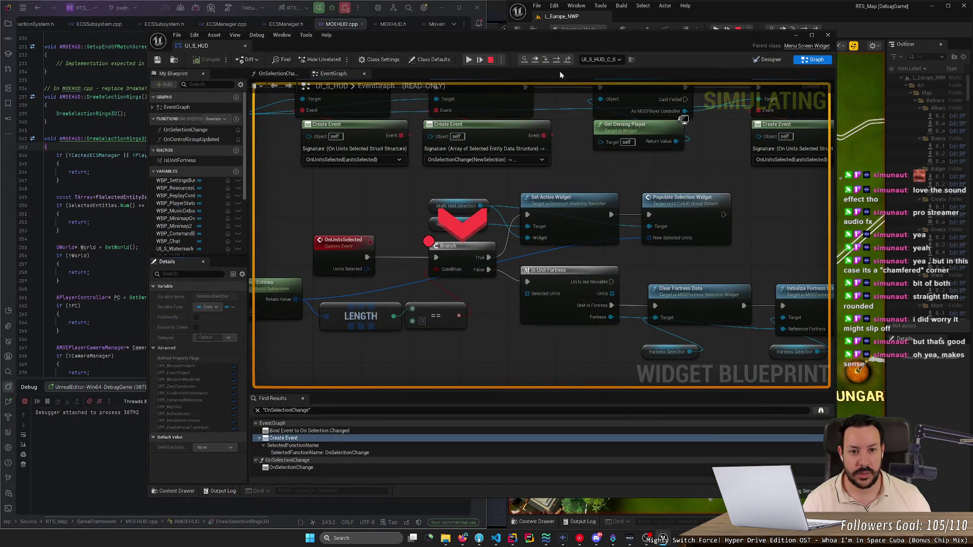
pyautogui.moveTo(548, 38); pyautogui.dragTo(482, 22)
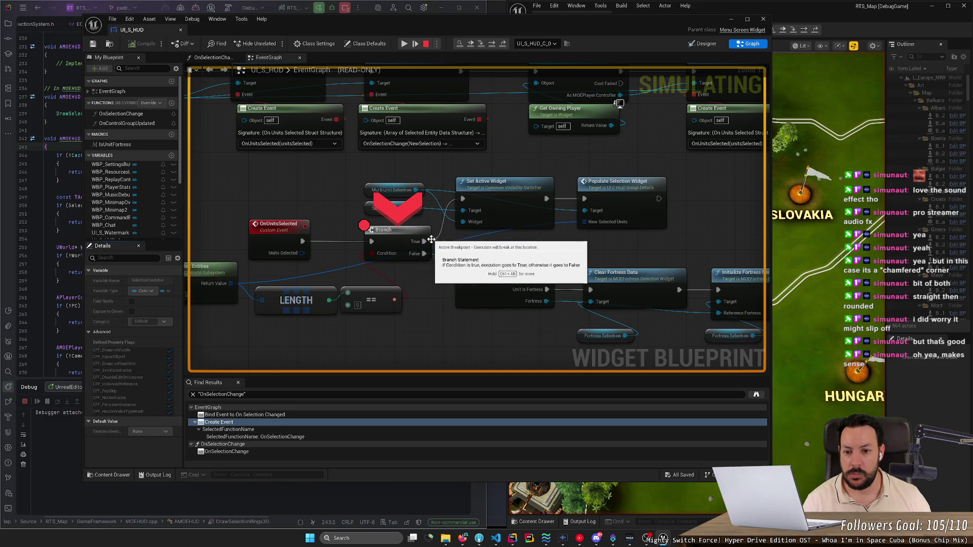
pyautogui.click(481, 46)
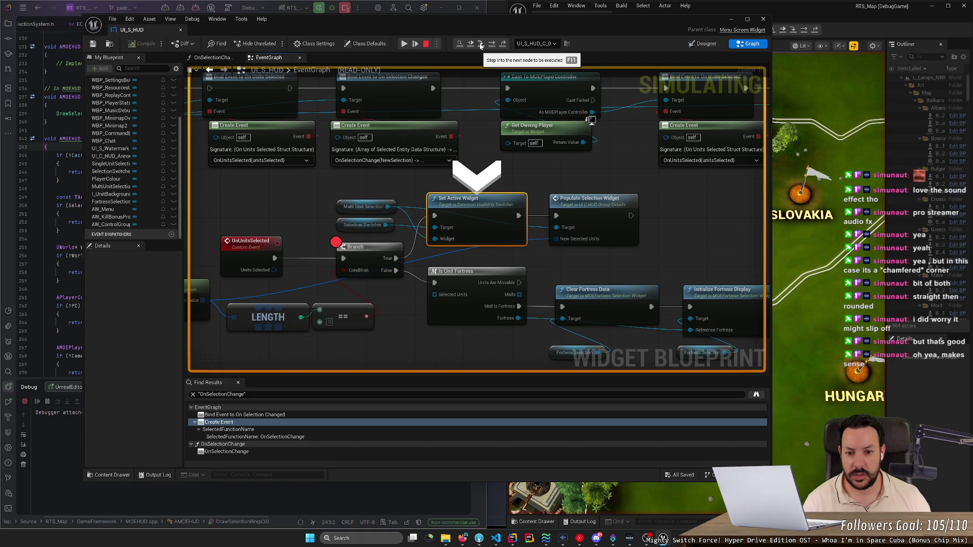
pyautogui.scroll(-3, 413, 176)
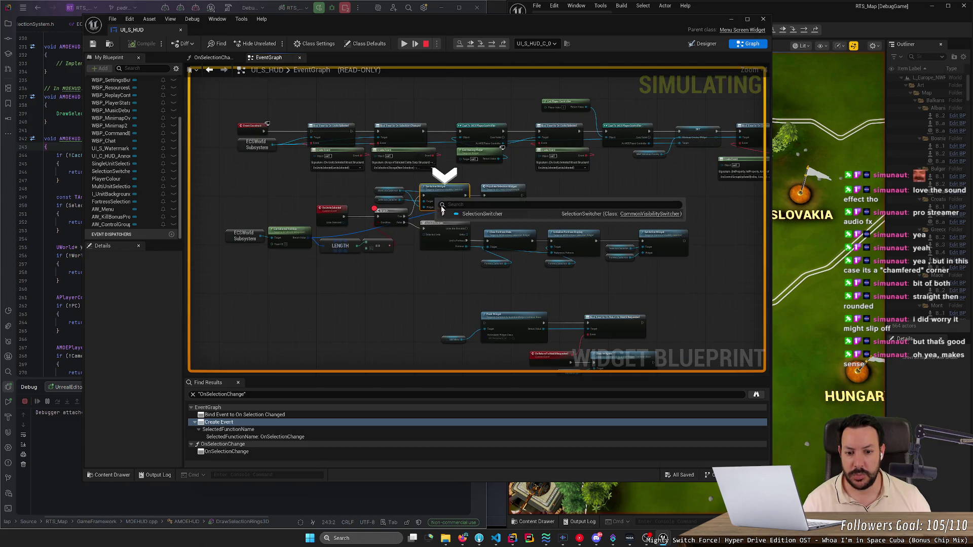
pyautogui.scroll(3, 512, 276)
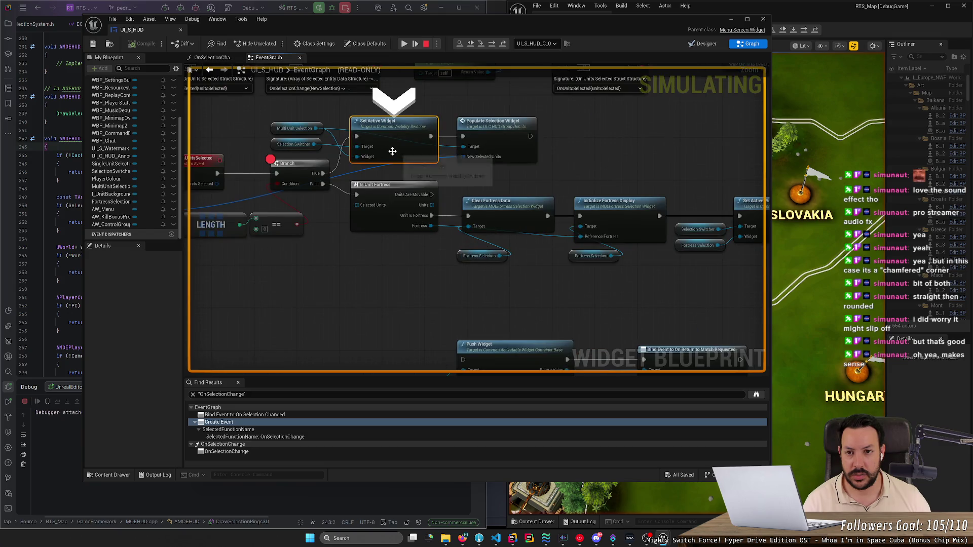
pyautogui.click(479, 45)
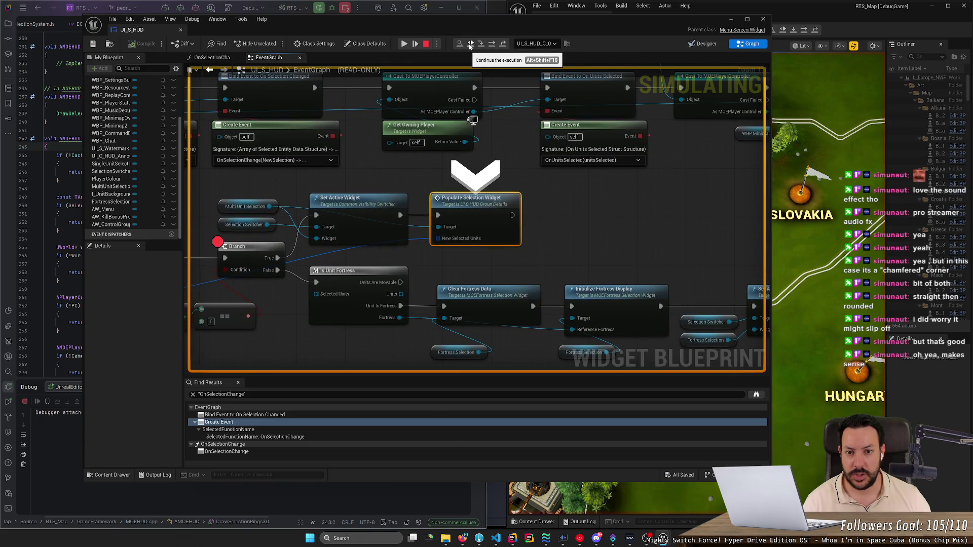
pyautogui.click(404, 44)
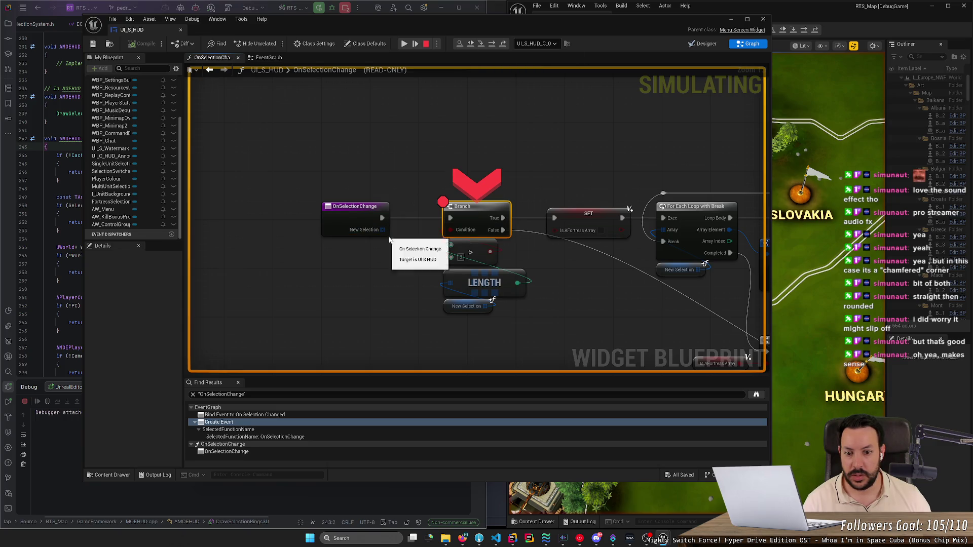
# Step: Expand the New Selection watch and the first entity's fields, then step into ForEachLoopWithBreak
pyautogui.click(395, 238)
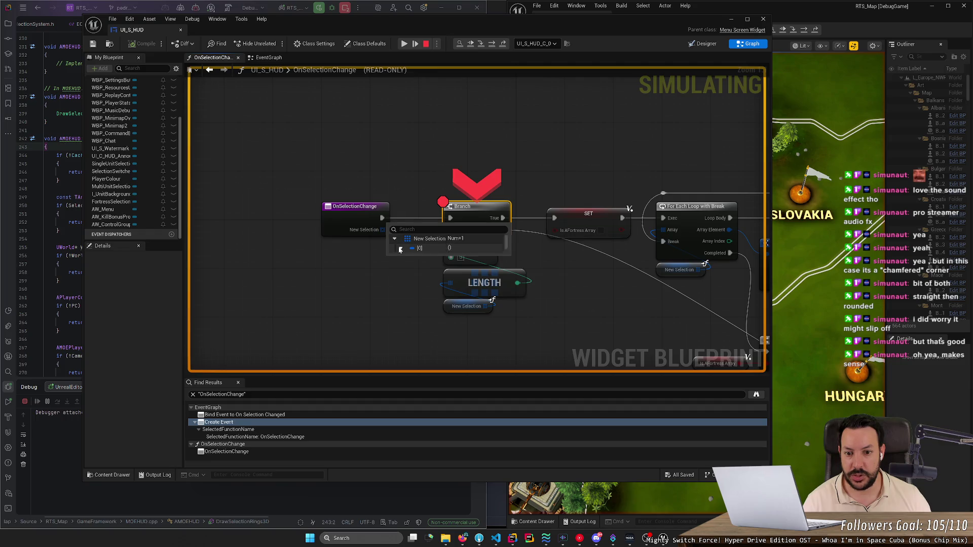
pyautogui.click(400, 248)
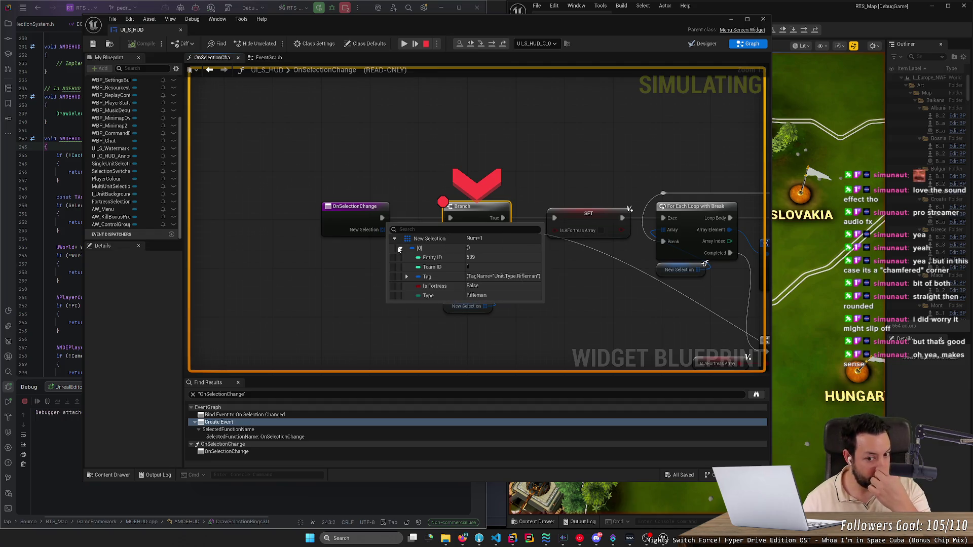
pyautogui.click(394, 238)
pyautogui.click(401, 248)
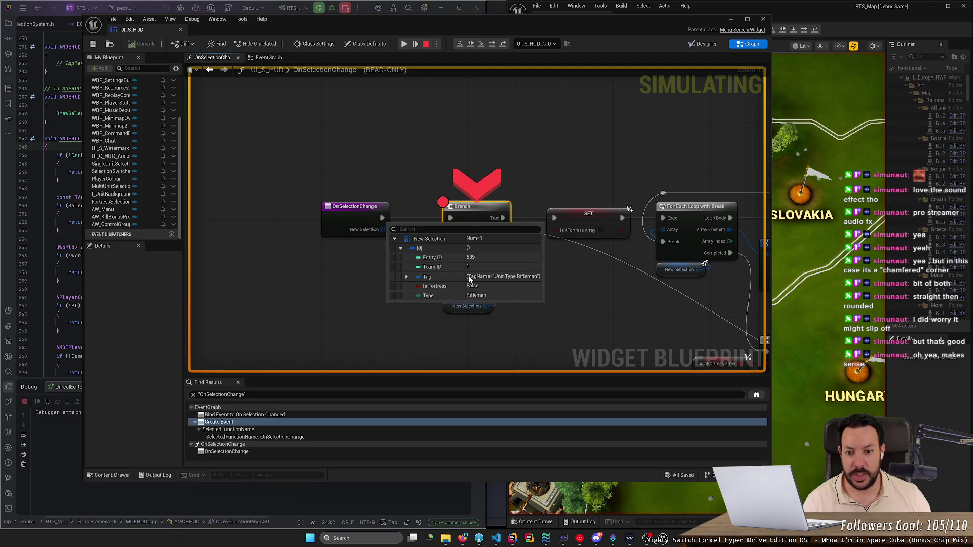
pyautogui.click(480, 44)
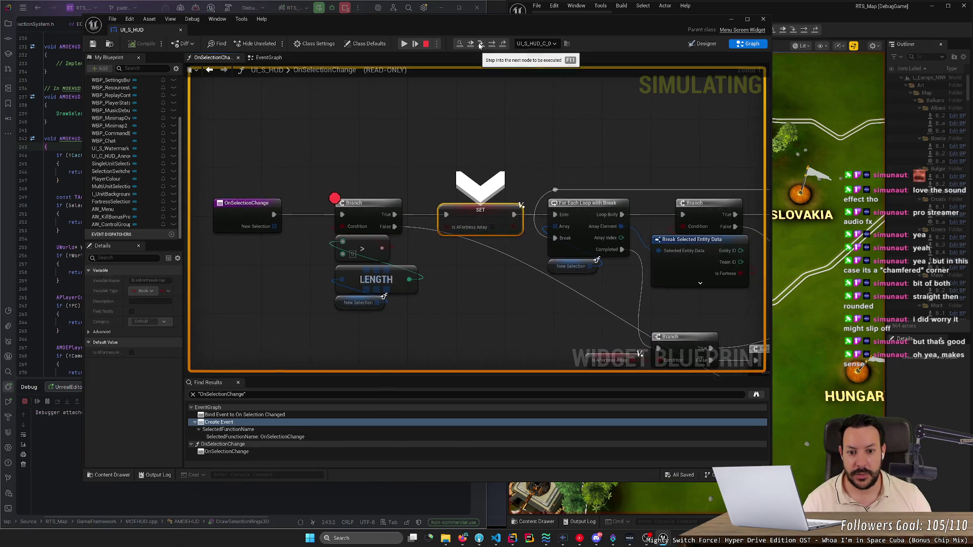
pyautogui.click(480, 45)
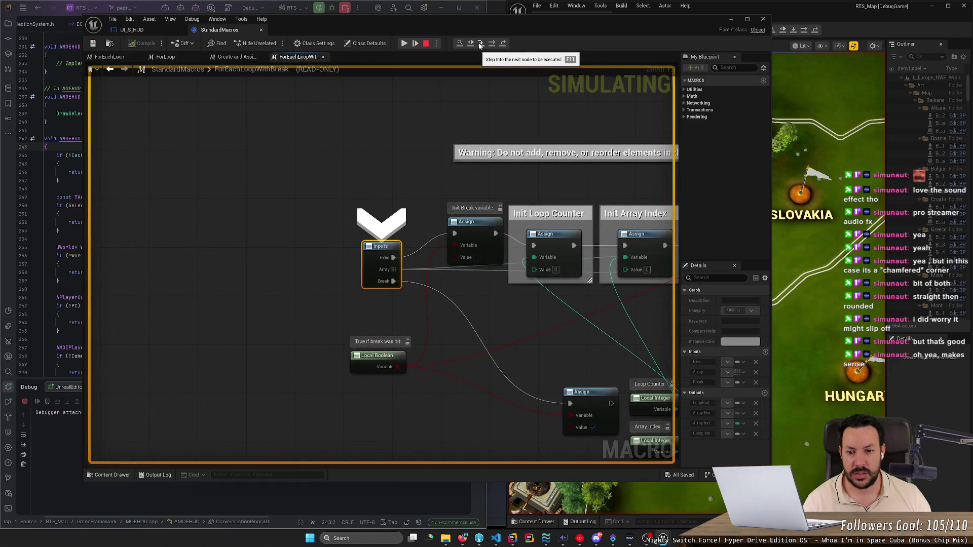
# Step: Inspect the macro's loop body, Inputs and Init Loop Counter nodes, then step out to OnSelectionChange
pyautogui.scroll(-2, 392, 177)
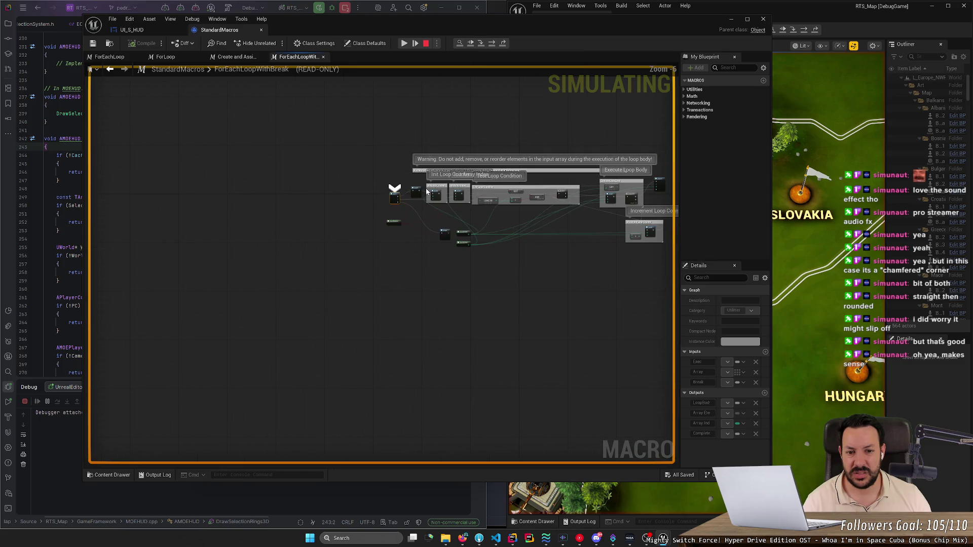
pyautogui.press('F10')
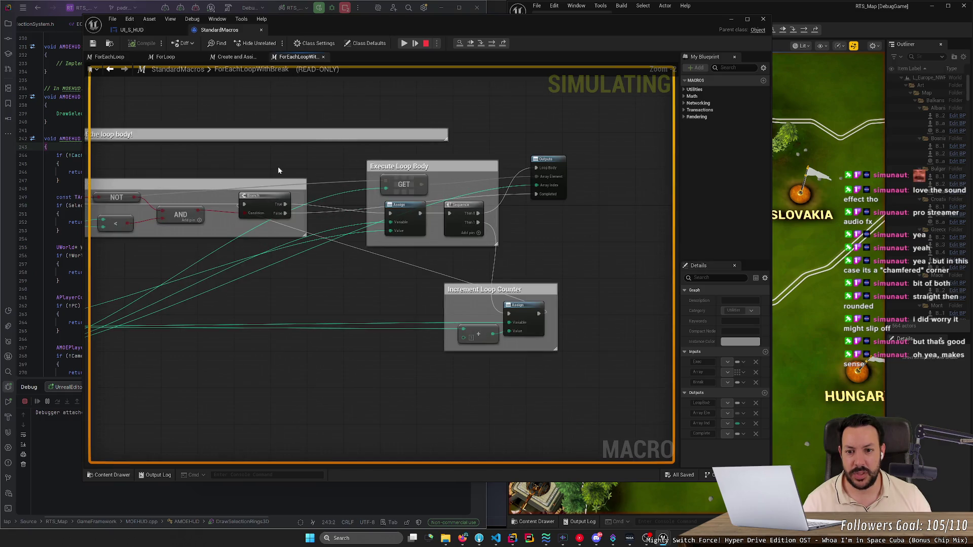
pyautogui.moveTo(278, 170); pyautogui.dragTo(486, 226)
pyautogui.moveTo(302, 159); pyautogui.dragTo(450, 155)
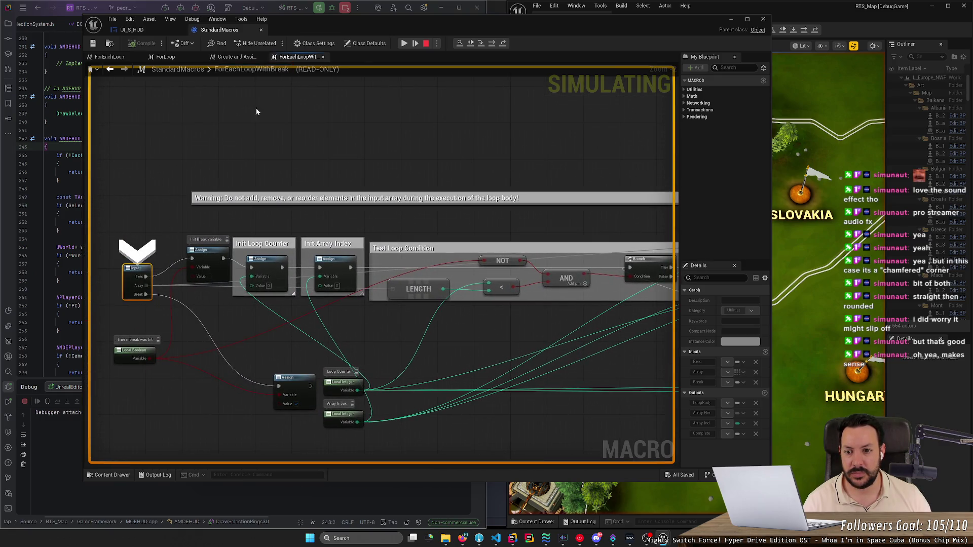
pyautogui.click(503, 45)
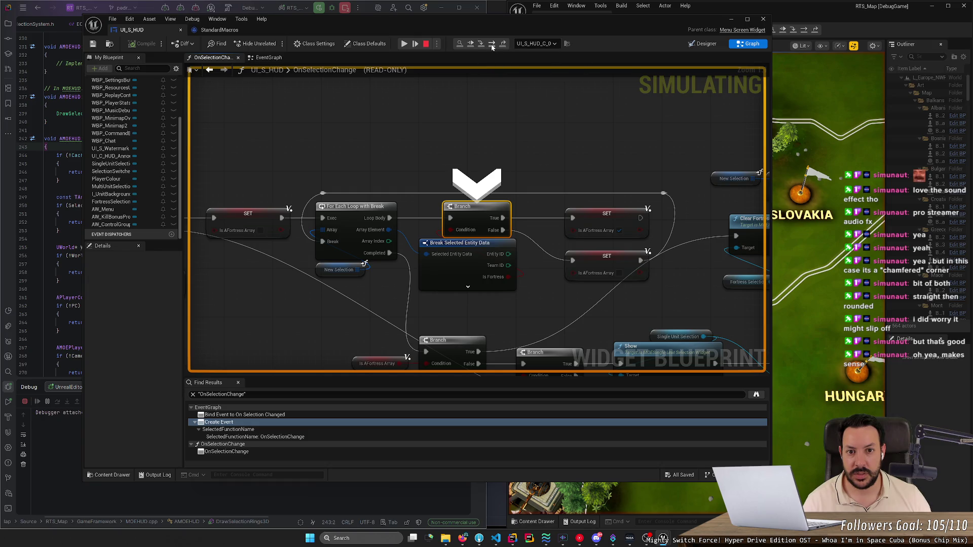
# Step: Step through the For Each Loop, Branches, Show and Set Active Widget, then back to Populate Selection Widget
pyautogui.click(492, 45)
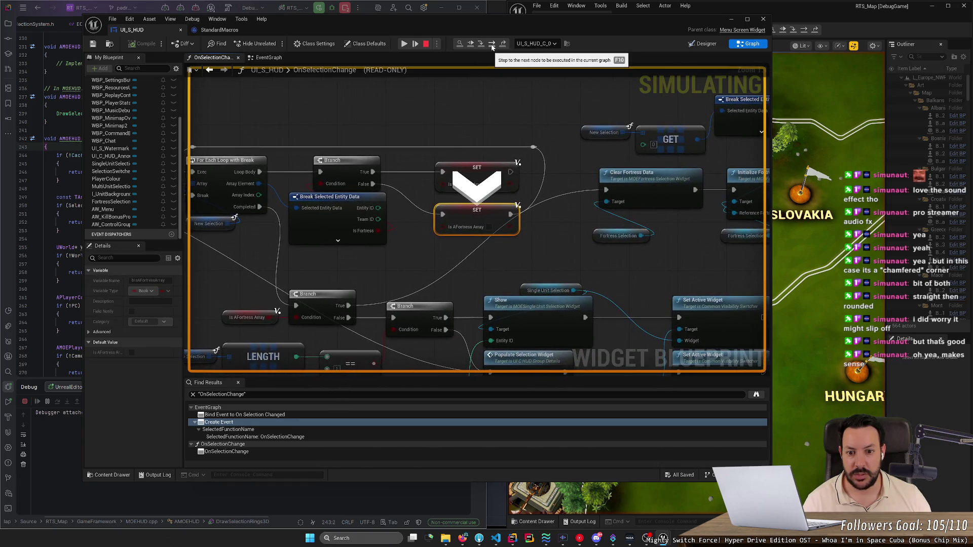
pyautogui.click(492, 44)
pyautogui.click(492, 45)
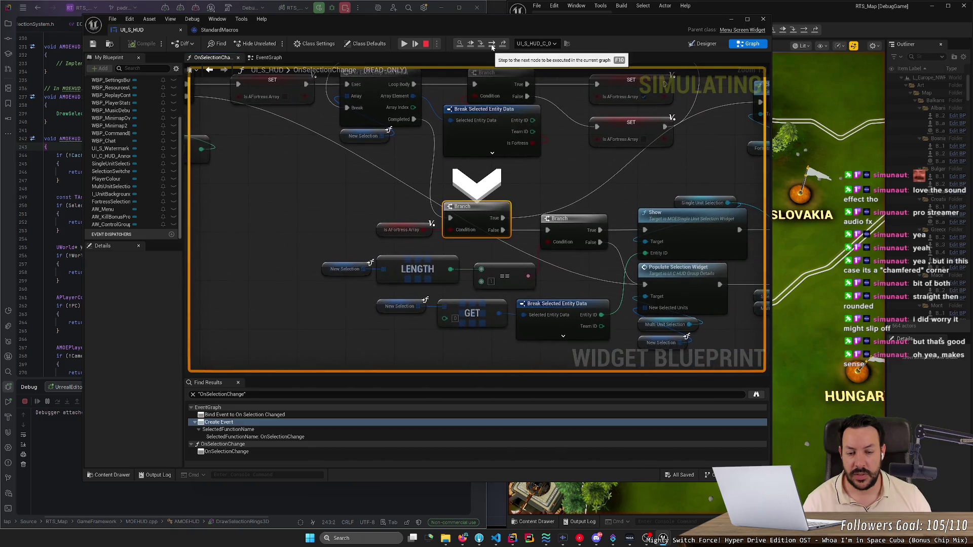
pyautogui.click(491, 45)
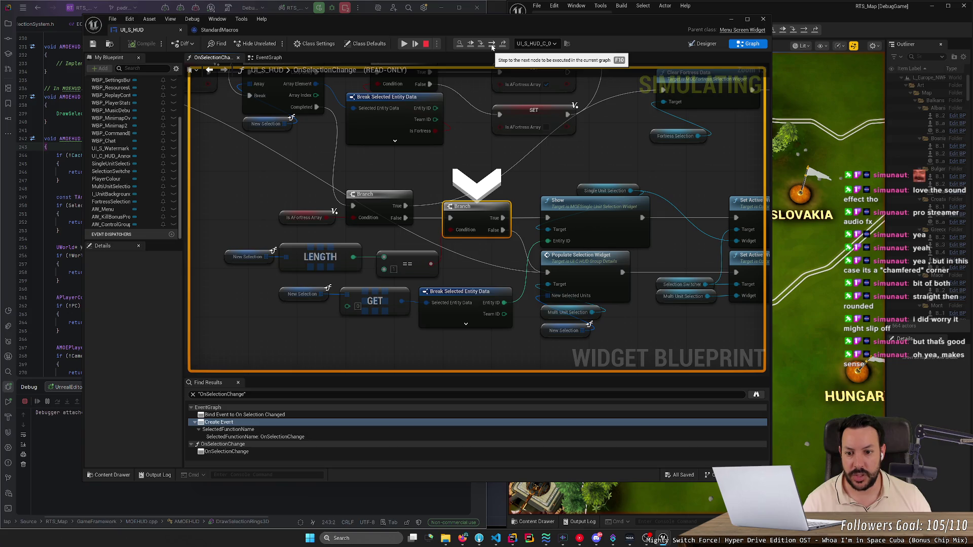
pyautogui.click(492, 45)
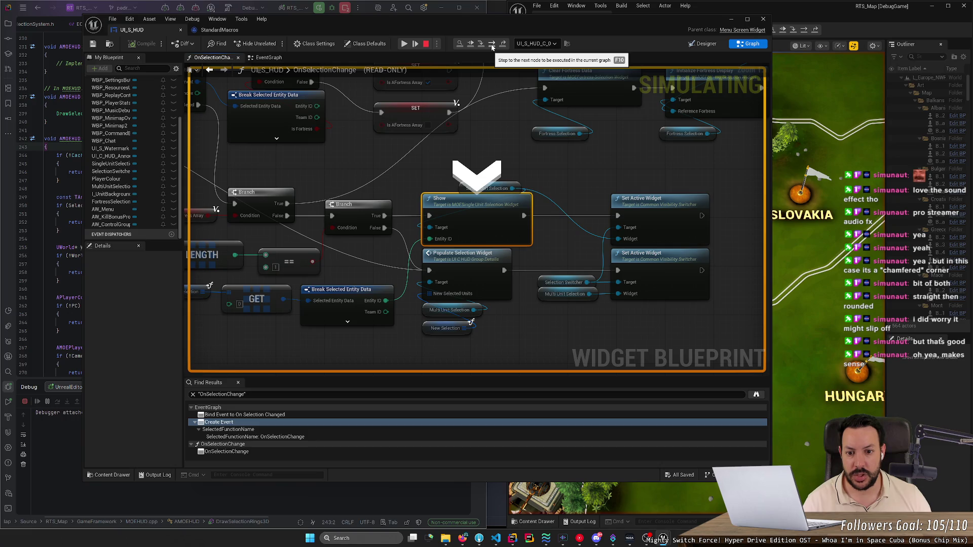
pyautogui.click(492, 45)
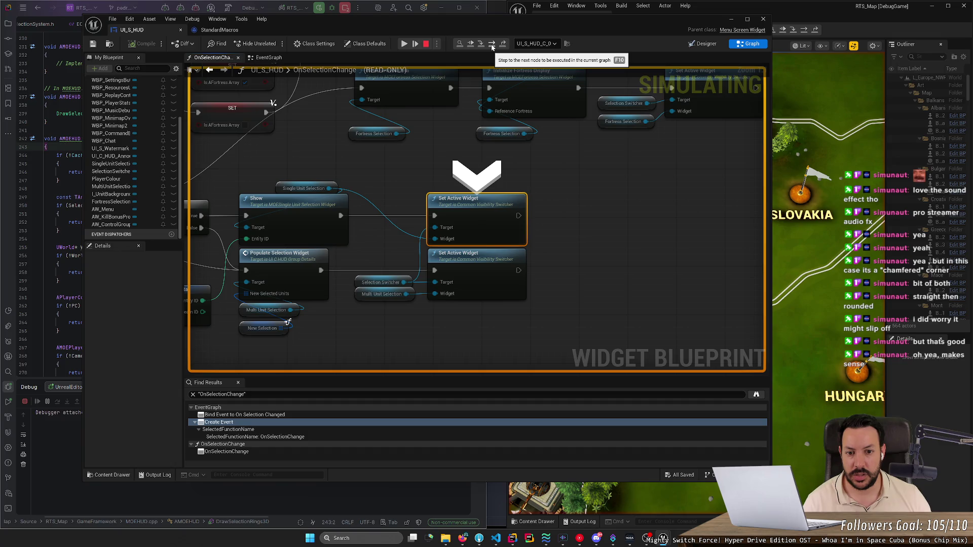
pyautogui.click(407, 45)
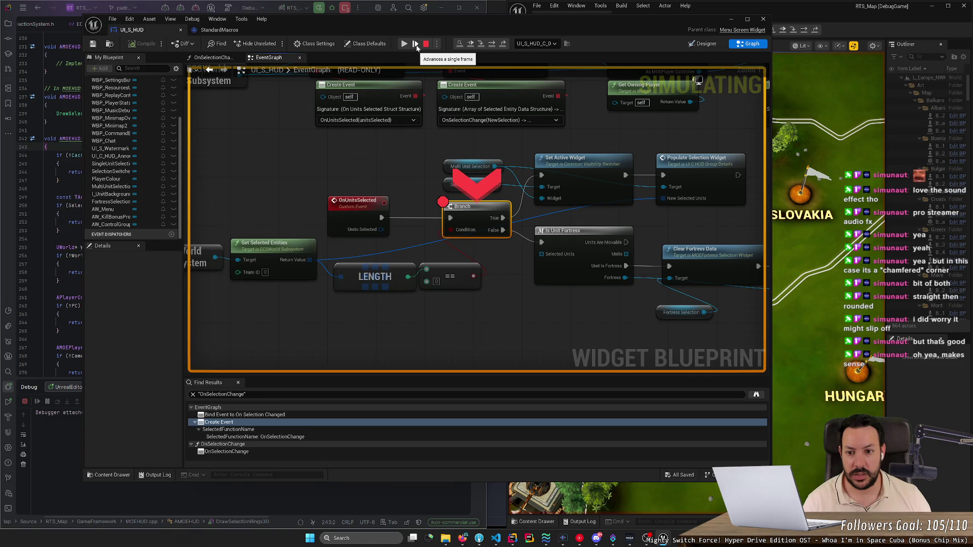
pyautogui.click(415, 45)
pyautogui.click(416, 45)
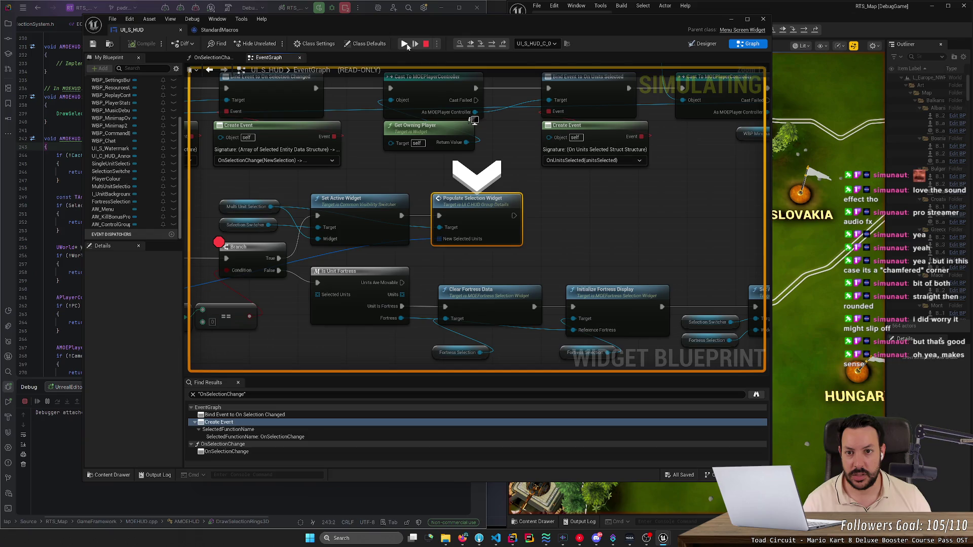
# Step: Resume, stop the simulation, unlink OnUnitsSelected from the Branch, and save the project
pyautogui.click(405, 43)
pyautogui.scroll(-2, 425, 130)
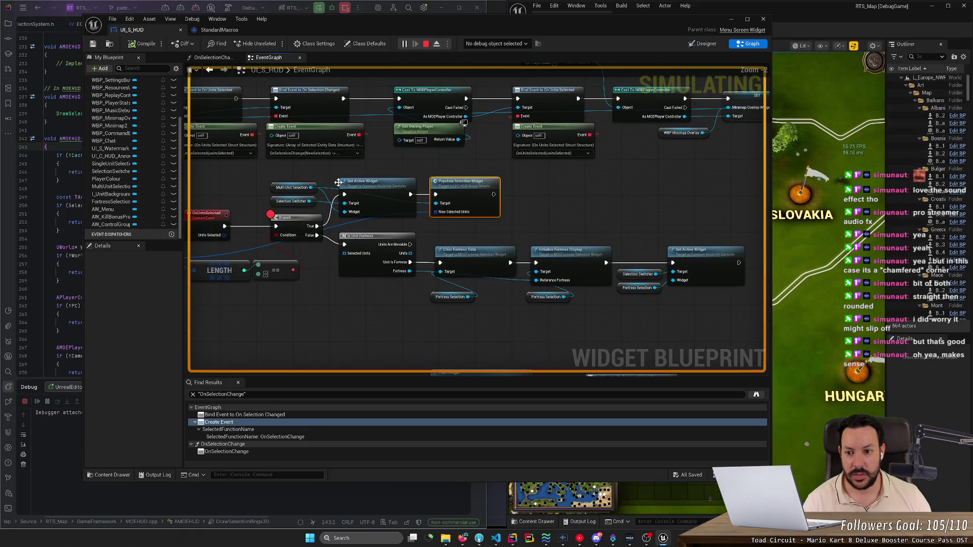
pyautogui.moveTo(339, 182)
pyautogui.mouseDown()
pyautogui.moveTo(384, 168)
pyautogui.moveTo(370, 193)
pyautogui.mouseUp()
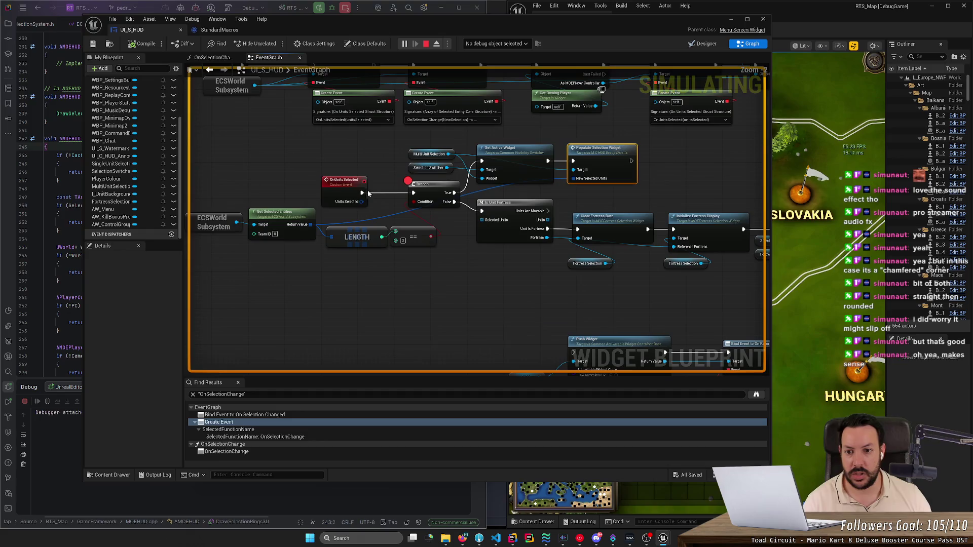
pyautogui.click(426, 44)
pyautogui.keyDown('alt'); pyautogui.click(413, 193); pyautogui.keyUp('alt')
pyautogui.hotkey('ctrl', 's')
# Step: Select a group of graph nodes, minimize the Blueprint editor, and start Play in Editor (Alt+P)
pyautogui.moveTo(311, 149)
pyautogui.mouseDown()
pyautogui.moveTo(329, 170)
pyautogui.moveTo(708, 246)
pyautogui.moveTo(761, 278)
pyautogui.mouseUp()
pyautogui.scroll(-3, 713, 278)
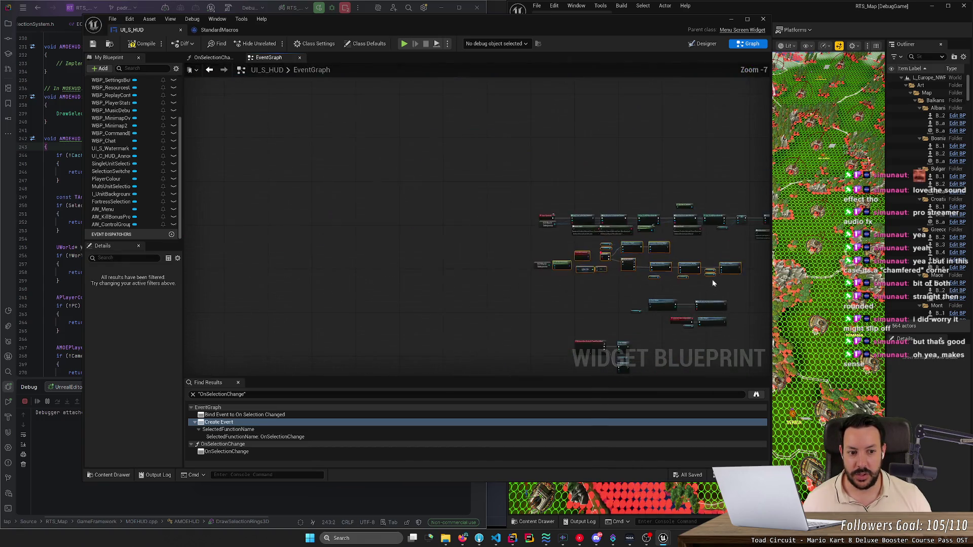
pyautogui.scroll(1, 660, 285)
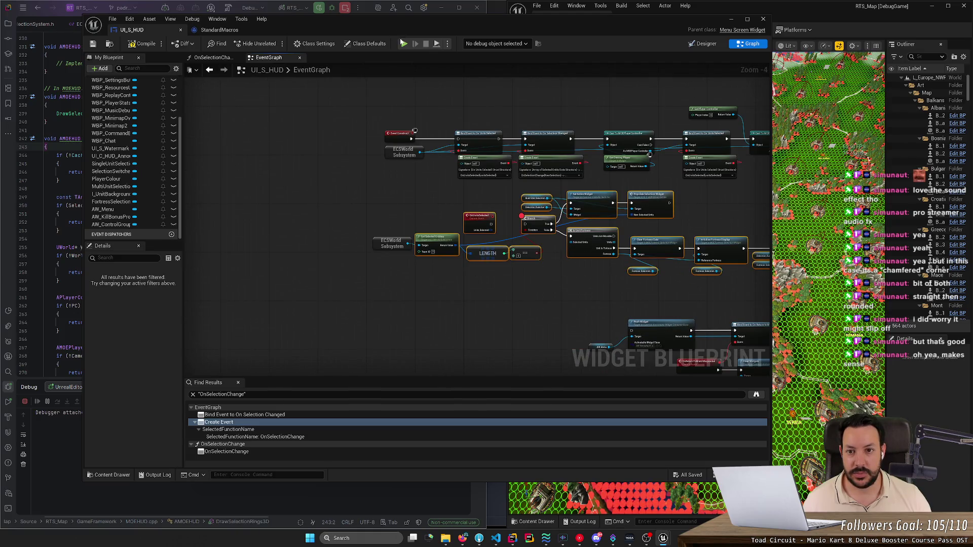
pyautogui.click(732, 19)
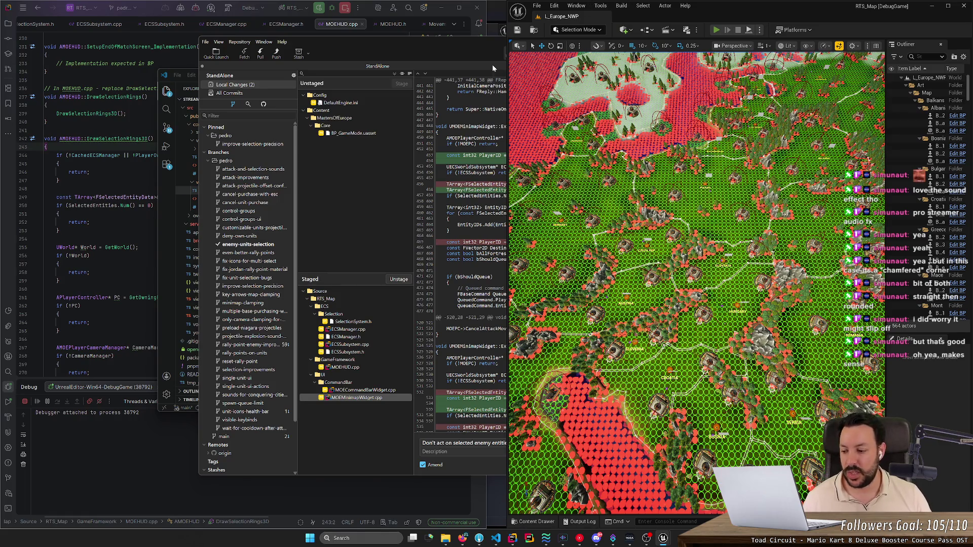
pyautogui.hotkey('alt', 'p')
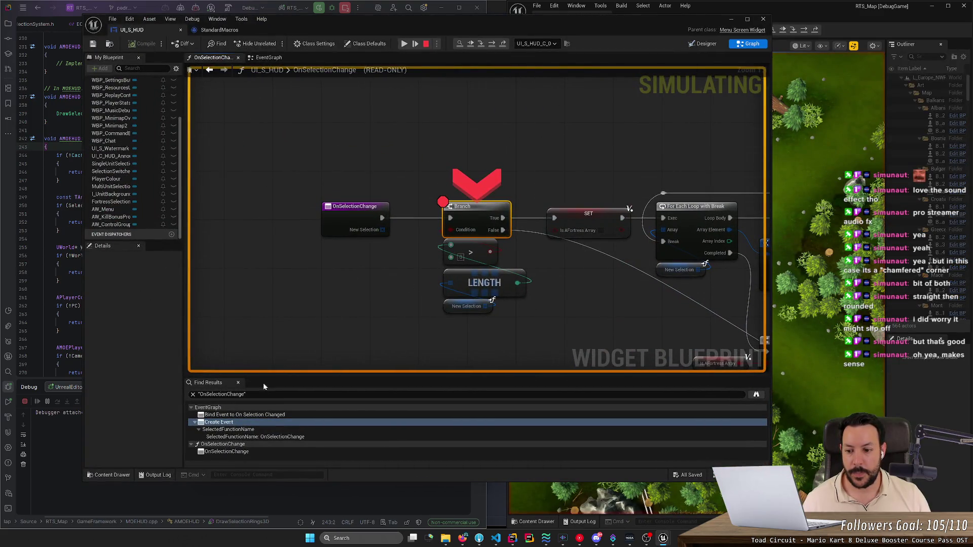
# Step: Step and resume, remove the Branch node's breakpoint, resume the game, and minimize the Blueprint editor
pyautogui.click(417, 44)
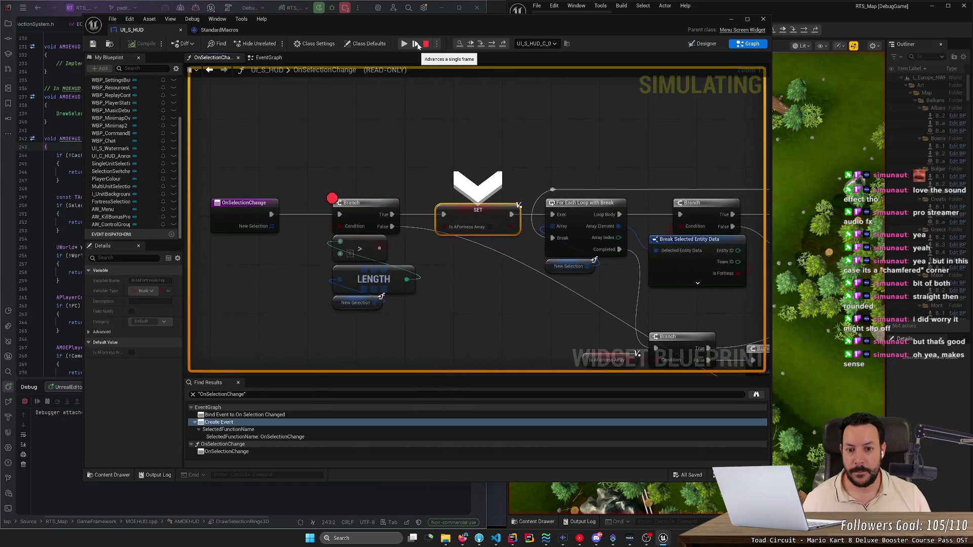
pyautogui.click(405, 44)
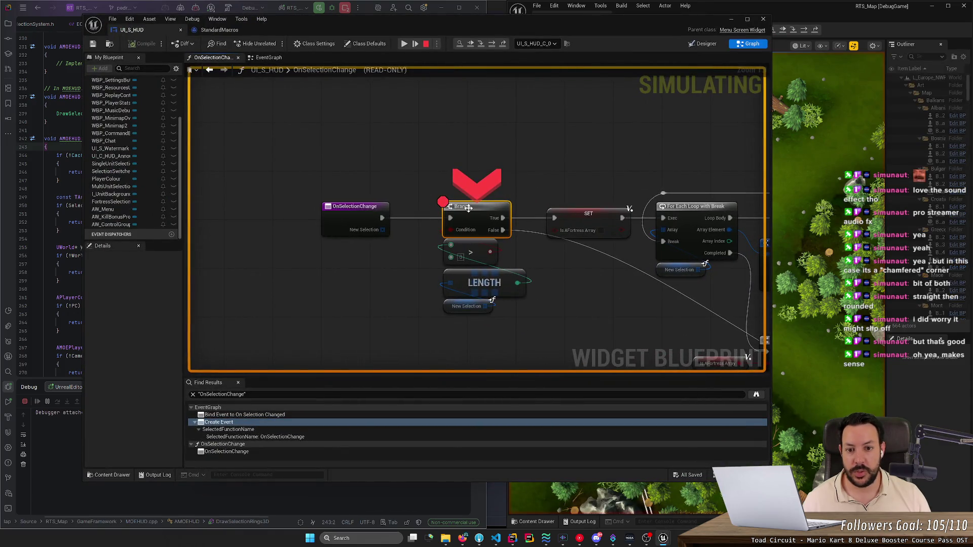
pyautogui.rightClick(467, 207)
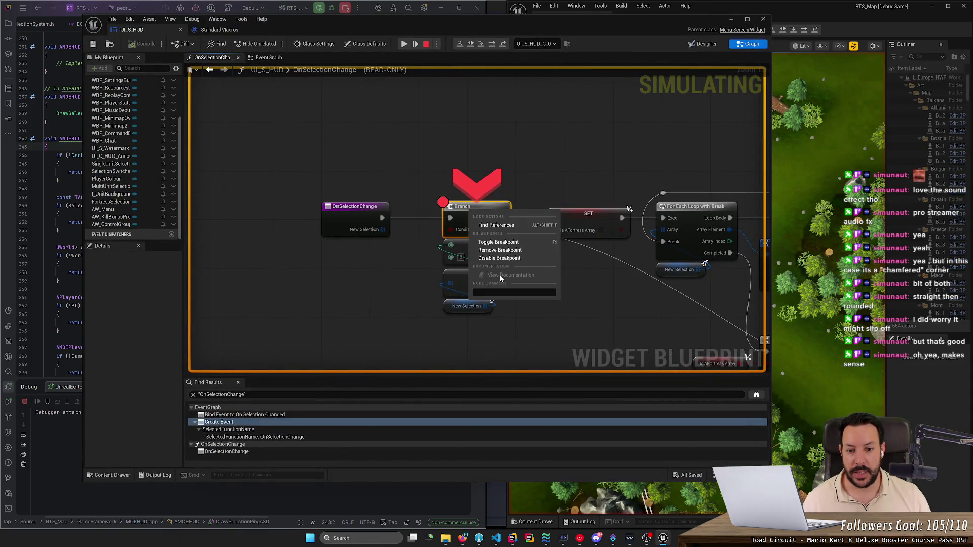
pyautogui.click(513, 251)
pyautogui.click(404, 44)
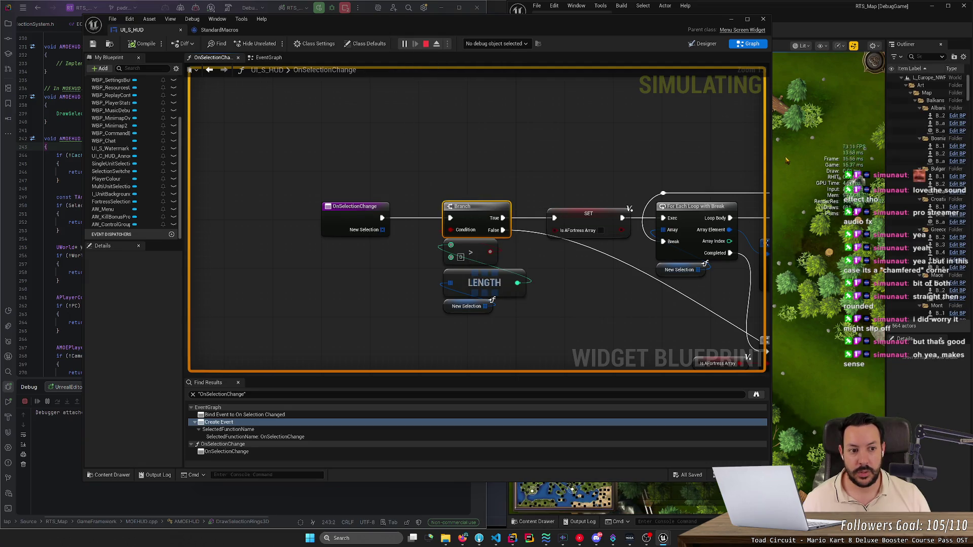
pyautogui.click(732, 19)
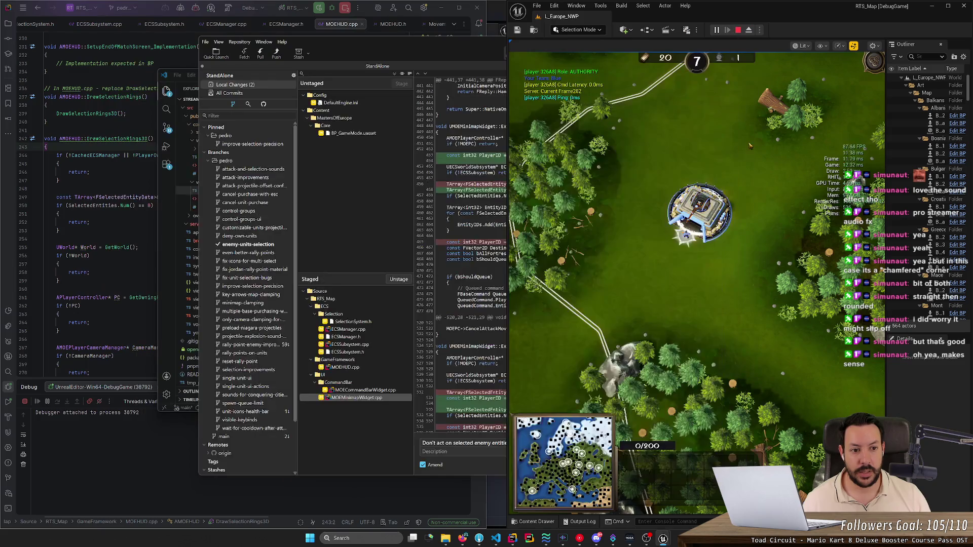
# Step: Select the building and individual riflemen while panning the camera across the map
pyautogui.click(684, 236)
pyautogui.scroll(1, 750, 267)
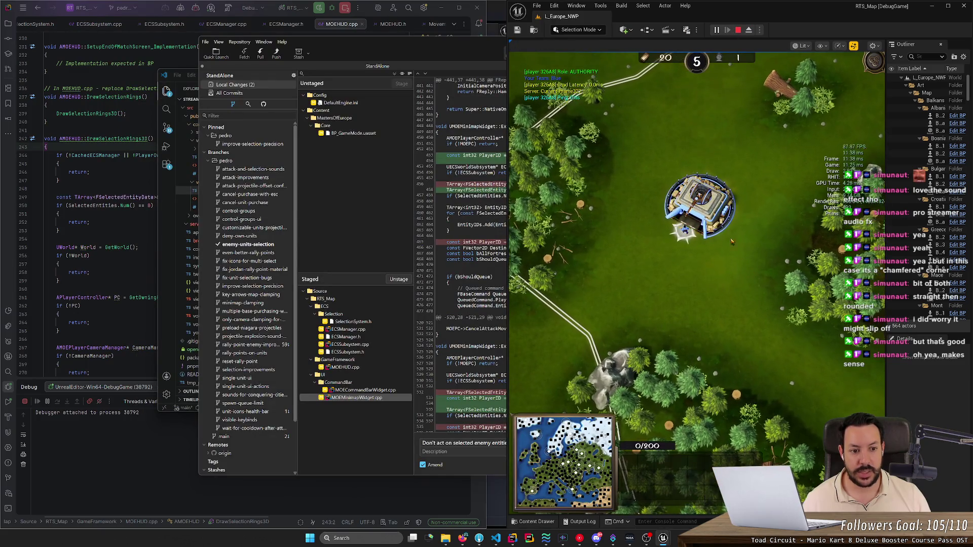
pyautogui.click(685, 233)
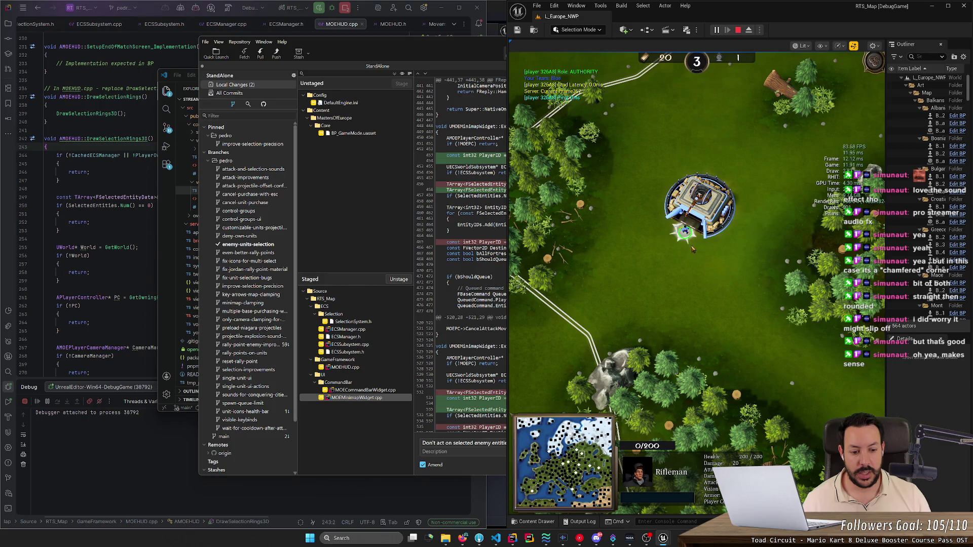
pyautogui.press('Right')
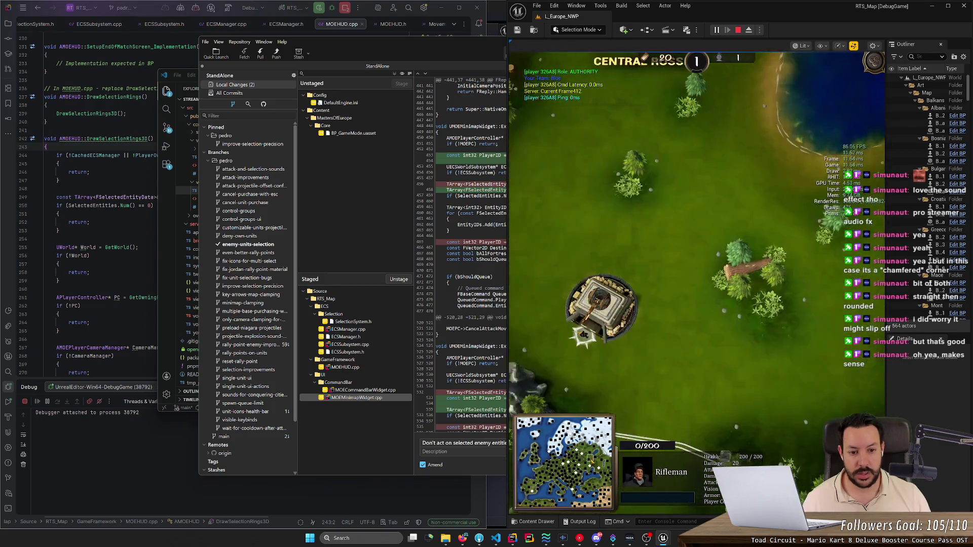
pyautogui.press('Up')
pyautogui.click(596, 333)
pyautogui.click(640, 360)
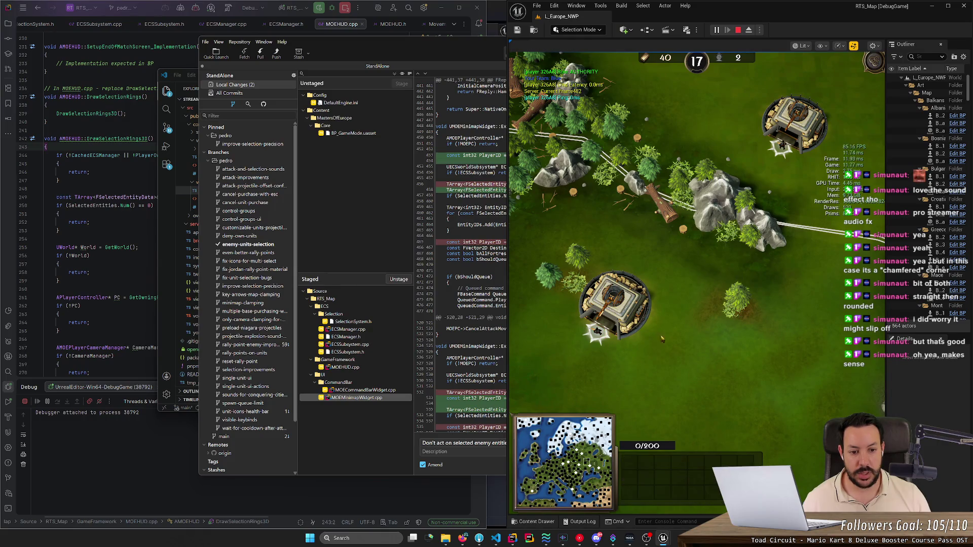
# Step: Box-select the lower building and the group of blue units, then a single rifleman and the group again
pyautogui.scroll(-1, 683, 375)
pyautogui.moveTo(558, 268); pyautogui.dragTo(710, 395)
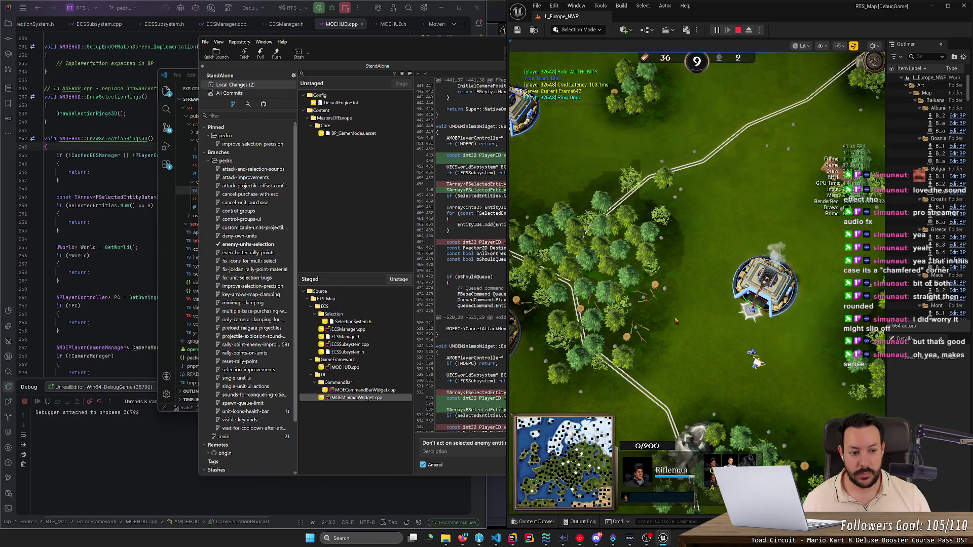
pyautogui.moveTo(680, 308); pyautogui.dragTo(788, 420)
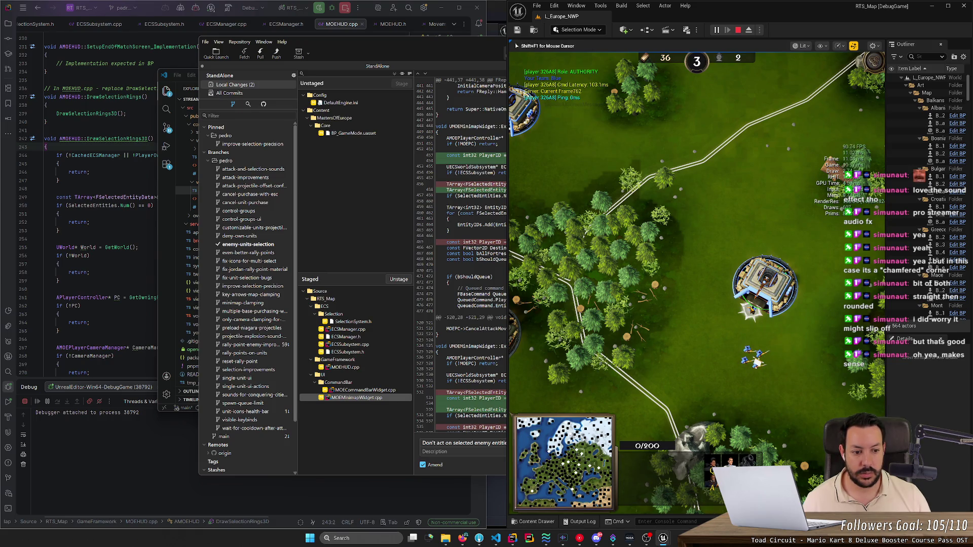
pyautogui.click(749, 332)
pyautogui.moveTo(739, 340); pyautogui.dragTo(774, 376)
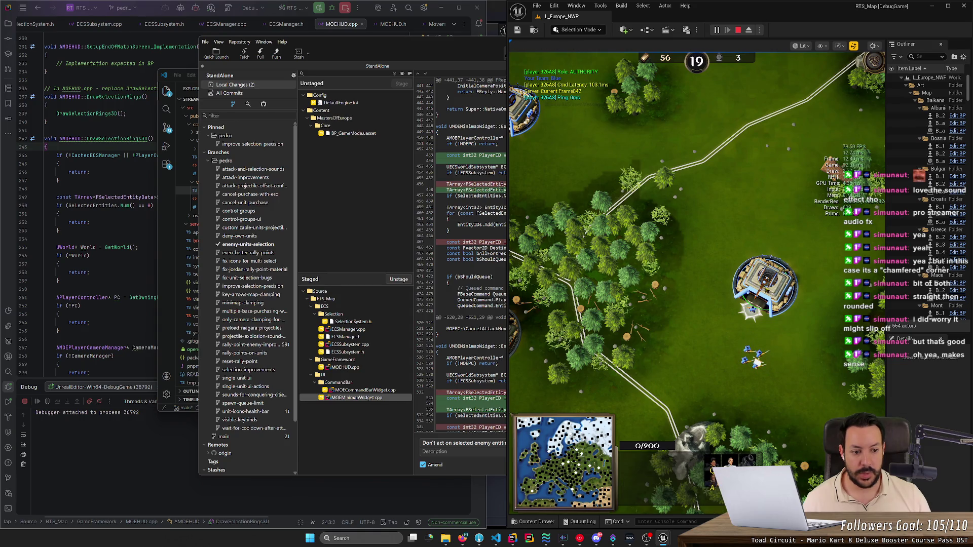
pyautogui.click(750, 311)
pyautogui.moveTo(738, 342); pyautogui.dragTo(771, 376)
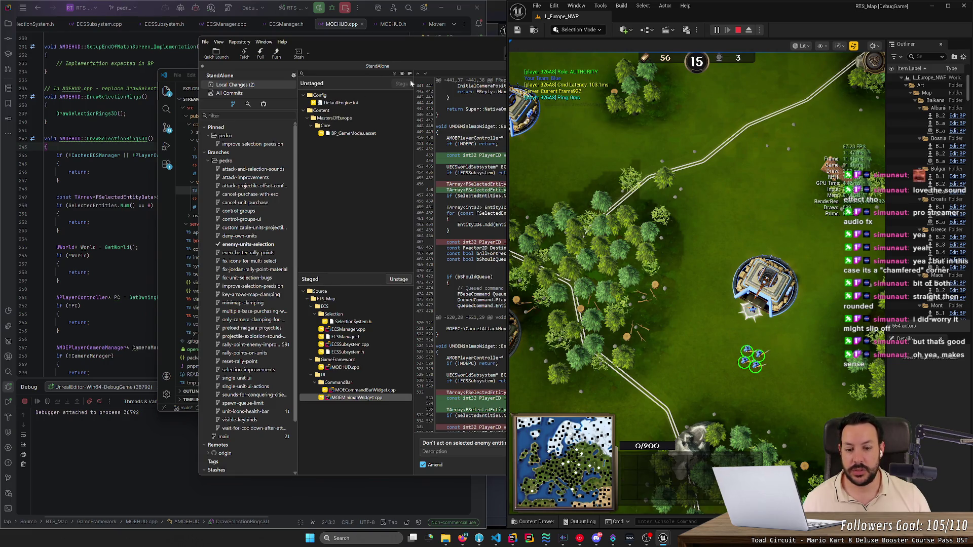
# Step: Restore the UI_S_HUD Blueprint editor, shift it left, and toggle a breakpoint on the Branch node
pyautogui.moveTo(663, 538)
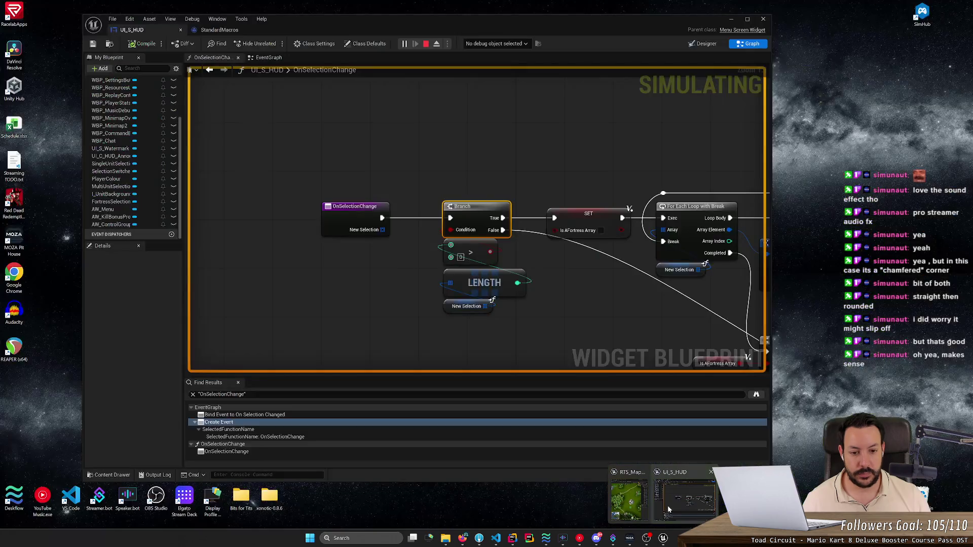
pyautogui.click(667, 506)
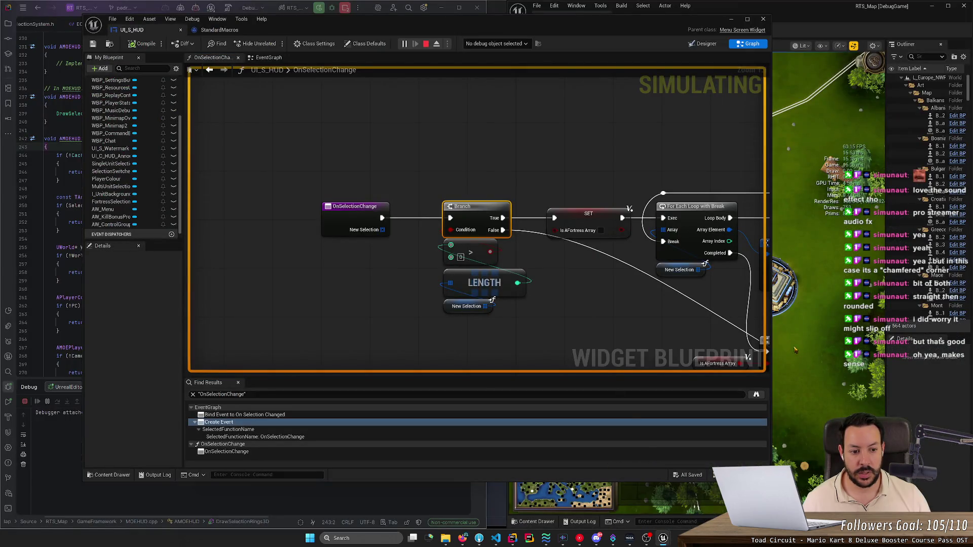
pyautogui.moveTo(638, 23); pyautogui.dragTo(544, 30)
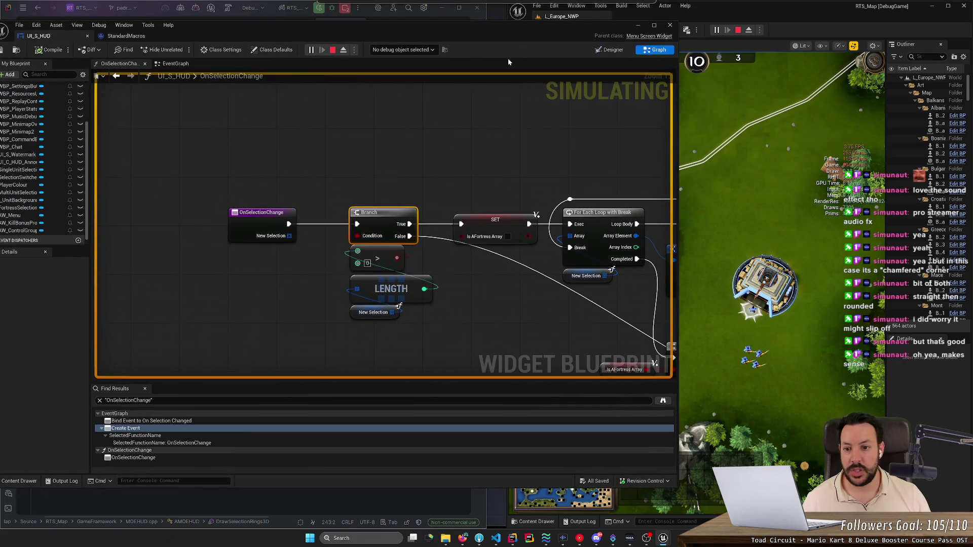
pyautogui.rightClick(391, 211)
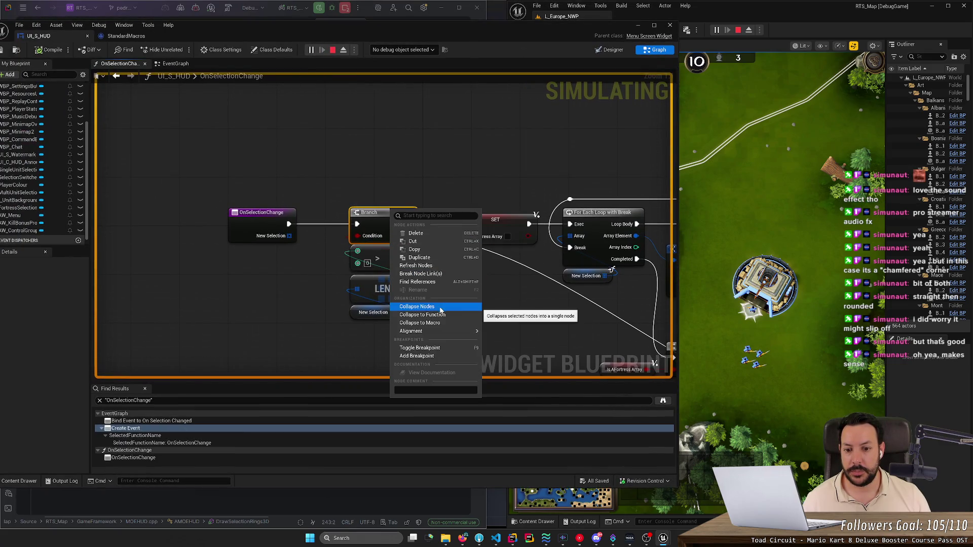
pyautogui.click(444, 349)
# Step: Box-select units in game to hit the breakpoint and inspect each New Selection entry
pyautogui.moveTo(808, 407); pyautogui.dragTo(725, 343)
pyautogui.moveTo(289, 236)
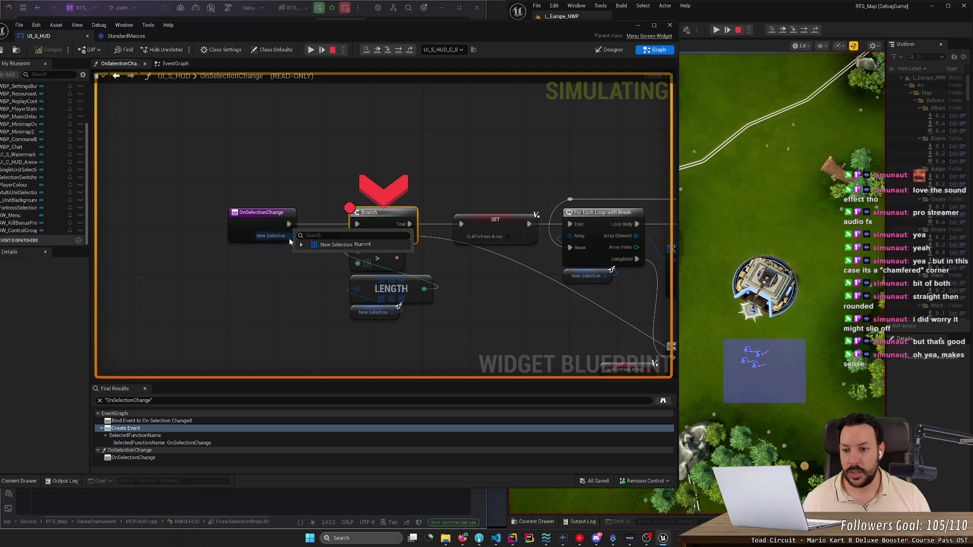
pyautogui.click(307, 255)
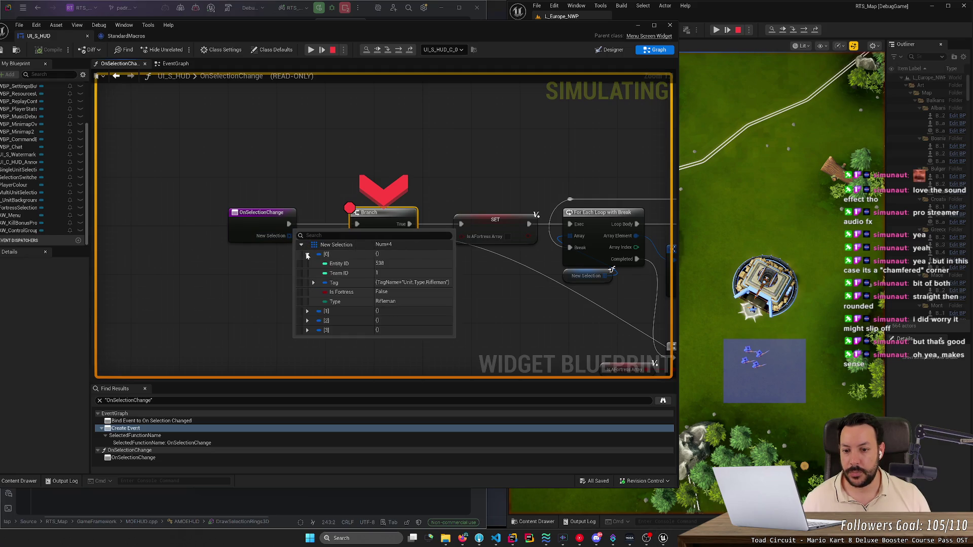
pyautogui.click(306, 255)
pyautogui.click(306, 264)
pyautogui.click(307, 264)
pyautogui.click(307, 273)
pyautogui.click(306, 273)
pyautogui.click(306, 283)
pyautogui.click(305, 282)
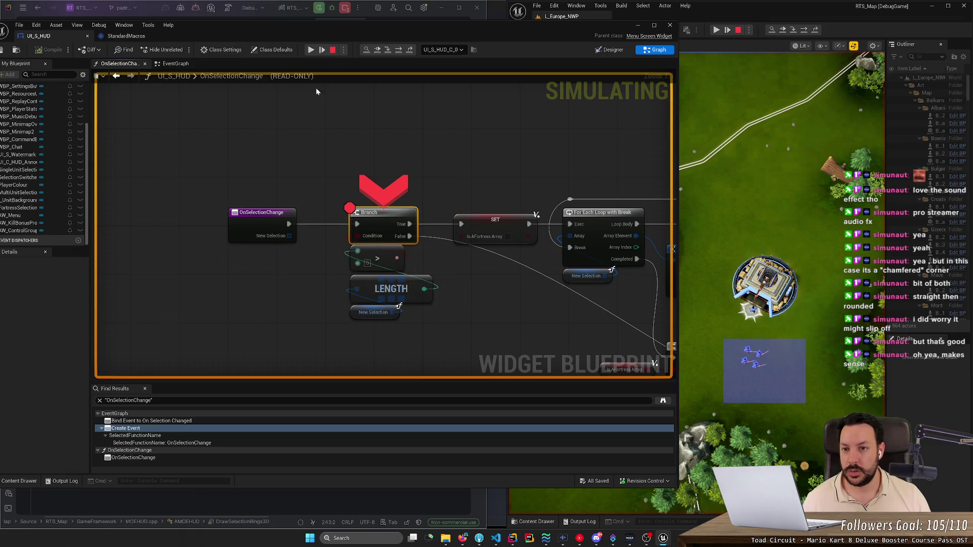
# Step: Step execution on to Populate Selection Widget and open its graph in UI_C_HUD_GroupDetails
pyautogui.click(398, 50)
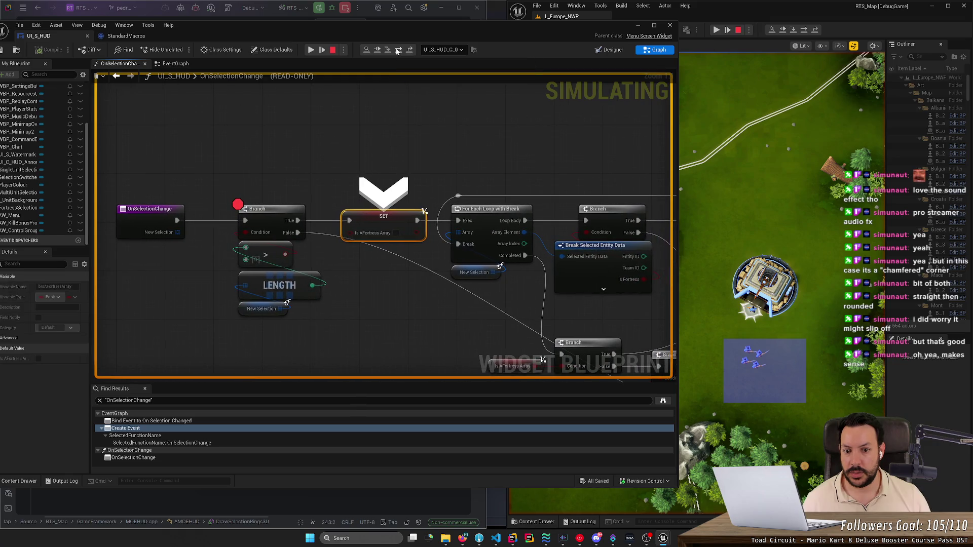
pyautogui.click(398, 50)
pyautogui.click(398, 50)
pyautogui.click(398, 50)
pyautogui.click(398, 50)
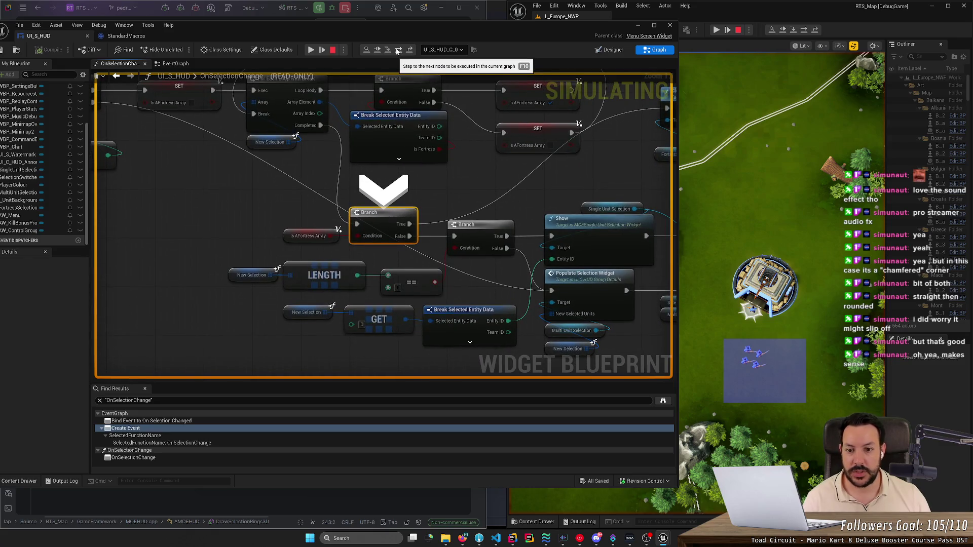
pyautogui.click(398, 50)
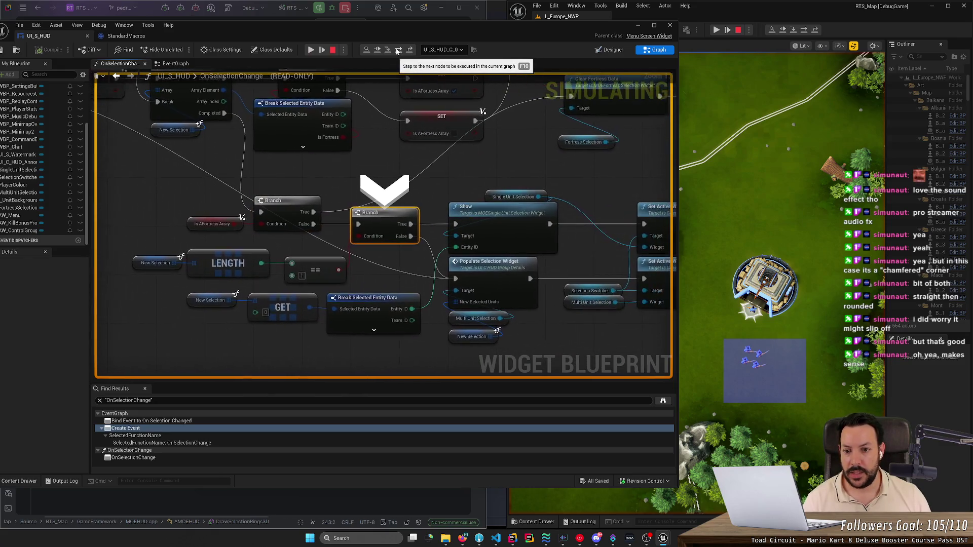
pyautogui.click(398, 50)
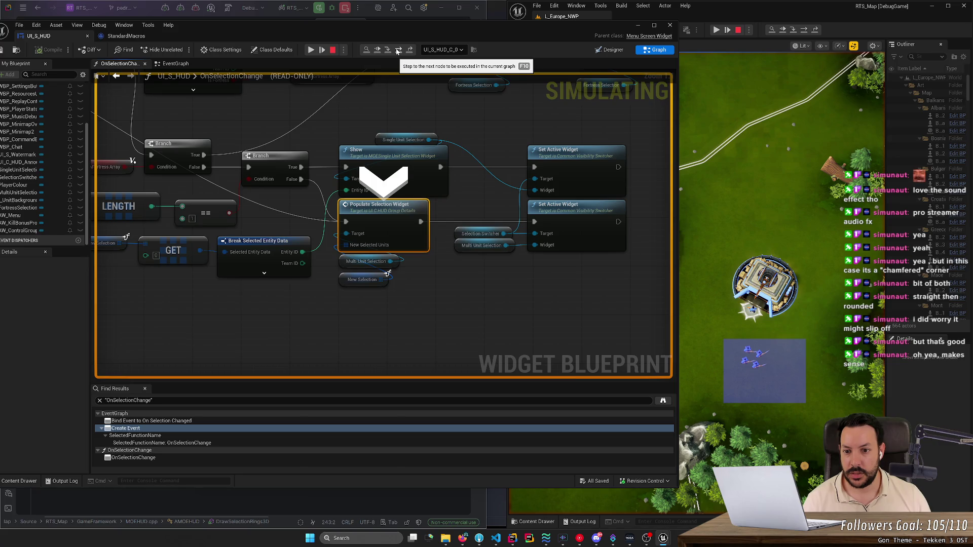
pyautogui.doubleClick(375, 209)
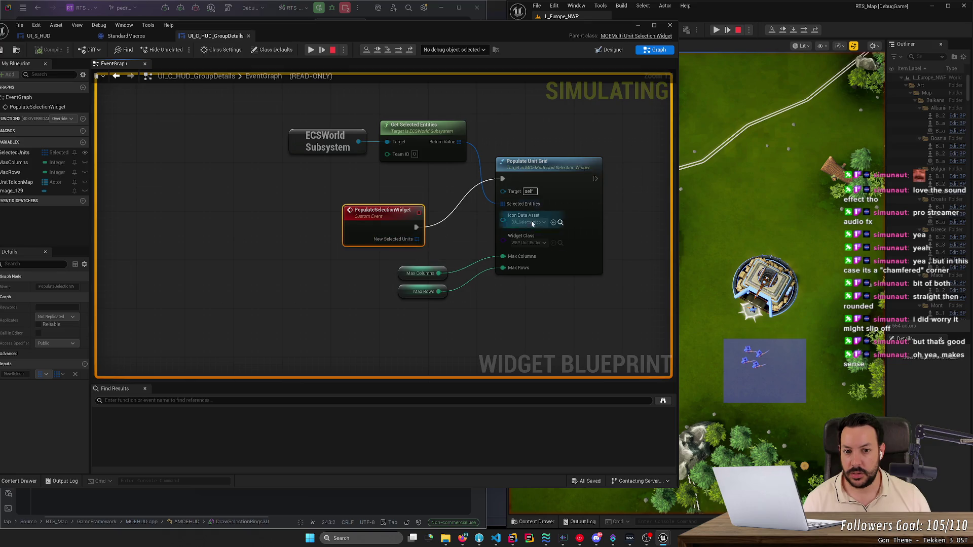
# Step: Select the Populate Unit Grid node in UI_C_HUD_GroupDetails, then switch over to Rider
pyautogui.click(559, 167)
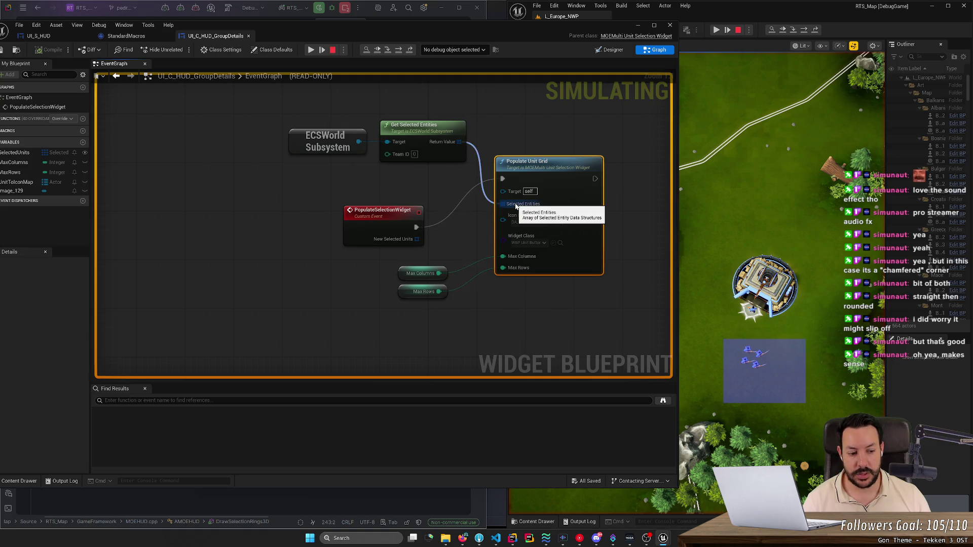
pyautogui.click(513, 540)
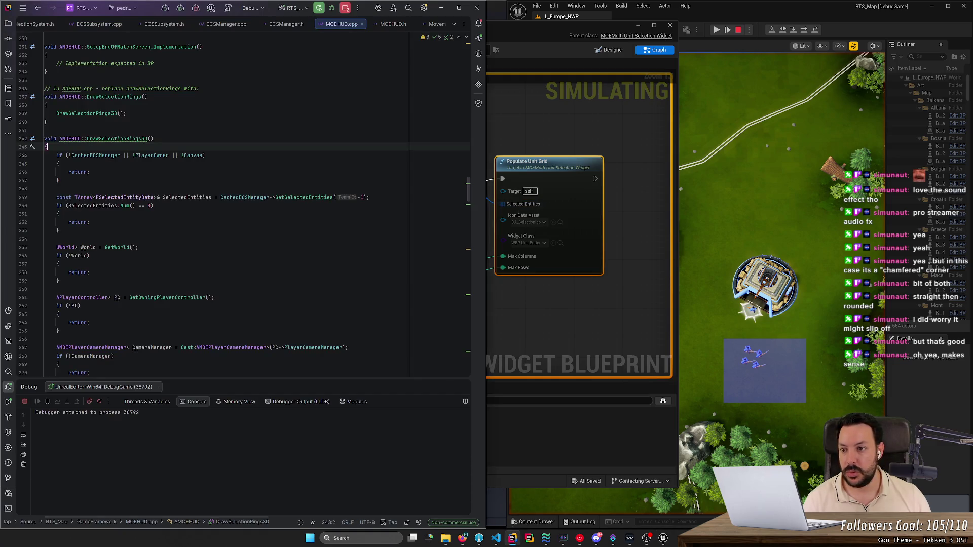
# Step: Jump to the PopulateUnitGrid function in MOEMultiUnitSelectionWidget.cpp using Search Everywhere
pyautogui.click(126, 113)
pyautogui.press('shift')
pyautogui.press('shift')
pyautogui.write('pip')
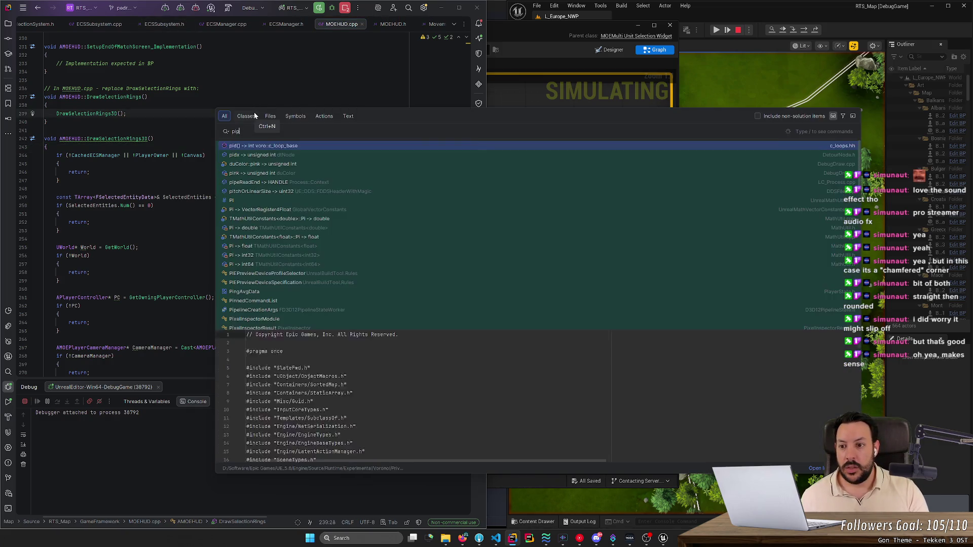
pyautogui.write('upopulateun')
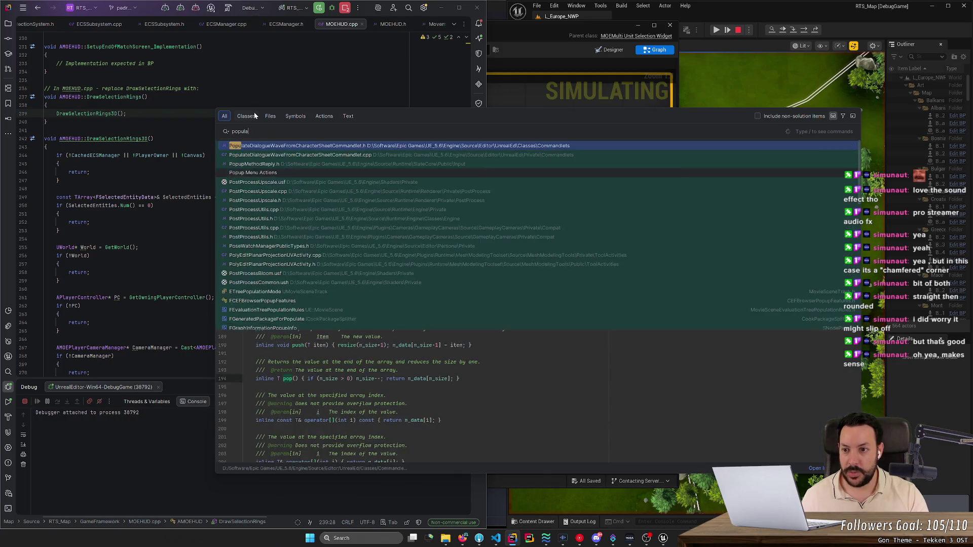
pyautogui.press('Return')
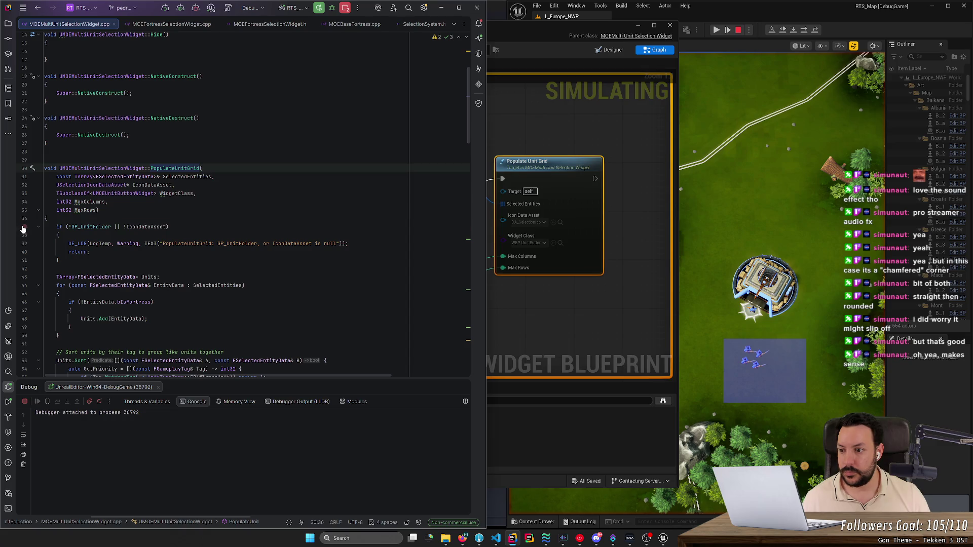
# Step: Set a breakpoint on PopulateUnitGrid's null-check line and reattach the debugger to the Unreal editor
pyautogui.click(23, 227)
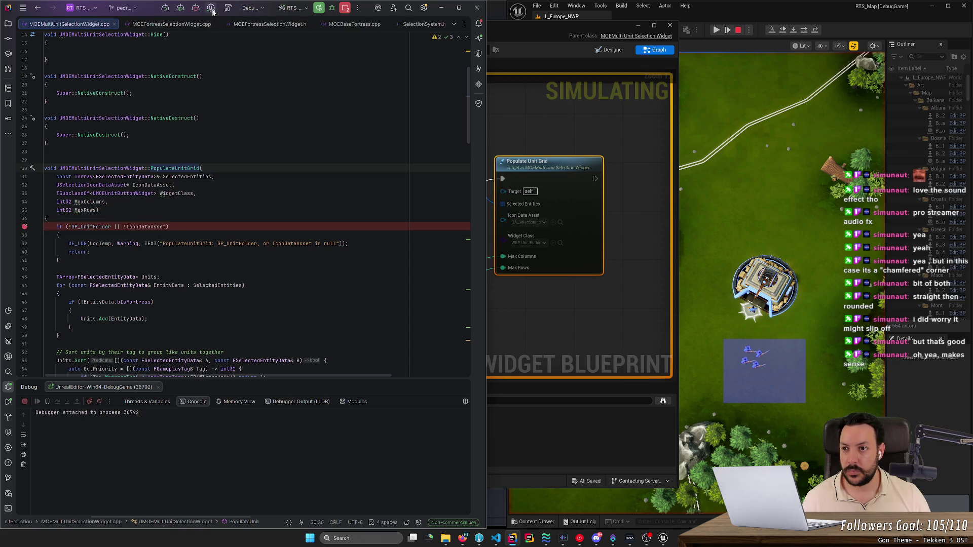
pyautogui.click(214, 11)
pyautogui.click(223, 41)
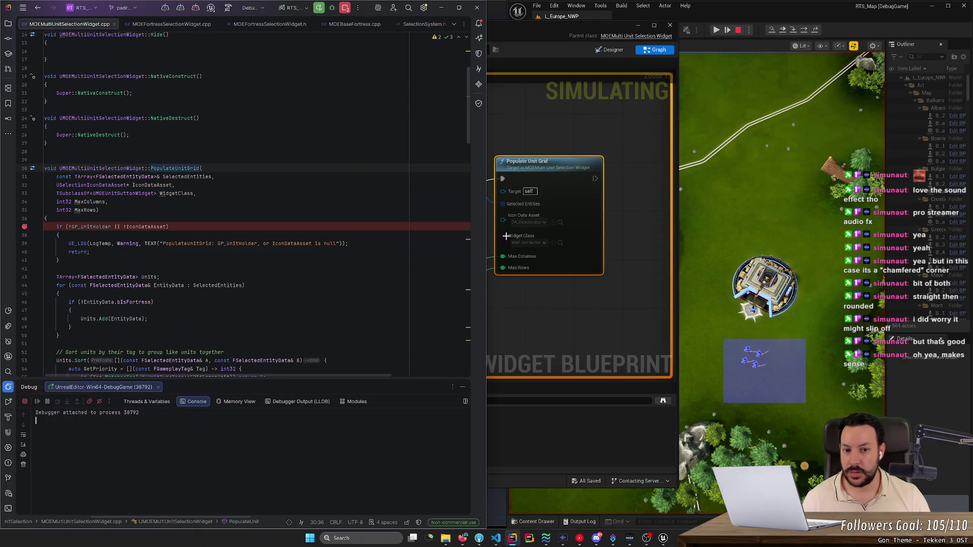
pyautogui.click(562, 135)
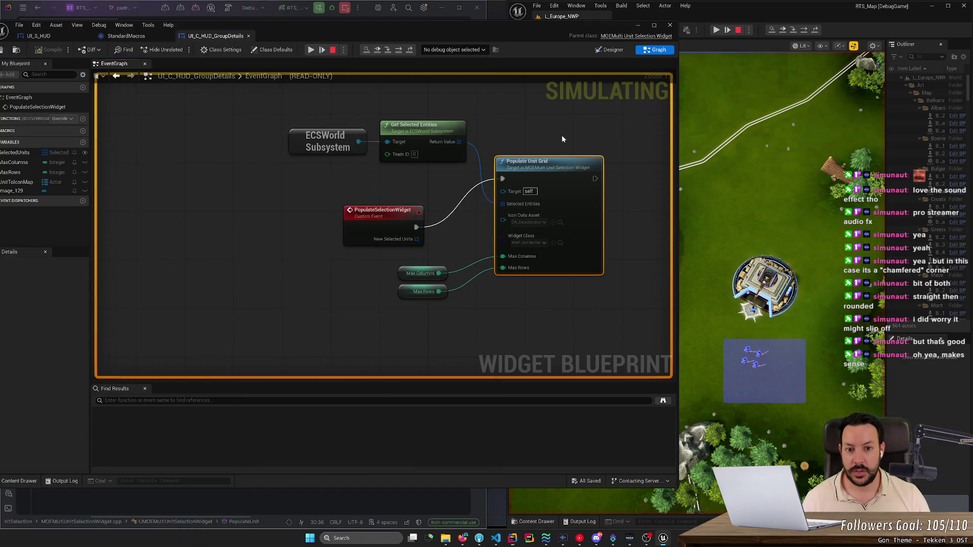
# Step: Hit the PopulateUnitGrid breakpoint, confirm SelectedEntities is empty, then resume and return to Unreal
pyautogui.click(322, 50)
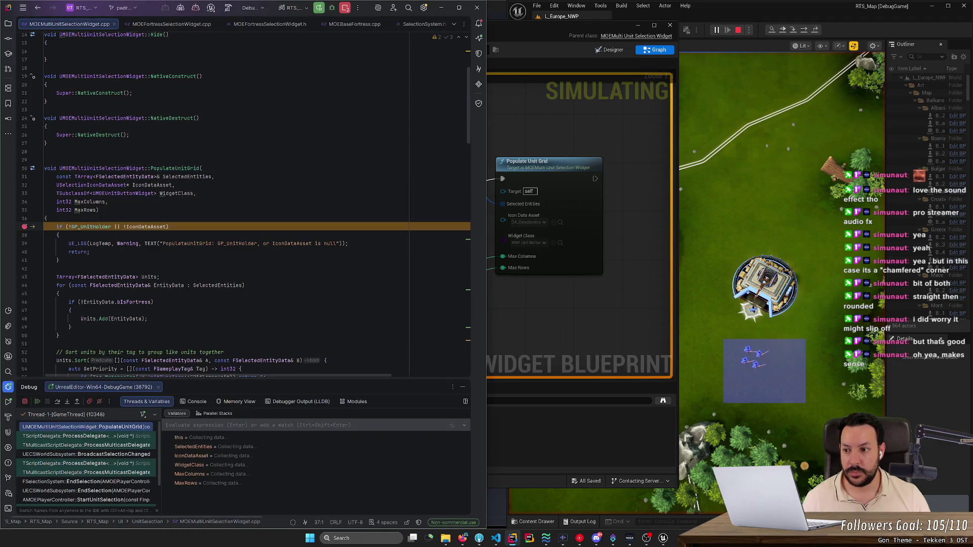
pyautogui.moveTo(187, 176)
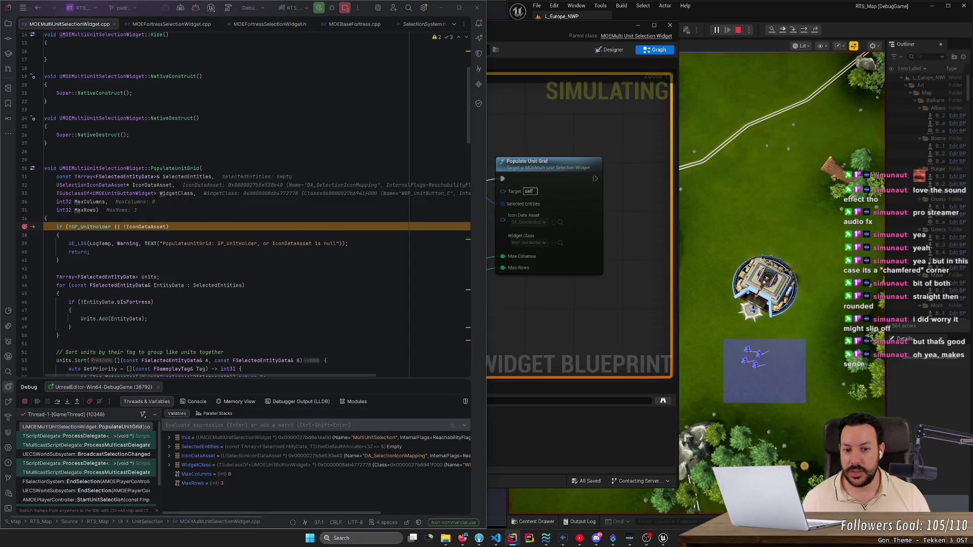
pyautogui.click(37, 401)
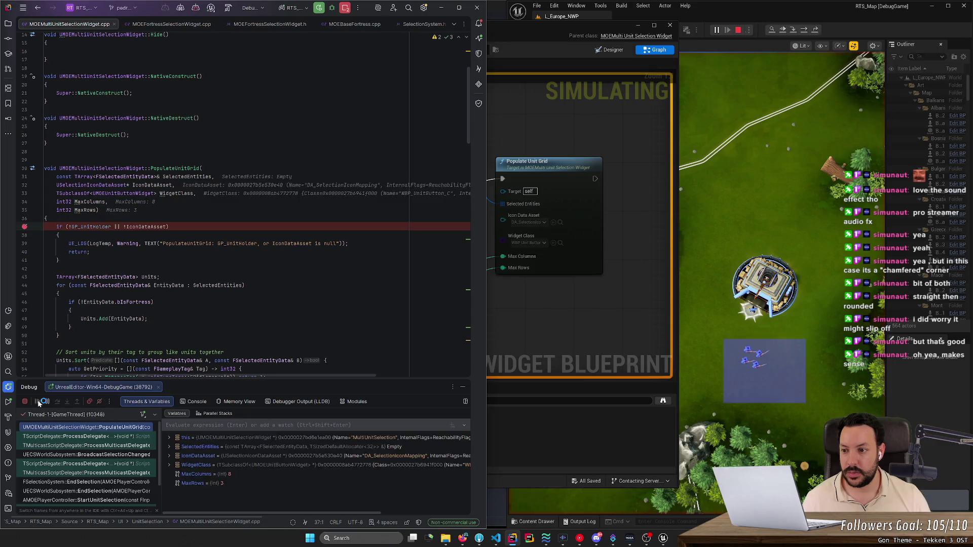
pyautogui.hotkey('alt', 'Tab')
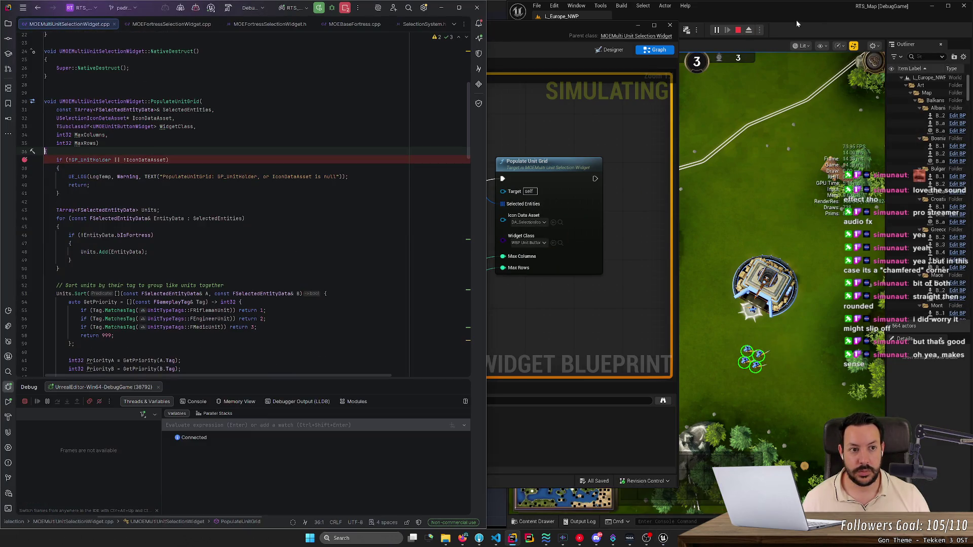
pyautogui.click(754, 41)
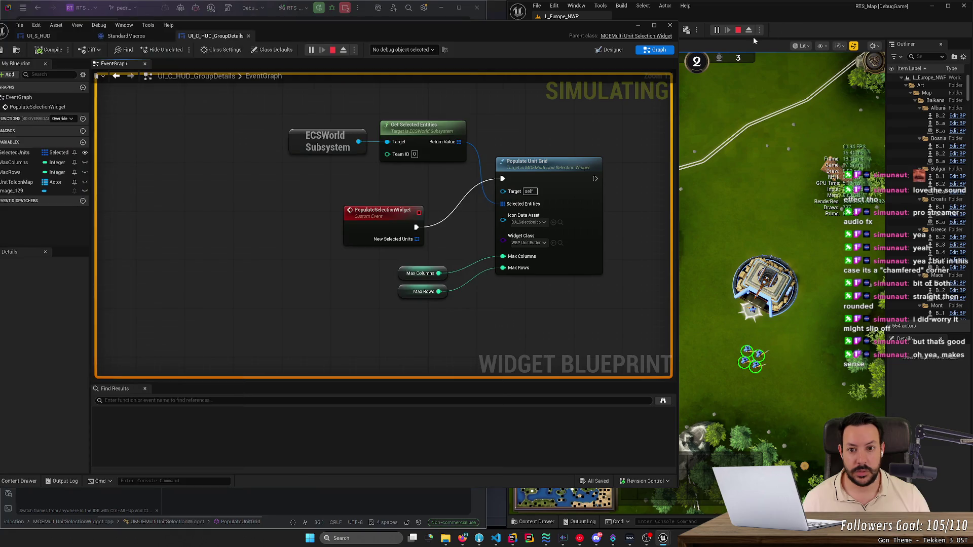
pyautogui.click(414, 155)
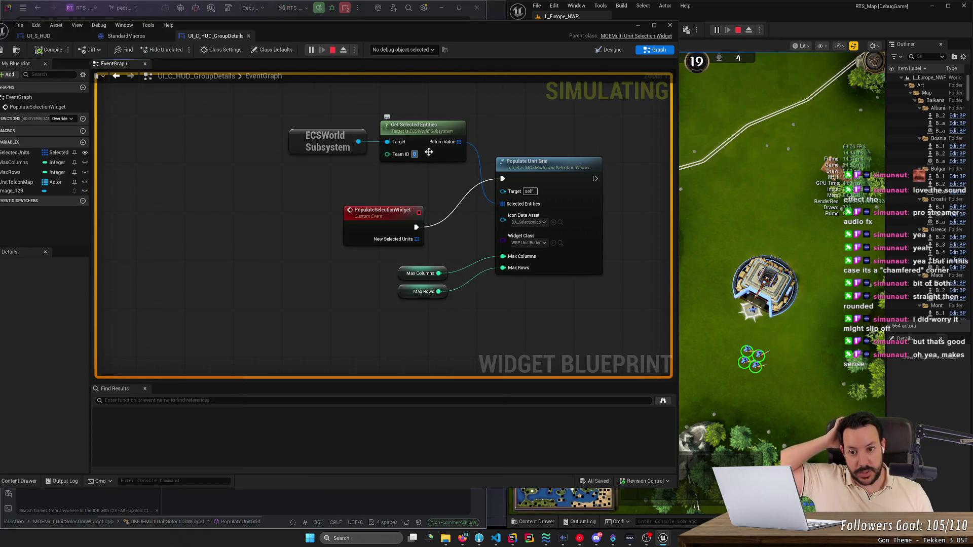
# Step: Enter -1 as the Team ID on the Get Selected Entities node
pyautogui.write('-1')
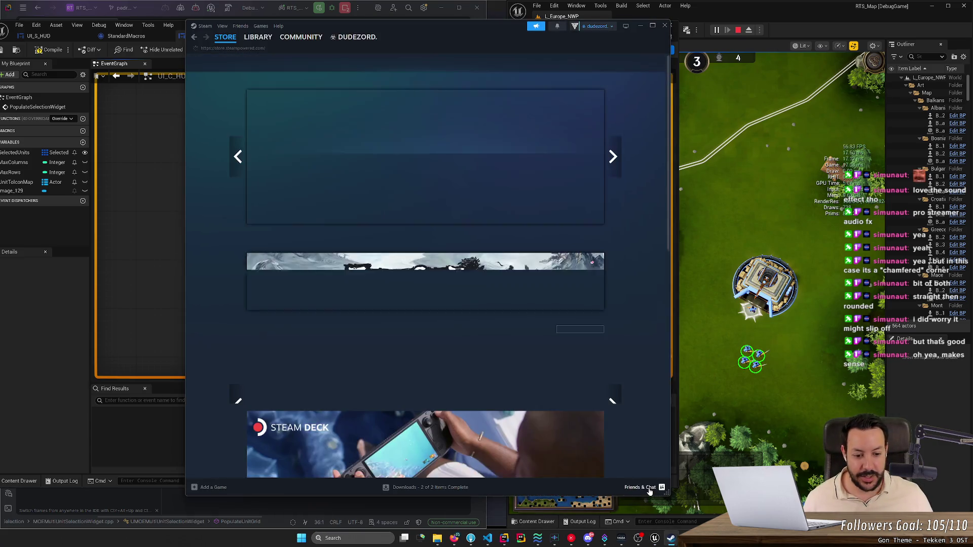
pyautogui.click(644, 488)
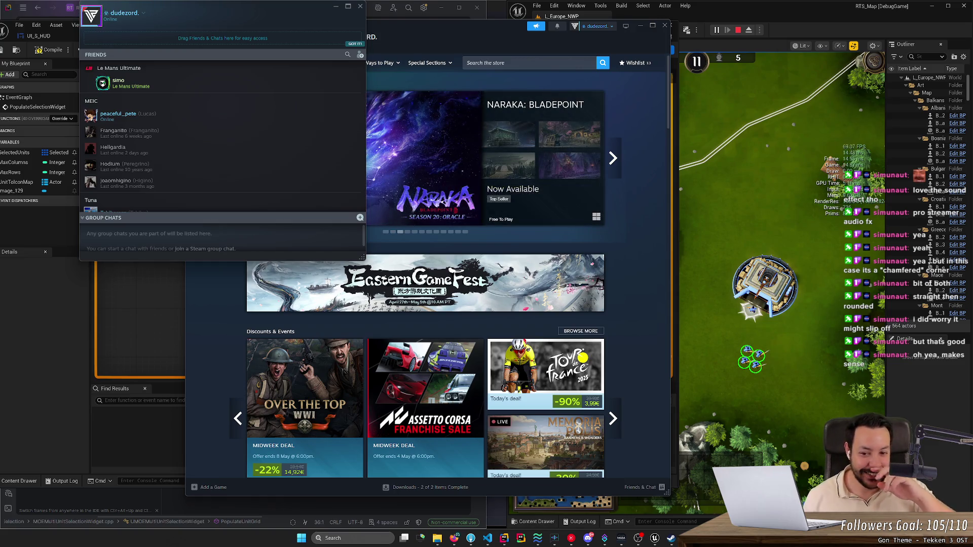
pyautogui.click(666, 25)
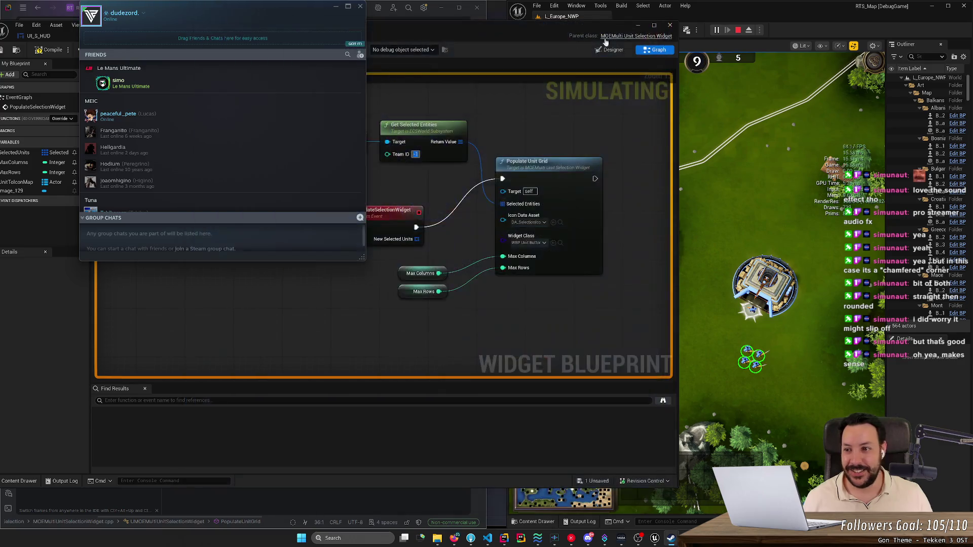
pyautogui.click(360, 6)
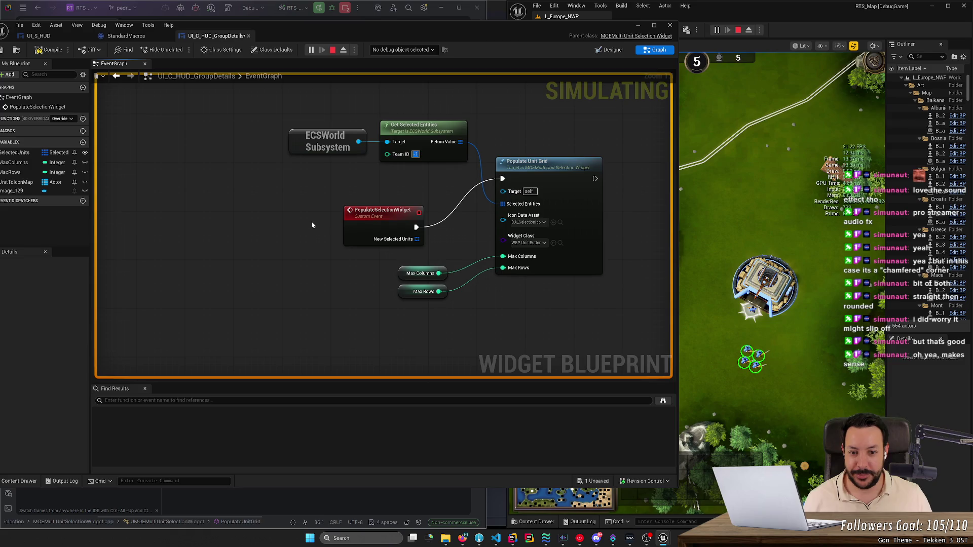
# Step: Run Find References > By Name on the Get Selected Entities node for GetSelectedEntities
pyautogui.rightClick(407, 132)
pyautogui.moveTo(433, 217)
pyautogui.click(505, 218)
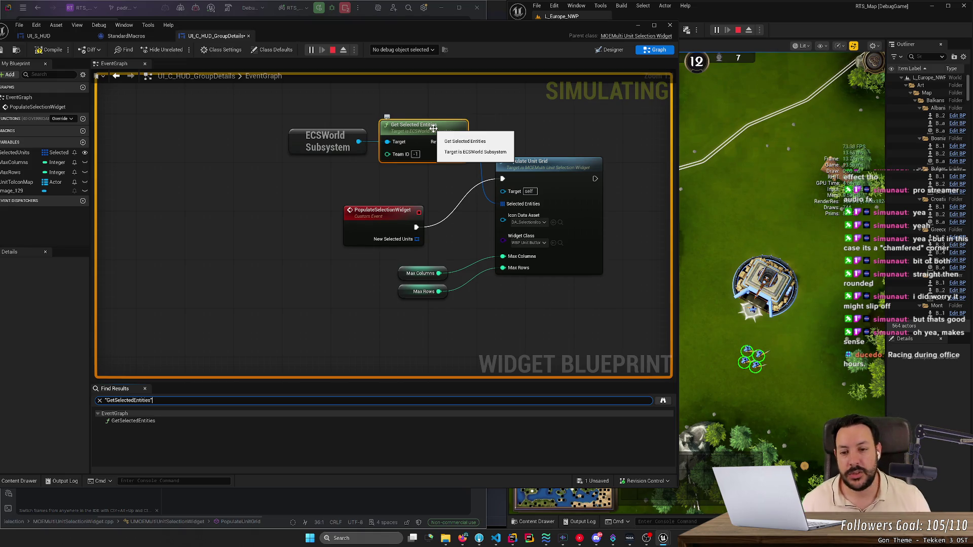
# Step: Search all blueprints for GetSelectedEntities references and jump to the first result
pyautogui.rightClick(433, 128)
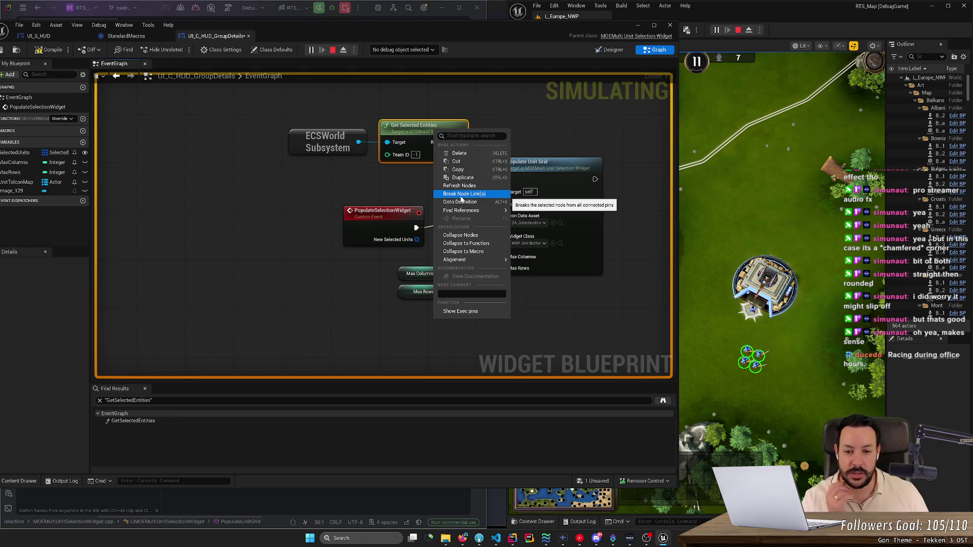
pyautogui.click(391, 183)
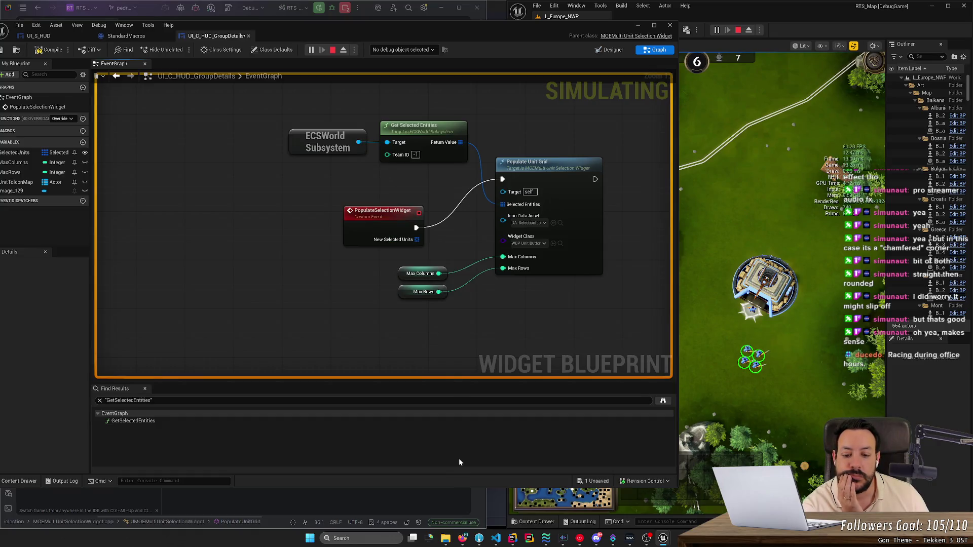
pyautogui.moveTo(495, 538)
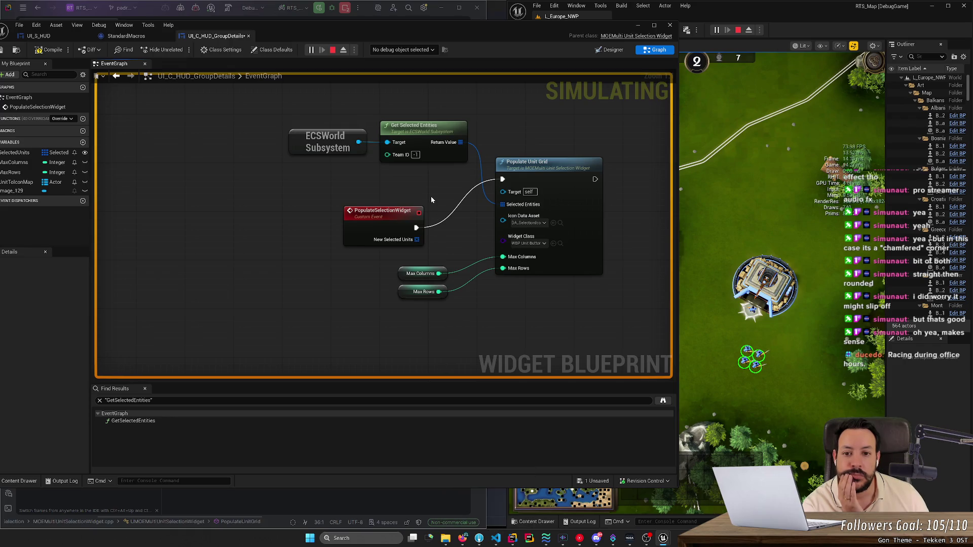
pyautogui.rightClick(428, 129)
pyautogui.moveTo(482, 214)
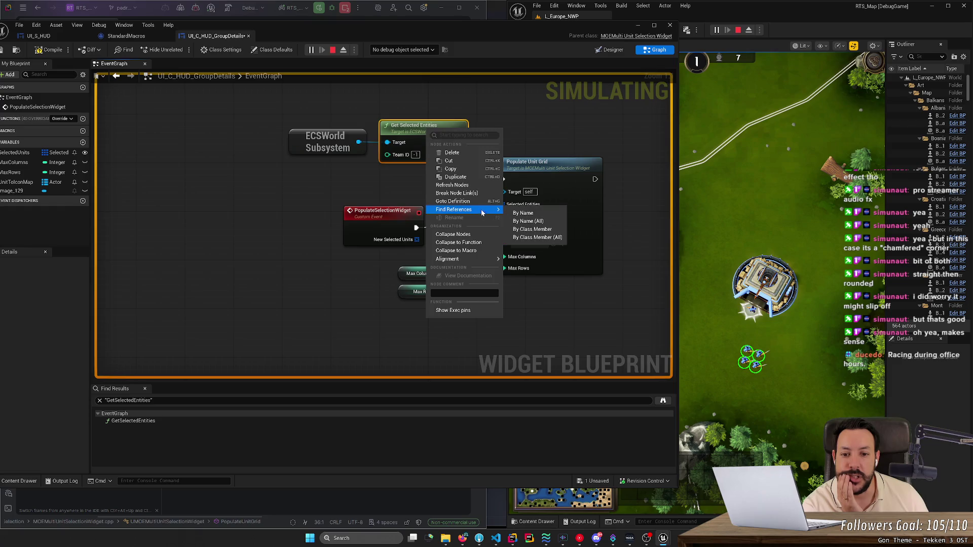
pyautogui.click(523, 213)
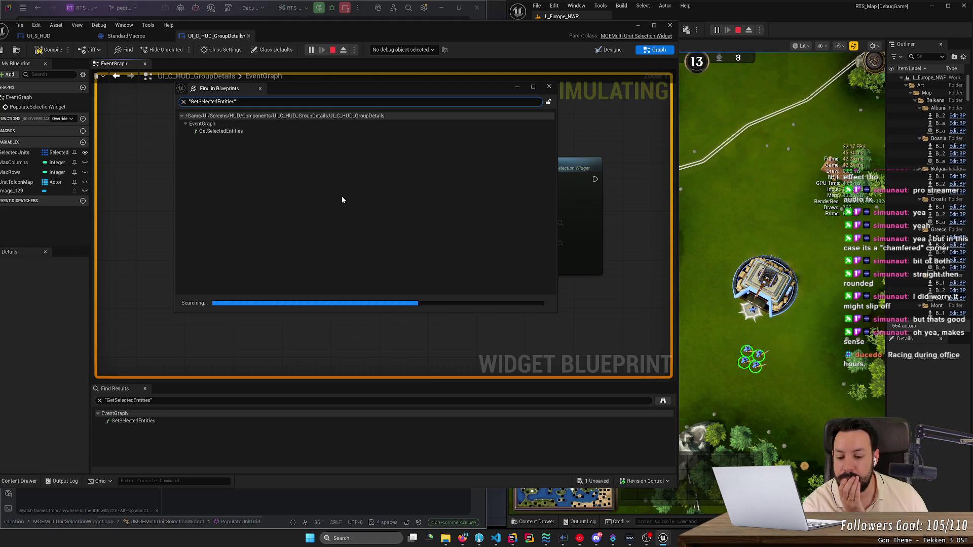
pyautogui.click(231, 133)
pyautogui.doubleClick(231, 132)
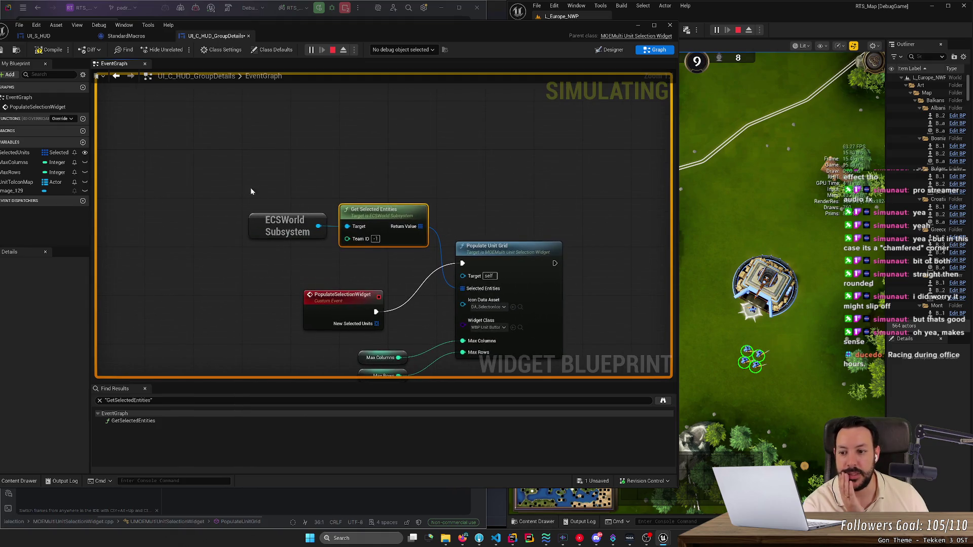
# Step: Bring back the blueprint search results and open Get Selected Entities in BP_GameplayGameState
pyautogui.moveTo(663, 538)
pyautogui.click(698, 513)
pyautogui.click(247, 154)
pyautogui.doubleClick(248, 154)
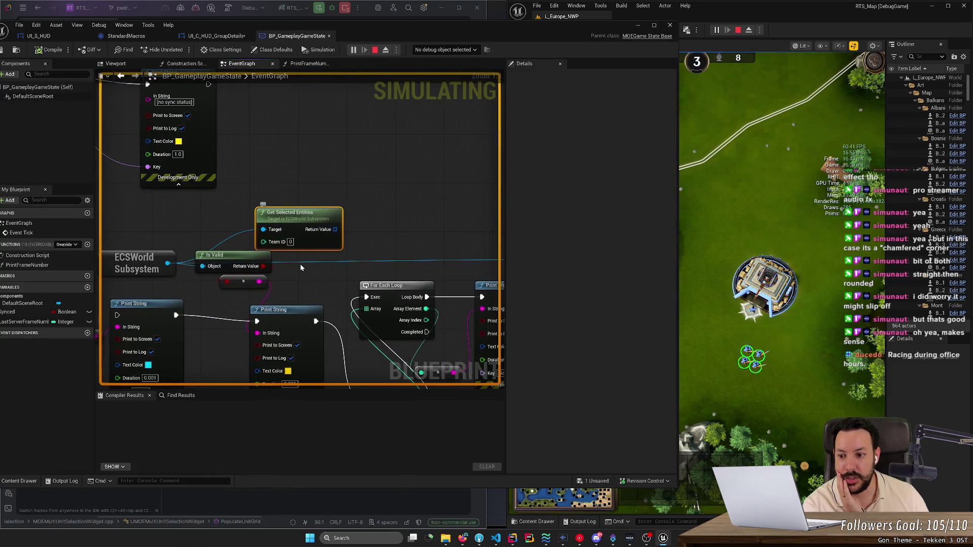
# Step: Set the Get Selected Entities Team ID to -1 in BP_GameplayGameState
pyautogui.scroll(-3, 312, 285)
pyautogui.scroll(-3, 311, 285)
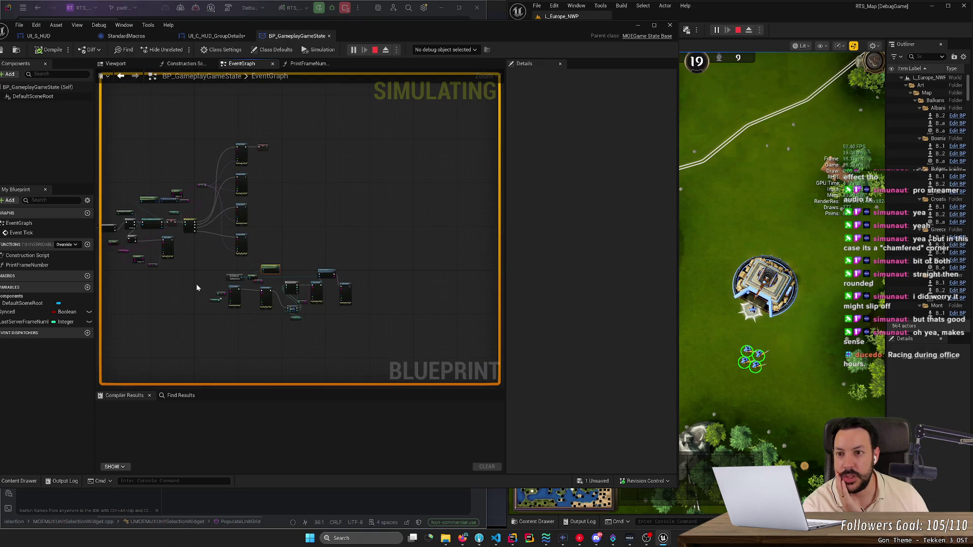
pyautogui.scroll(5, 264, 282)
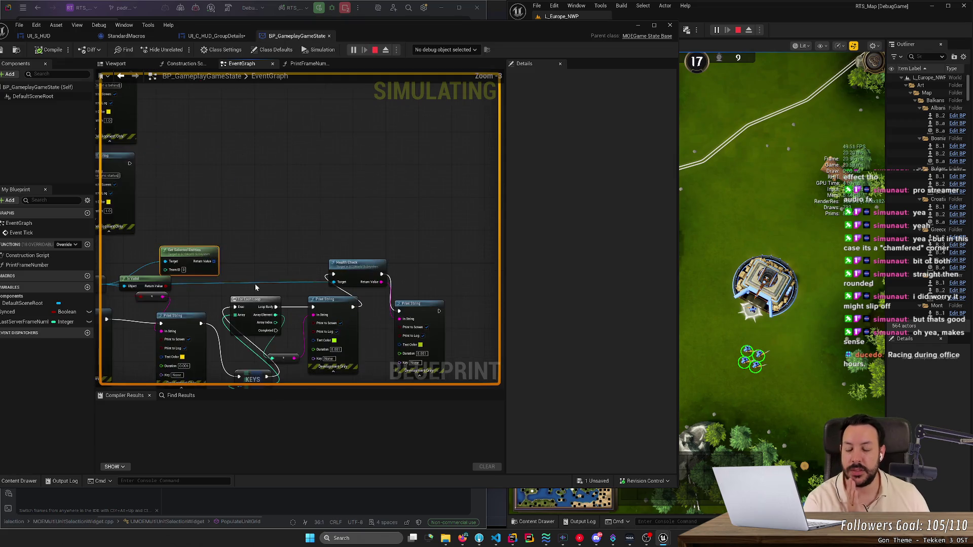
pyautogui.moveTo(230, 280); pyautogui.dragTo(407, 266)
pyautogui.scroll(1, 385, 259)
pyautogui.click(349, 253)
pyautogui.write('-1')
pyautogui.press('Return')
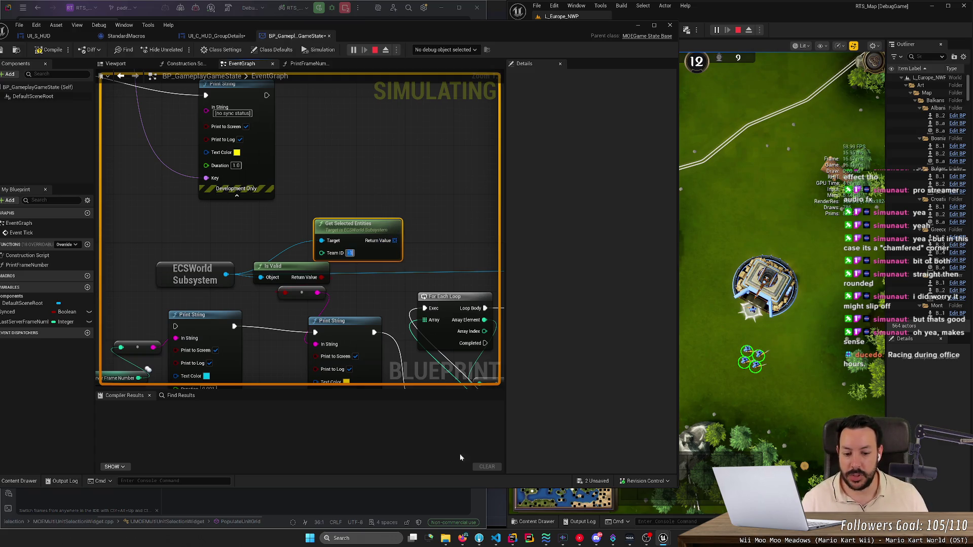
# Step: Search all blueprints for the function and go to its use in UI_S_HUD
pyautogui.hotkey('alt', 'shift', 'f')
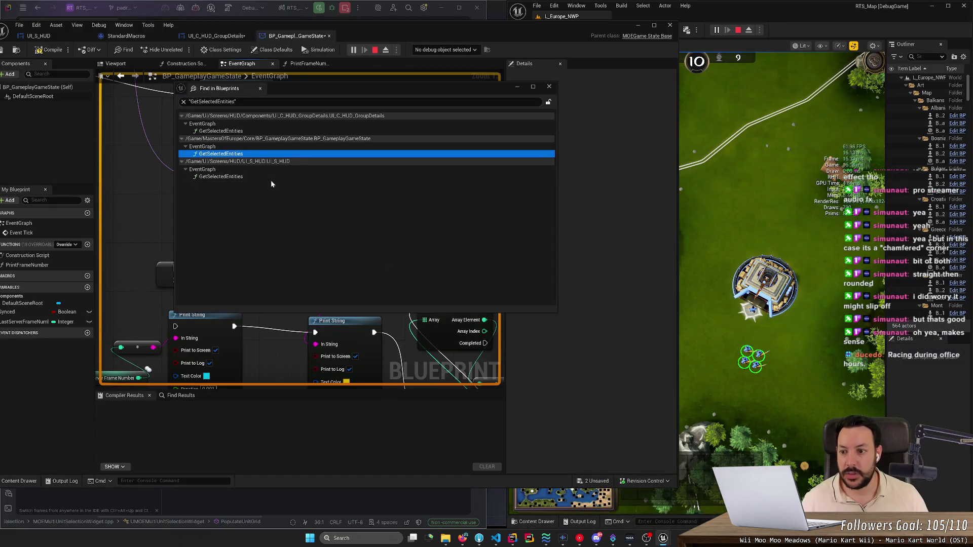
pyautogui.click(274, 178)
pyautogui.doubleClick(274, 178)
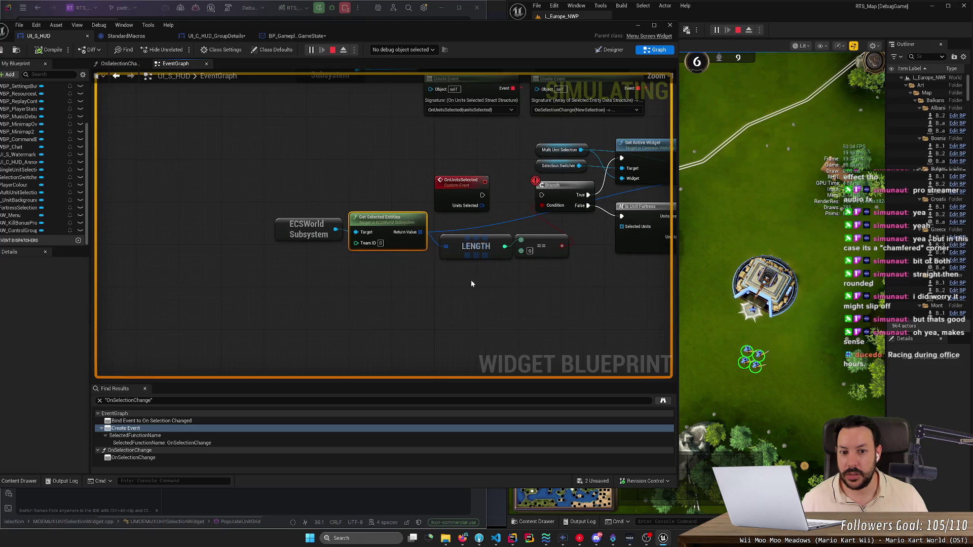
# Step: Change the Team ID on UI_S_HUD's Get Selected Entities node to -1
pyautogui.scroll(-2, 465, 279)
pyautogui.scroll(2, 421, 277)
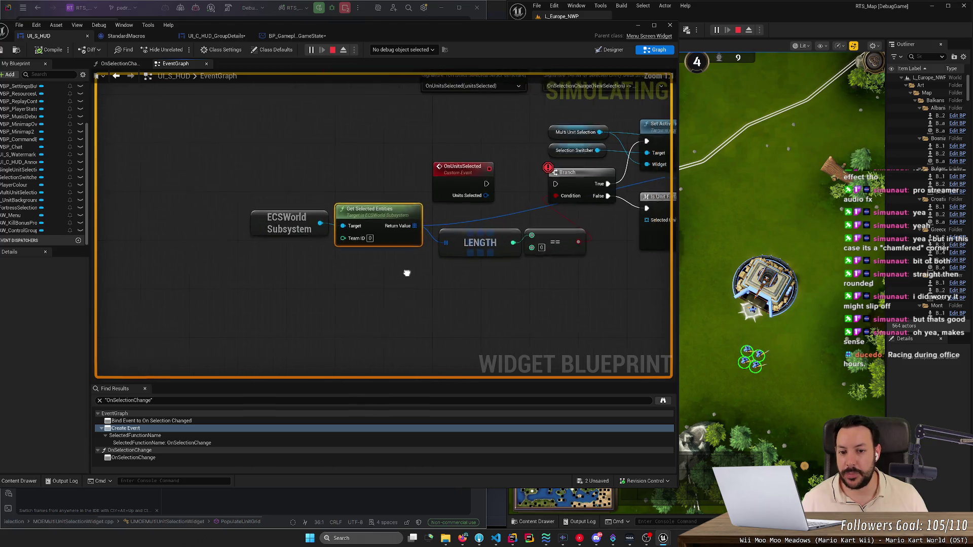
pyautogui.moveTo(417, 272); pyautogui.dragTo(273, 325)
pyautogui.scroll(-5, 247, 302)
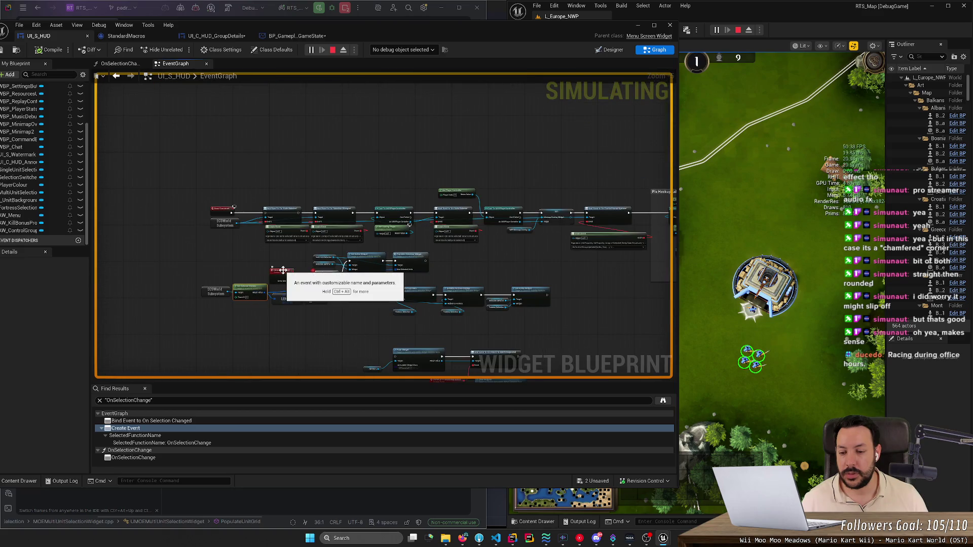
pyautogui.moveTo(222, 267); pyautogui.dragTo(567, 318)
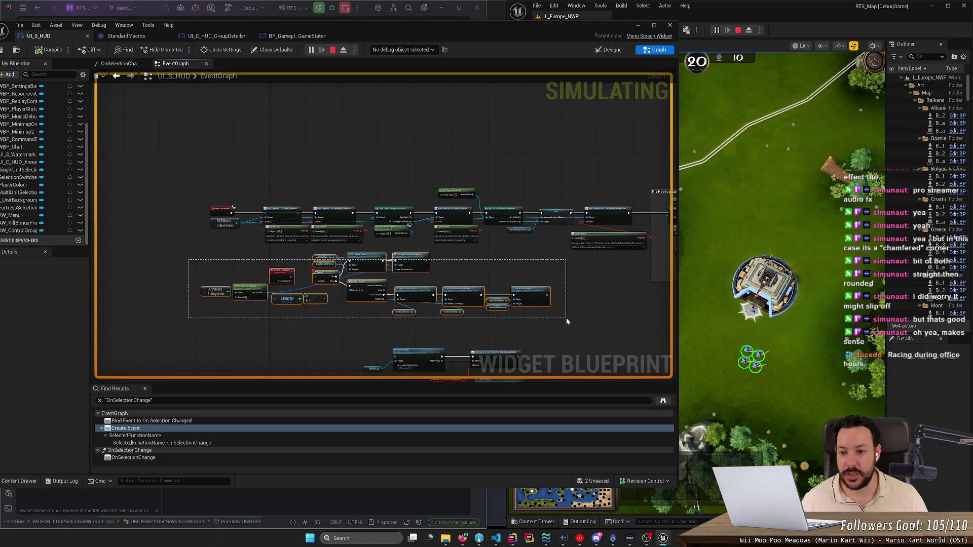
pyautogui.scroll(4, 324, 323)
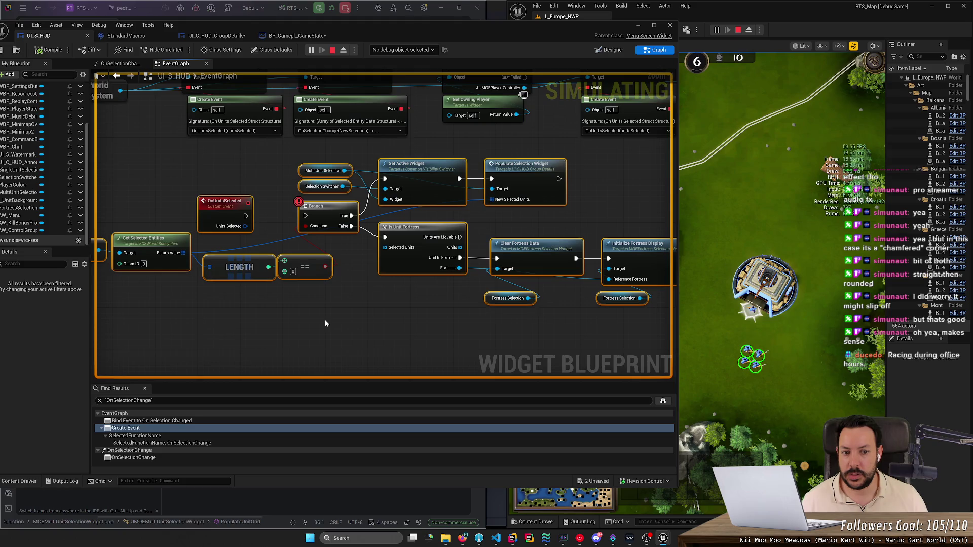
pyautogui.scroll(-5, 326, 323)
pyautogui.scroll(2, 325, 323)
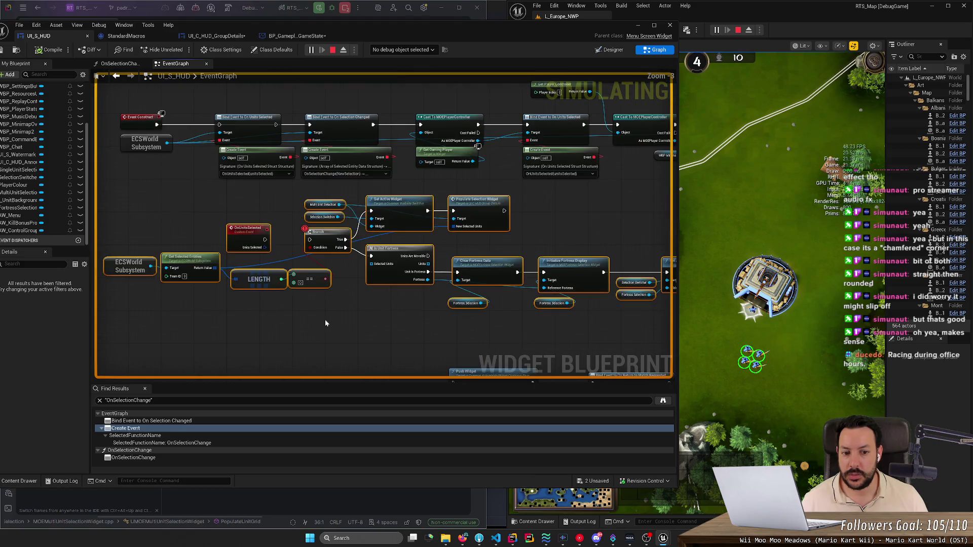
pyautogui.scroll(-1, 325, 324)
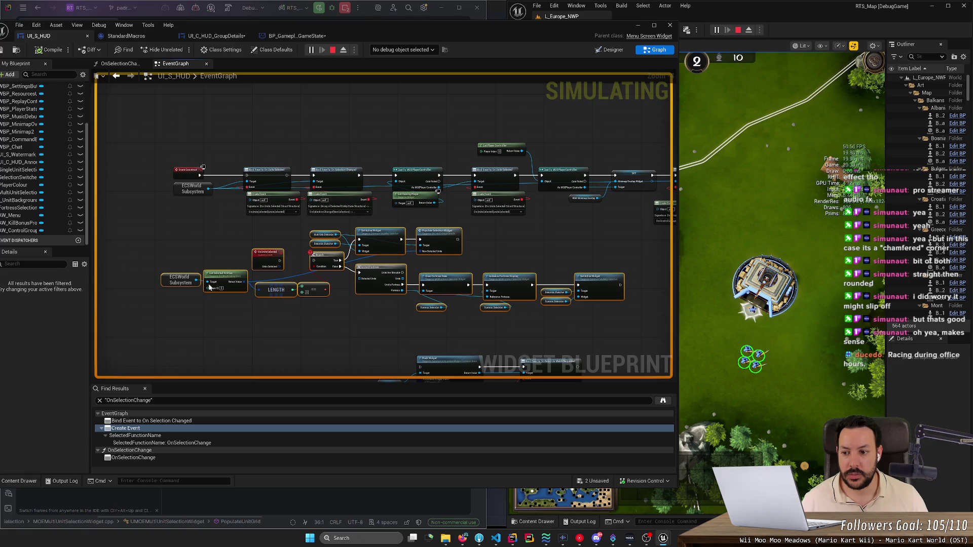
pyautogui.scroll(3, 227, 275)
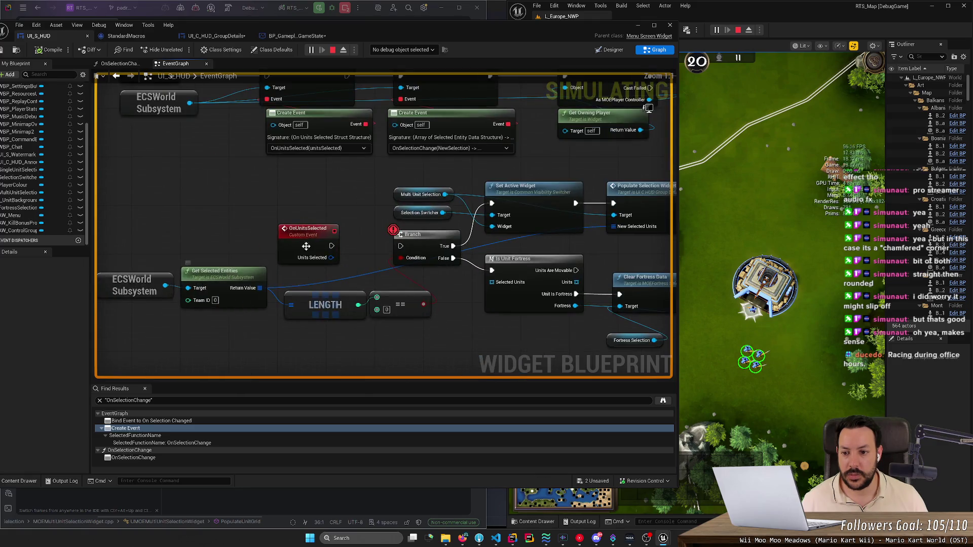
pyautogui.click(217, 301)
pyautogui.write('1')
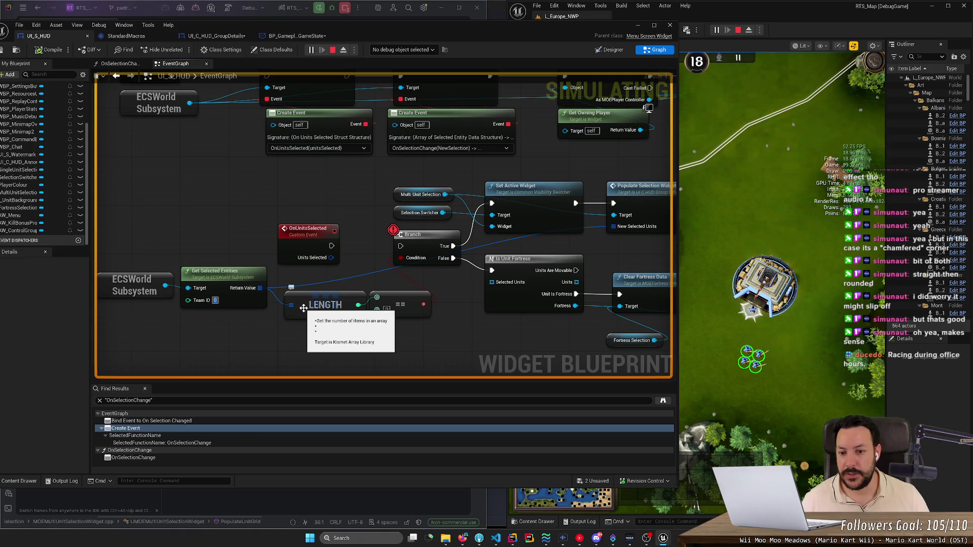
# Step: Wire OnUnitsSelected into the Branch, remove the Branch breakpoint, and stop the simulation
pyautogui.moveTo(331, 246); pyautogui.dragTo(401, 246)
pyautogui.rightClick(425, 237)
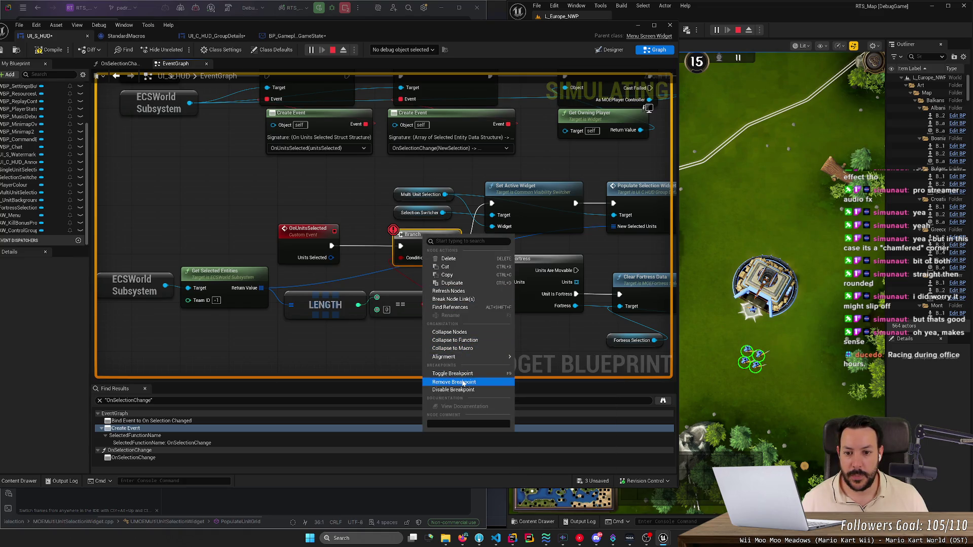
pyautogui.click(454, 382)
pyautogui.click(333, 50)
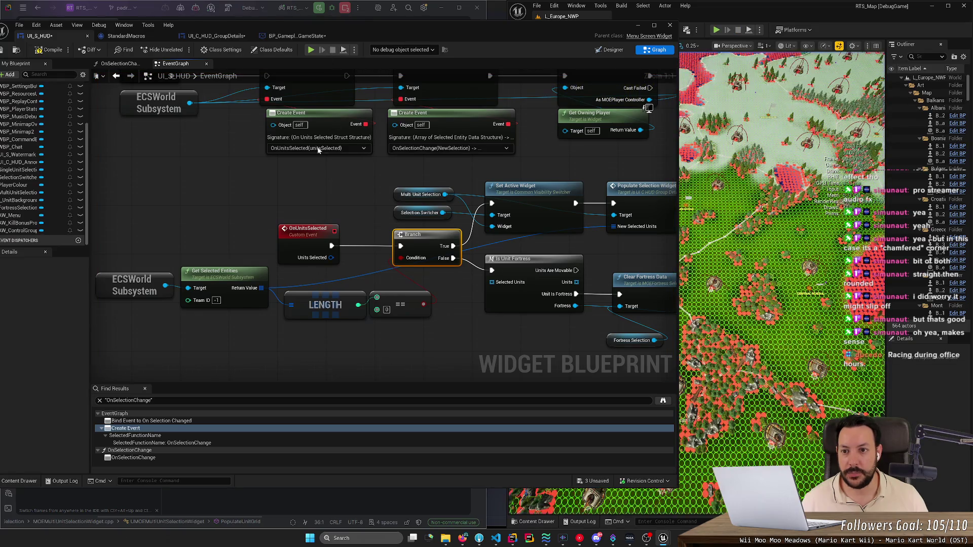
# Step: Compile and save the BP_GameplayGameState blueprint
pyautogui.click(304, 35)
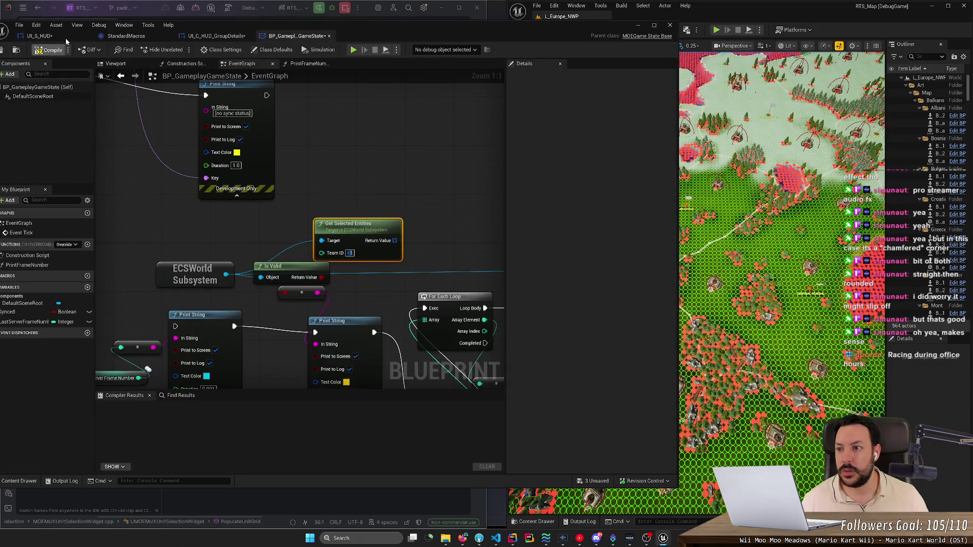
pyautogui.moveTo(339, 26); pyautogui.dragTo(420, 23)
pyautogui.click(130, 46)
pyautogui.click(81, 46)
# Step: Compile and save the UI_S_HUD widget, then return to BP_GameplayGameState
pyautogui.click(318, 34)
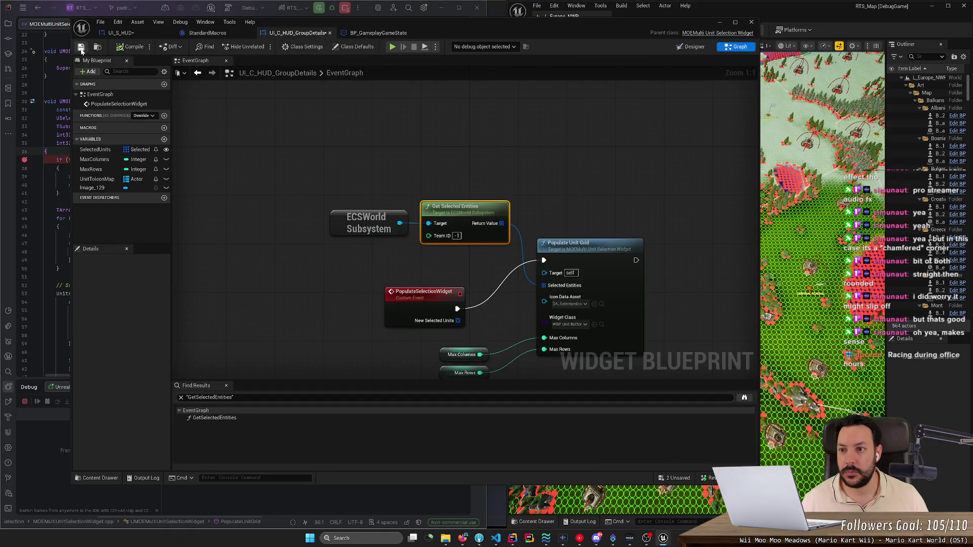
pyautogui.click(207, 33)
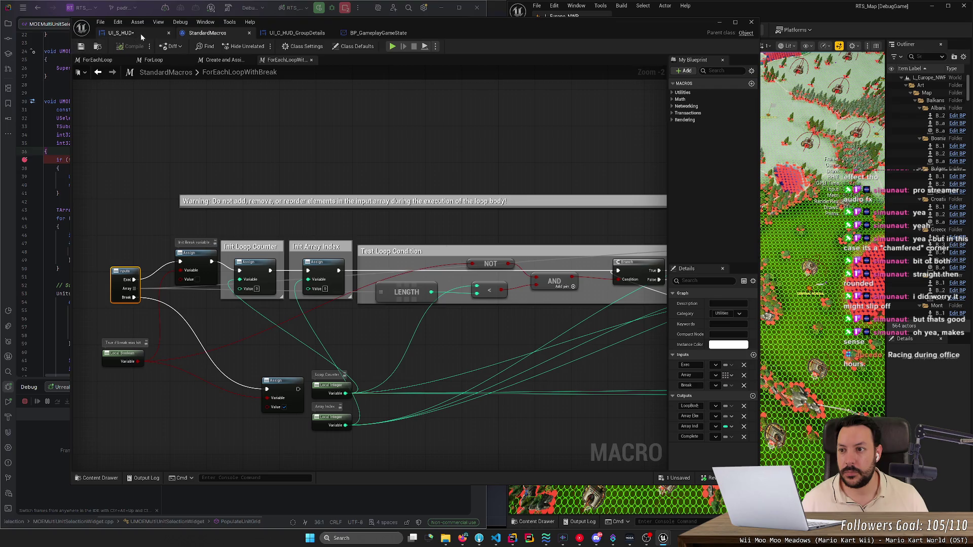
pyautogui.click(140, 34)
pyautogui.click(135, 47)
pyautogui.click(81, 46)
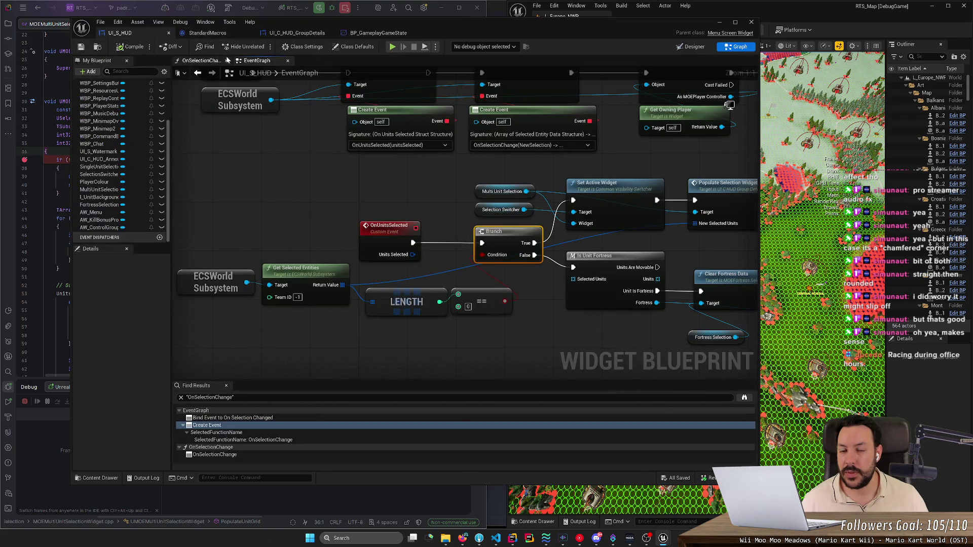
pyautogui.click(369, 32)
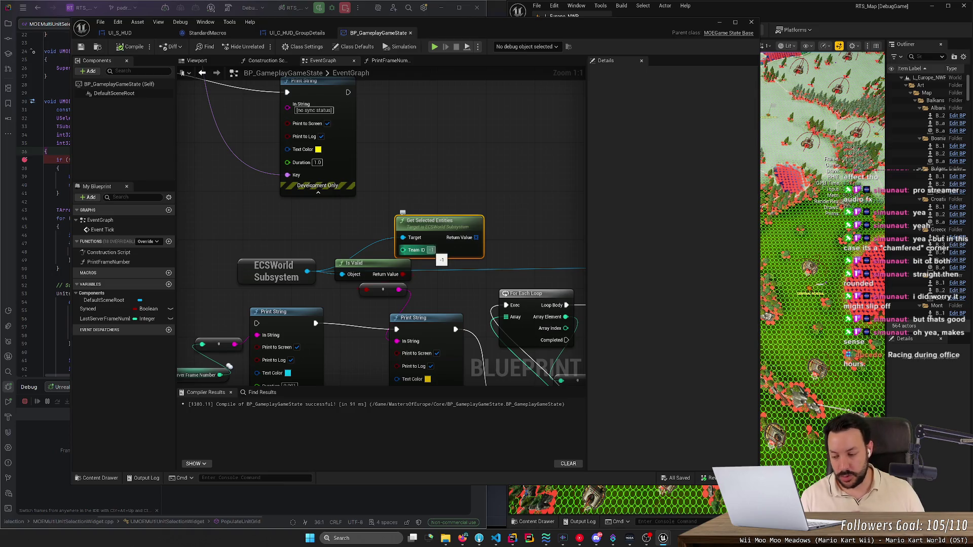
# Step: Return to Rider inside the PopulateUnitGrid function body and start a project-wide search
pyautogui.click(513, 538)
pyautogui.click(330, 244)
pyautogui.press('shift')
pyautogui.press('shift')
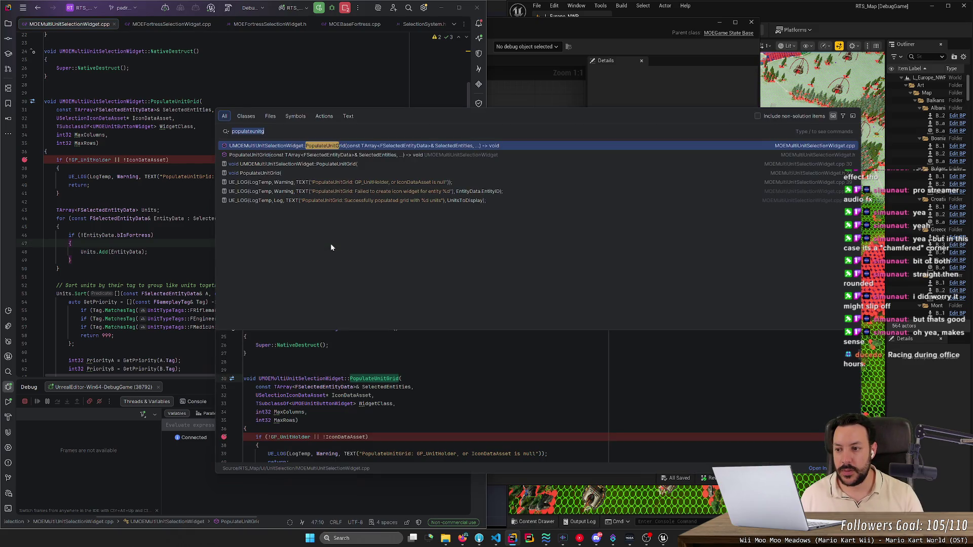
# Step: Remove the null-check breakpoint and find usages of FSelectedEntityData's TeamID, opening the SelectionSystem.cpp one
pyautogui.press('Escape')
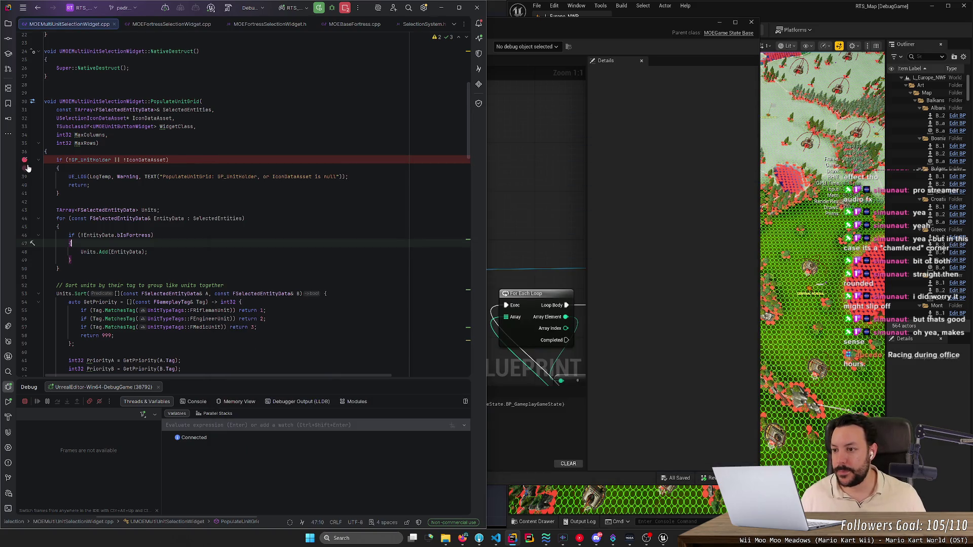
pyautogui.click(25, 161)
pyautogui.keyDown('ctrl'); pyautogui.click(121, 110); pyautogui.keyUp('ctrl')
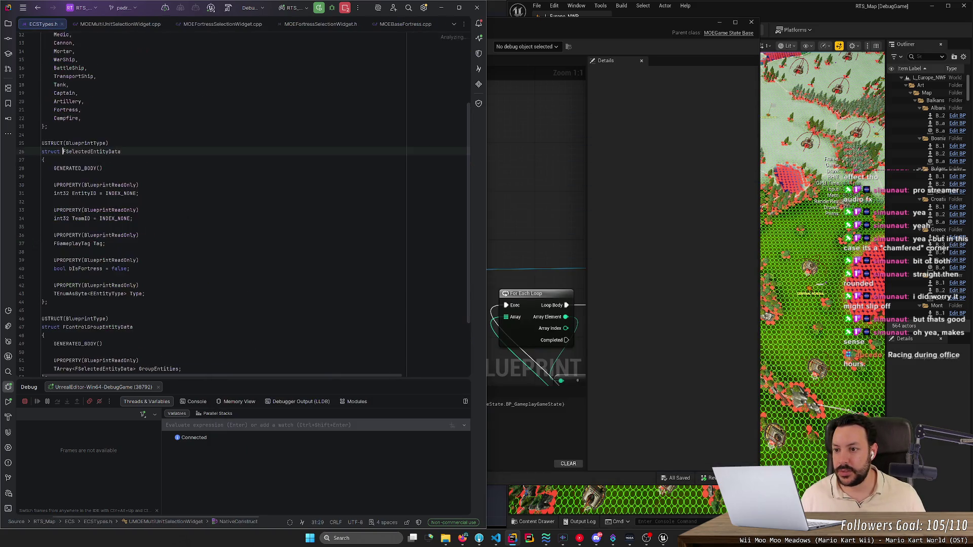
pyautogui.rightClick(76, 218)
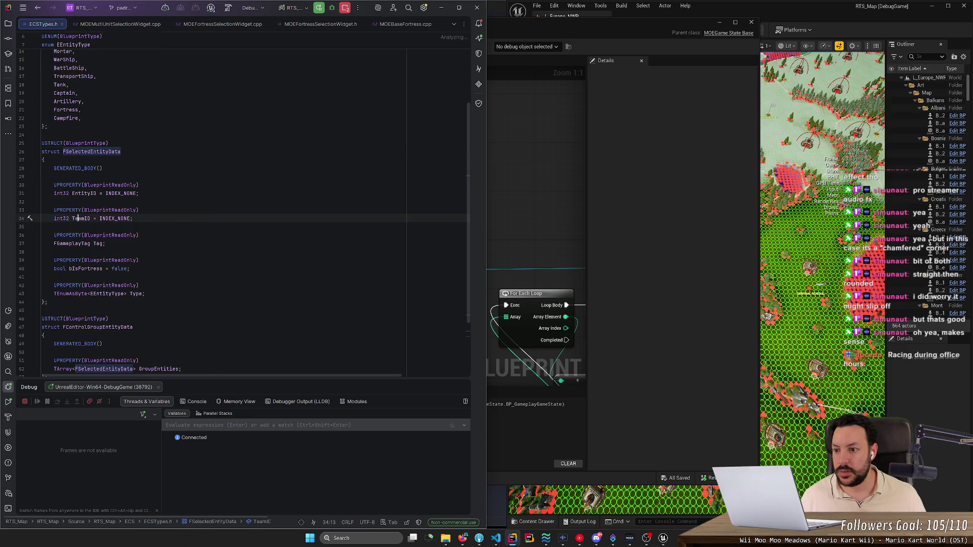
pyautogui.press('Escape')
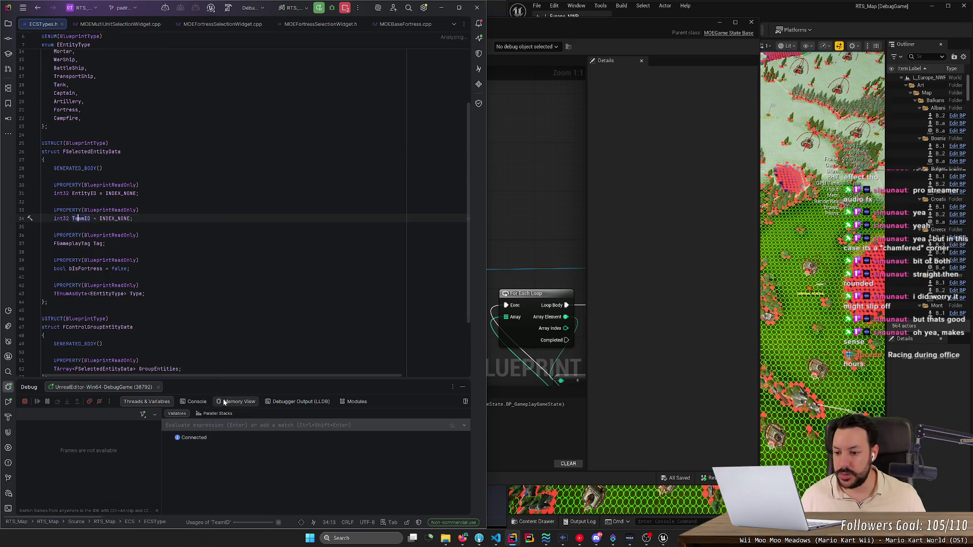
pyautogui.moveTo(217, 382); pyautogui.dragTo(220, 259)
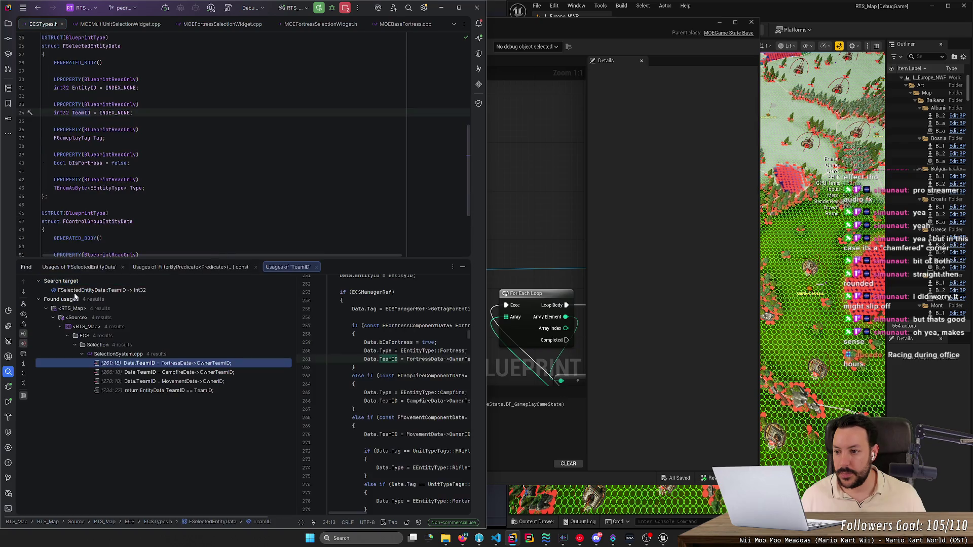
pyautogui.doubleClick(207, 367)
# Step: Find usages of OwnerTeamID, then search all files for 'OwnerTeamID =' and open the campfire assignment
pyautogui.keyDown('ctrl'); pyautogui.click(175, 117); pyautogui.keyUp('ctrl')
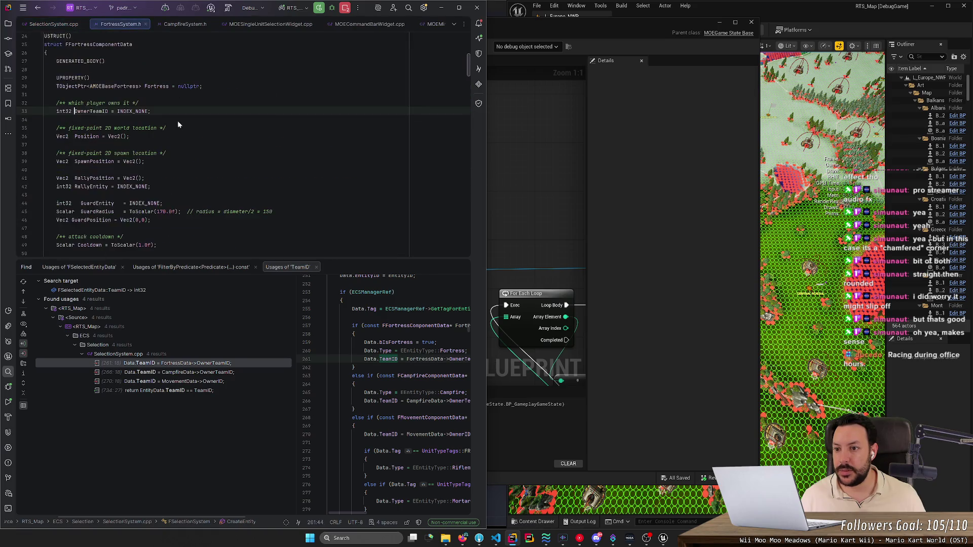
pyautogui.press('Menu')
pyautogui.click(138, 171)
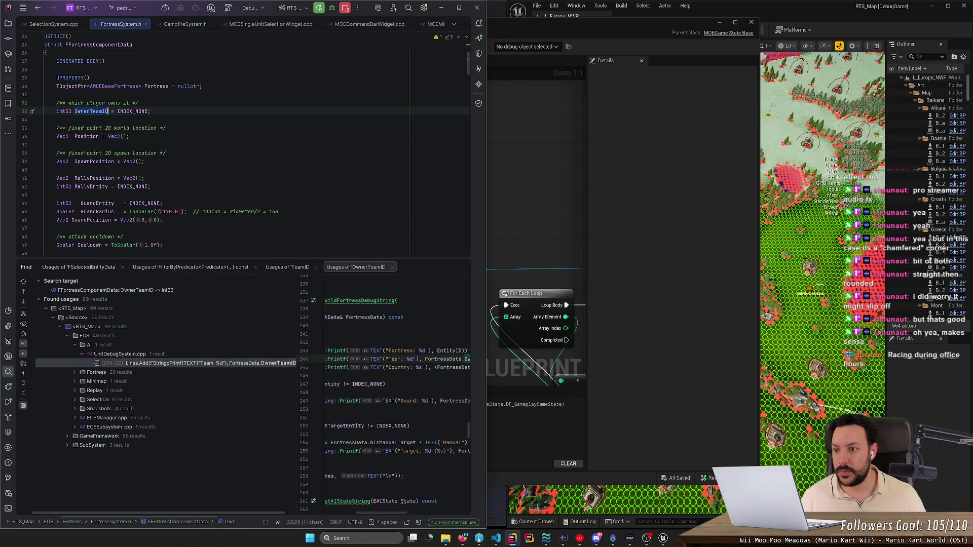
pyautogui.hotkey('ctrl', 'shift', 'f')
pyautogui.write('=')
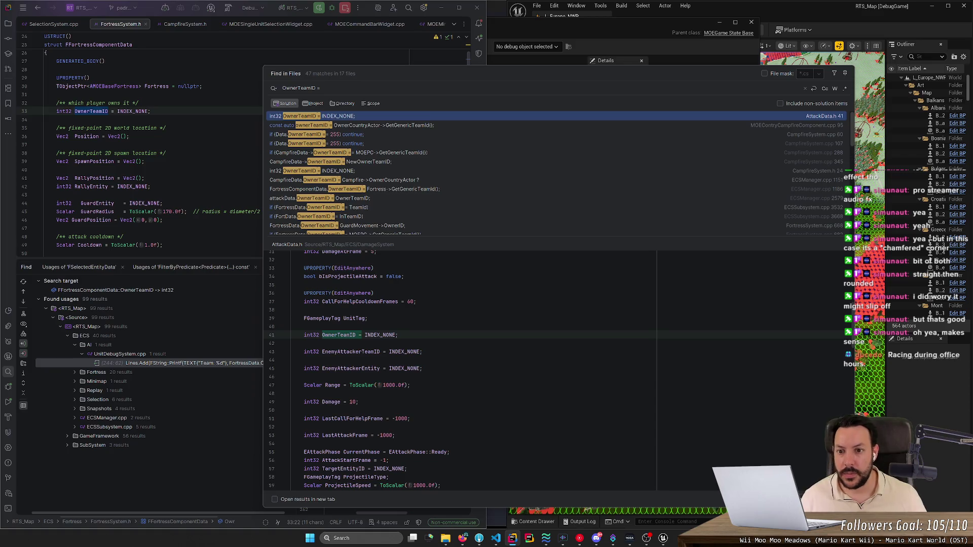
pyautogui.doubleClick(436, 125)
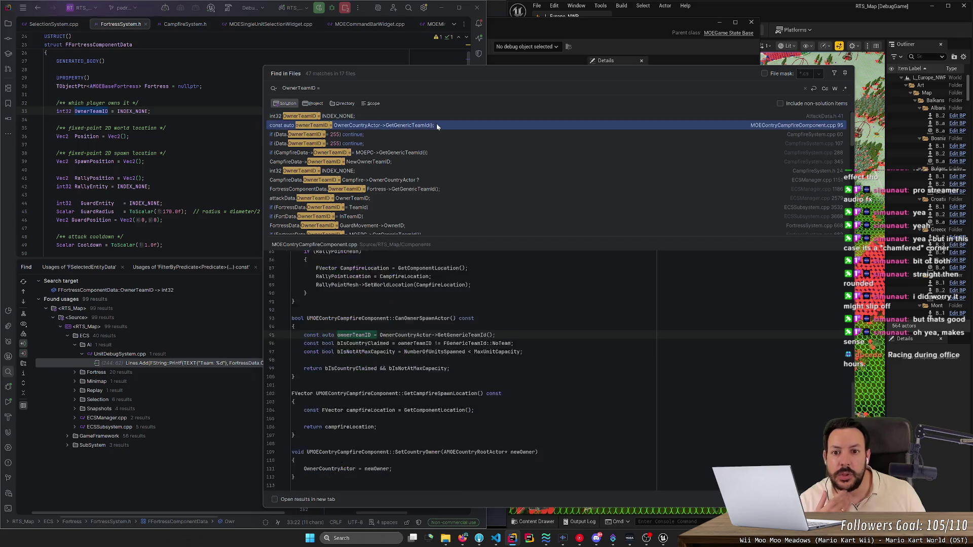
# Step: Trace GetGenericTeamId to the TeamID member in MOECountryRootActor.h and list its usages
pyautogui.keyDown('ctrl'); pyautogui.click(226, 112); pyautogui.keyUp('ctrl')
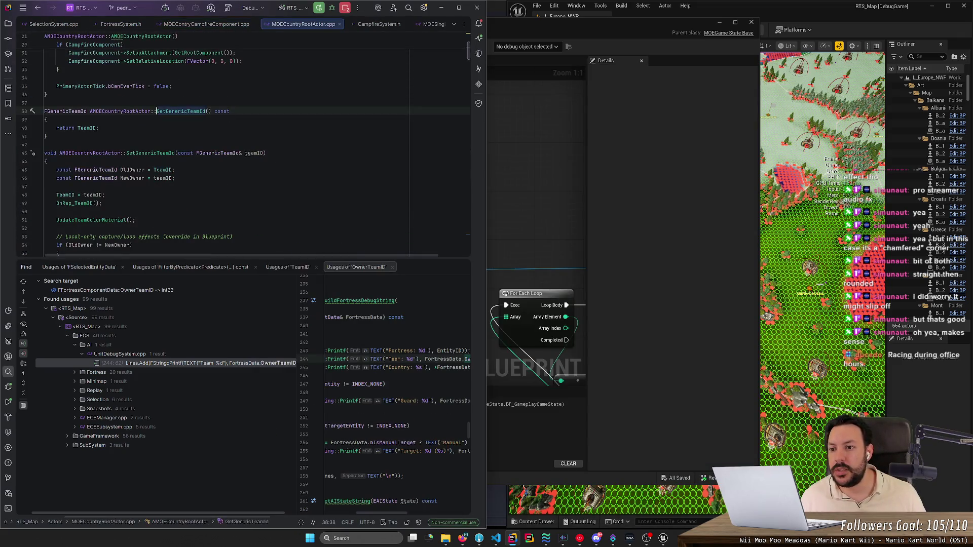
pyautogui.keyDown('ctrl'); pyautogui.click(86, 128); pyautogui.keyUp('ctrl')
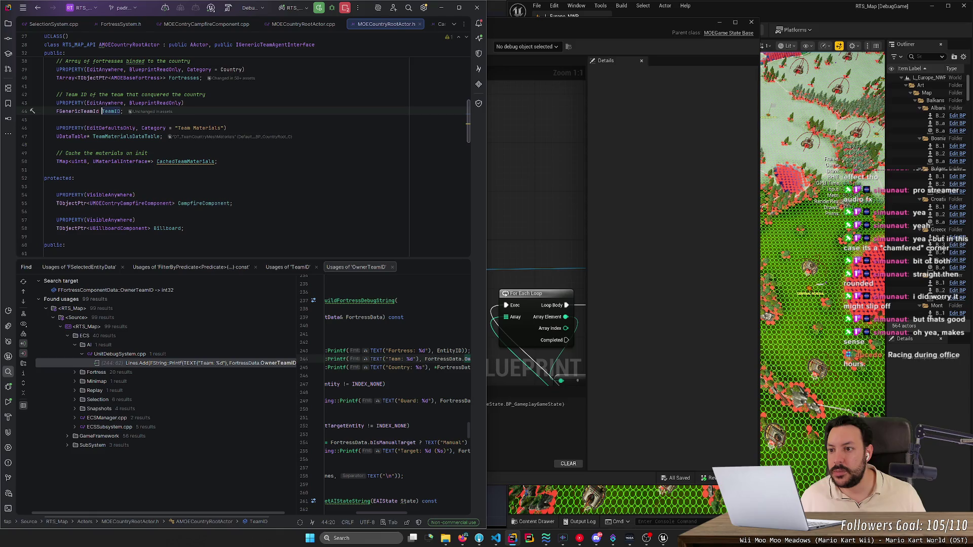
pyautogui.scroll(3, 86, 130)
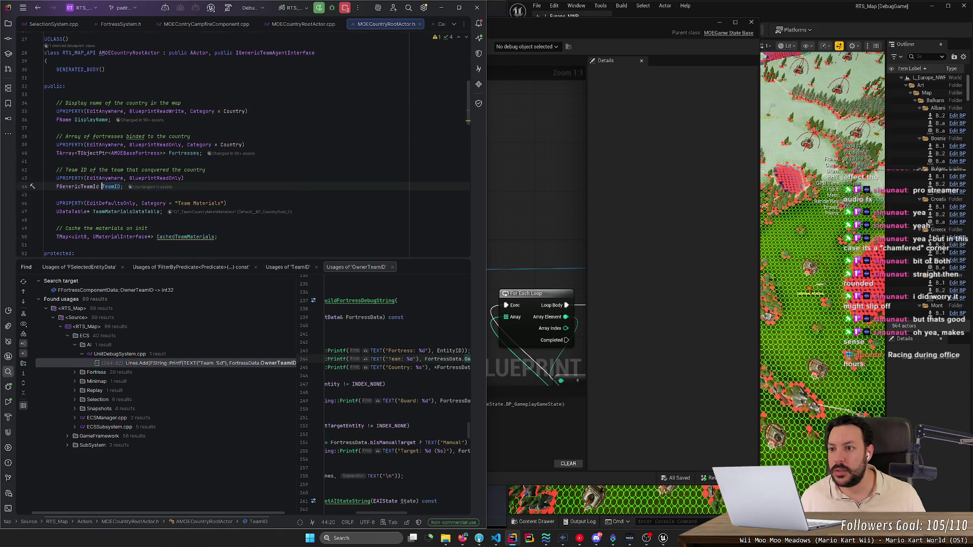
pyautogui.rightClick(116, 186)
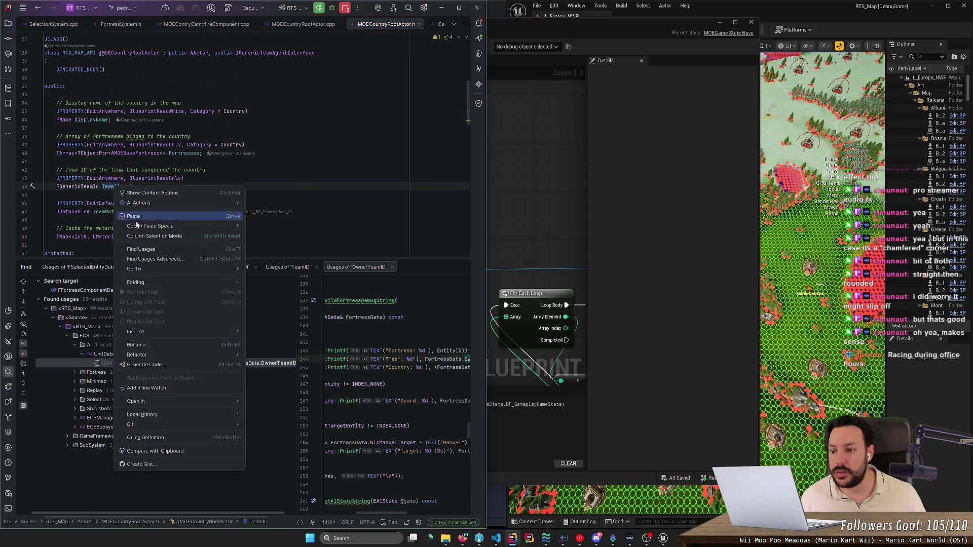
pyautogui.click(152, 249)
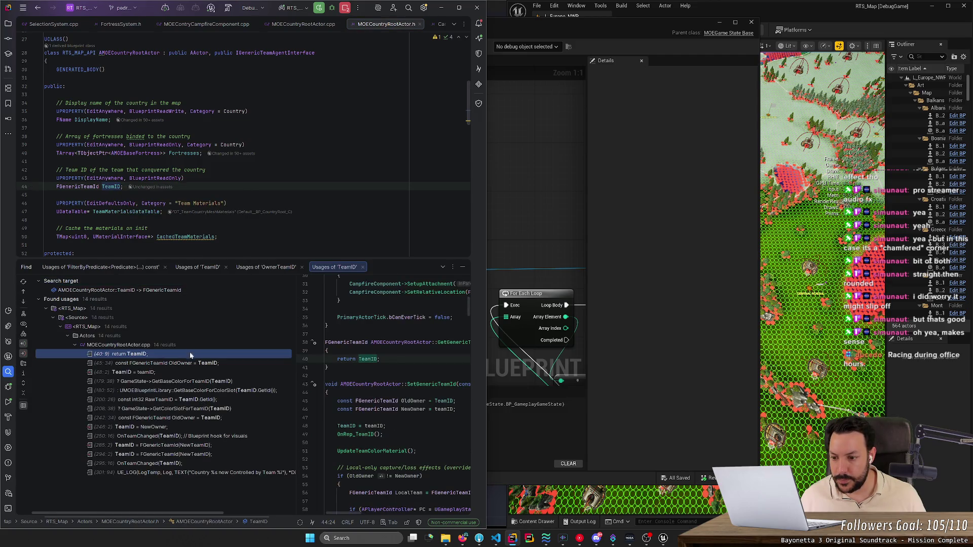
pyautogui.click(189, 374)
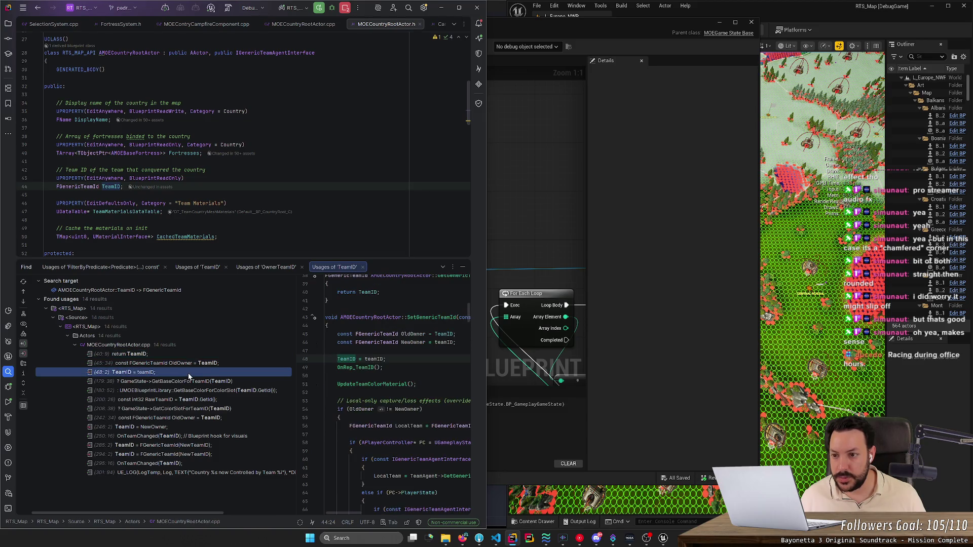
pyautogui.scroll(-10, 156, 81)
# Step: Find usages of SetGenericTeamId, inspect TeamID in FunctionalAITest.h, then close the FunctionalAITest files
pyautogui.click(95, 111)
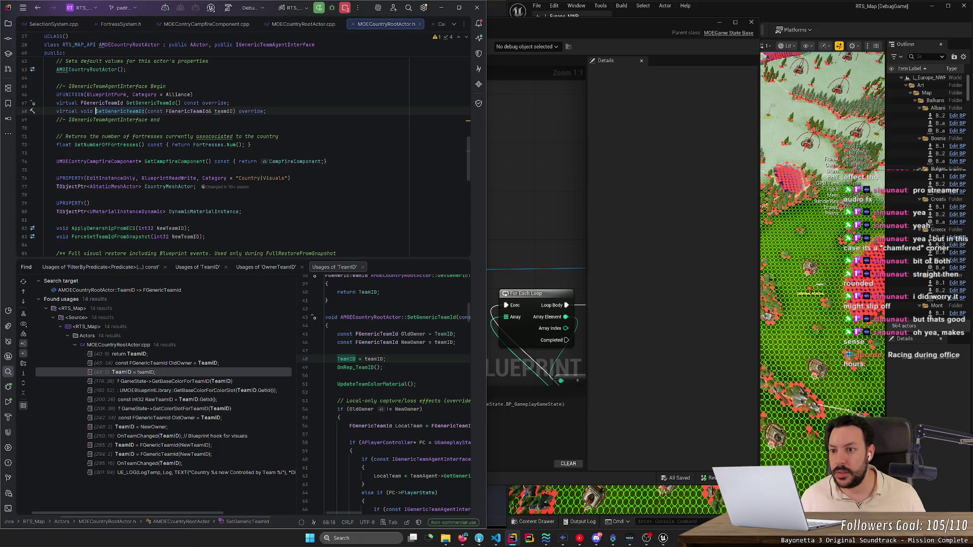
pyautogui.keyDown('ctrl'); pyautogui.click(119, 111); pyautogui.keyUp('ctrl')
pyautogui.rightClick(142, 113)
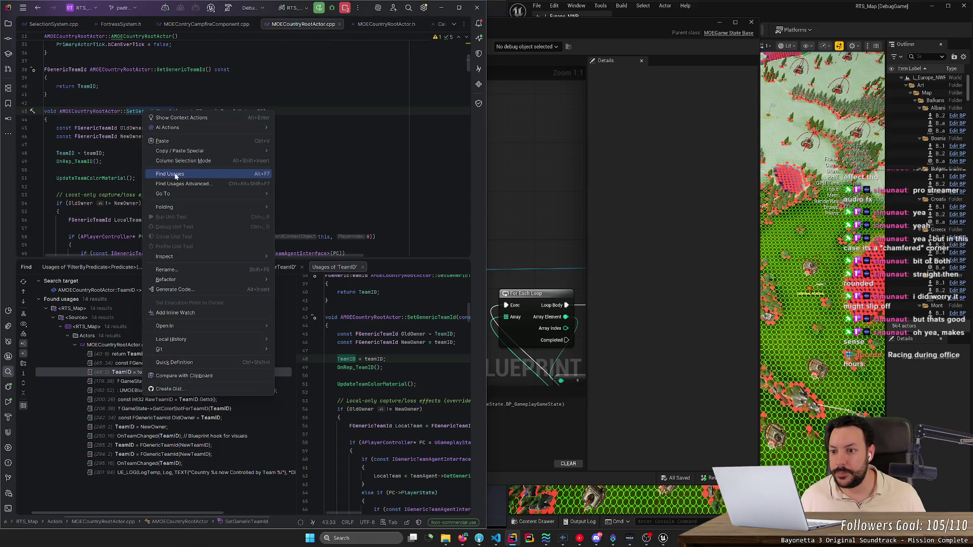
pyautogui.click(162, 174)
pyautogui.scroll(3, 244, 152)
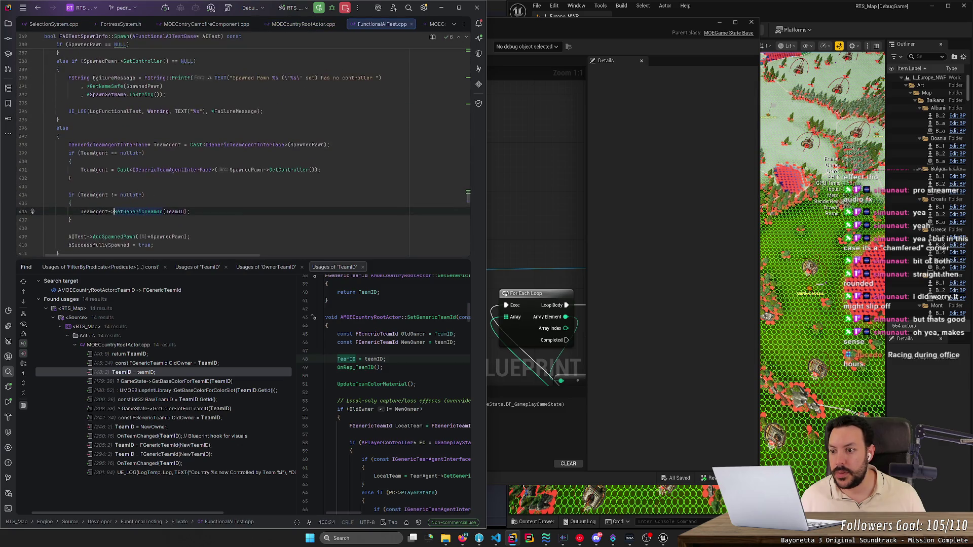
pyautogui.doubleClick(94, 194)
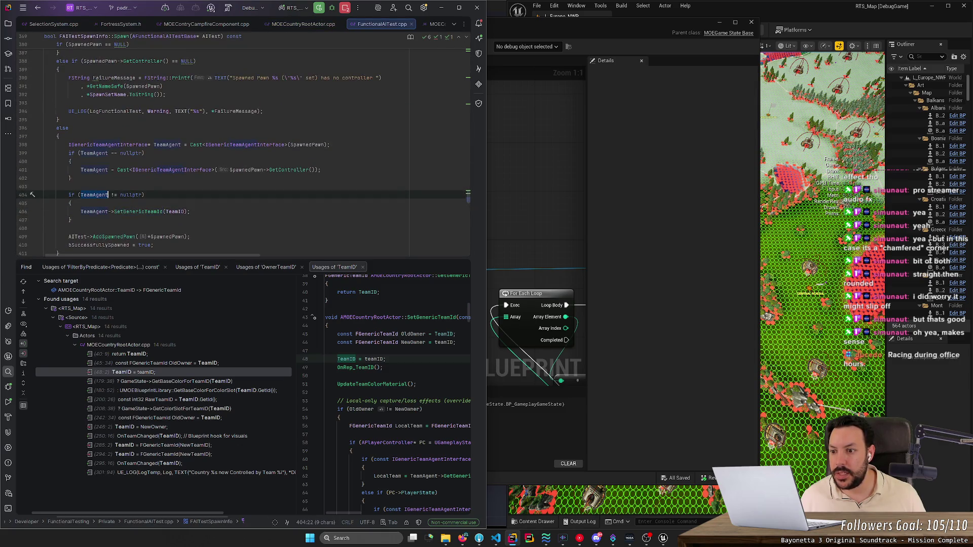
pyautogui.keyDown('ctrl'); pyautogui.click(172, 211); pyautogui.keyUp('ctrl')
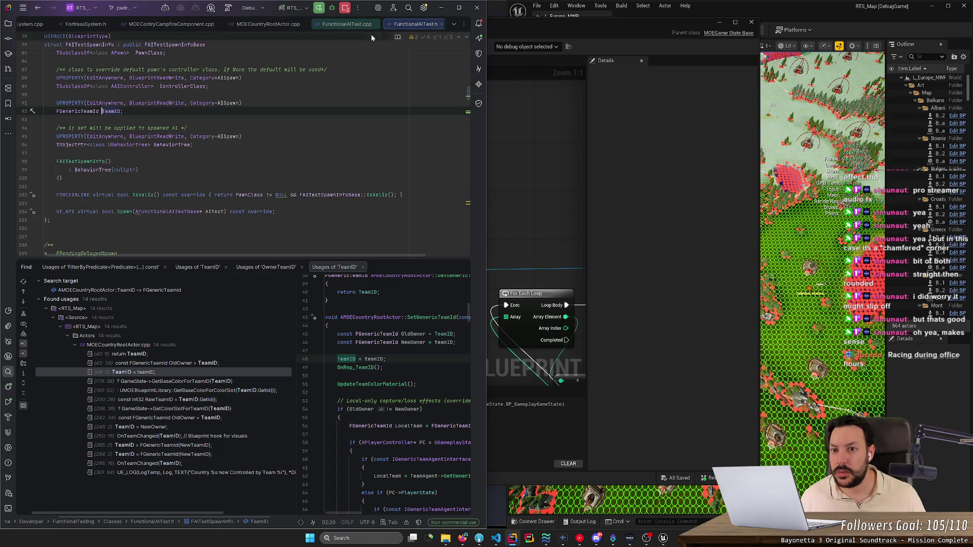
pyautogui.hotkey('ctrl', 'F4')
pyautogui.hotkey('ctrl', 'F4')
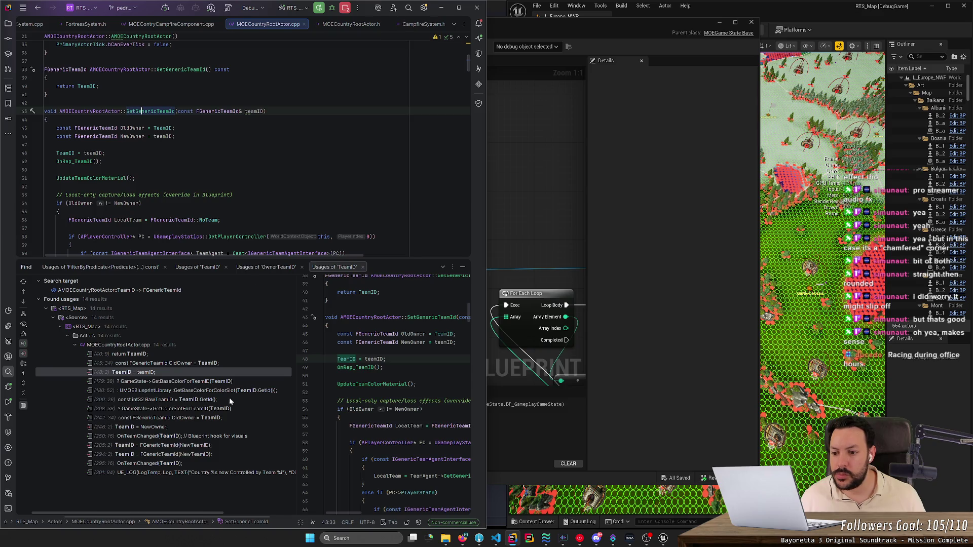
# Step: Follow the TeamID = NewOwner assignment to the ApplyOwnershipFromECS declaration in MOECountryRootActor.h
pyautogui.doubleClick(188, 428)
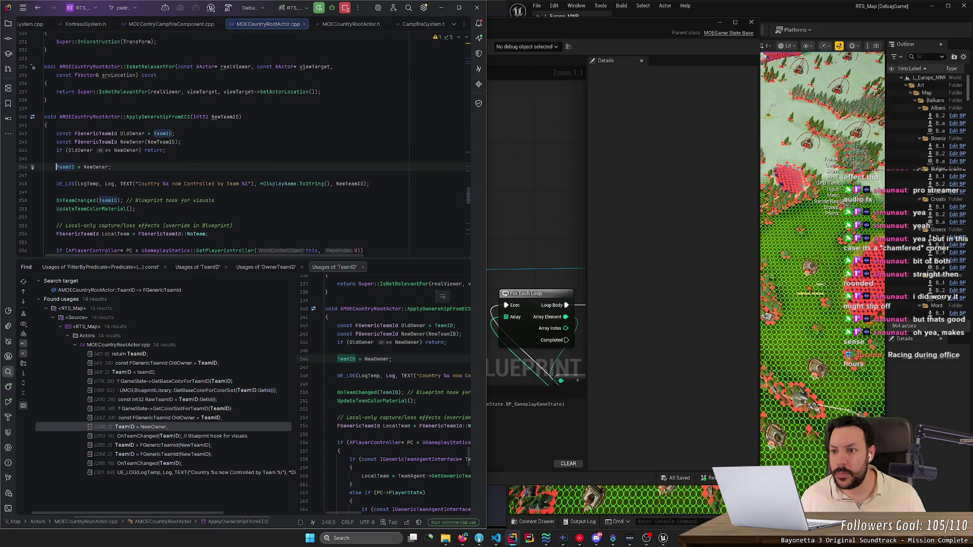
pyautogui.click(163, 116)
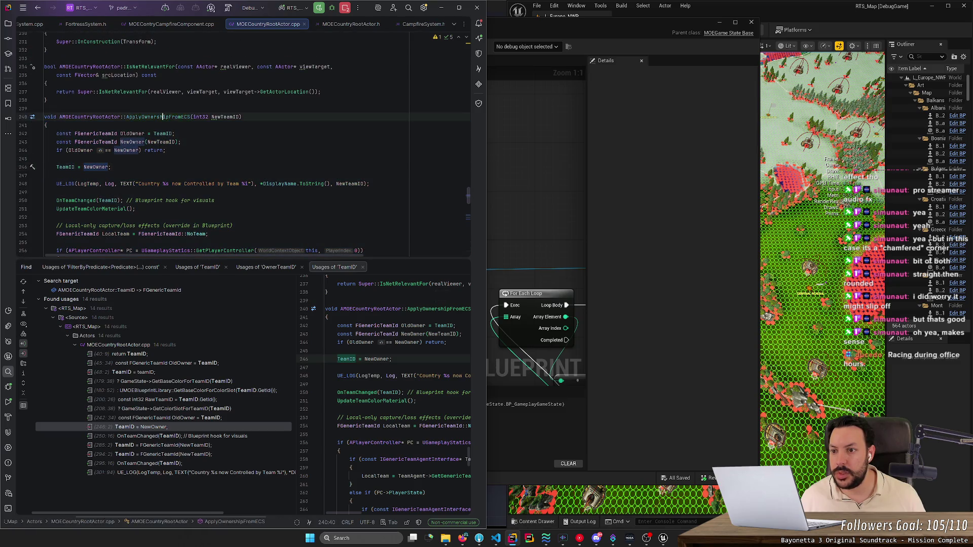
pyautogui.keyDown('ctrl'); pyautogui.click(163, 117); pyautogui.keyUp('ctrl')
pyautogui.rightClick(114, 128)
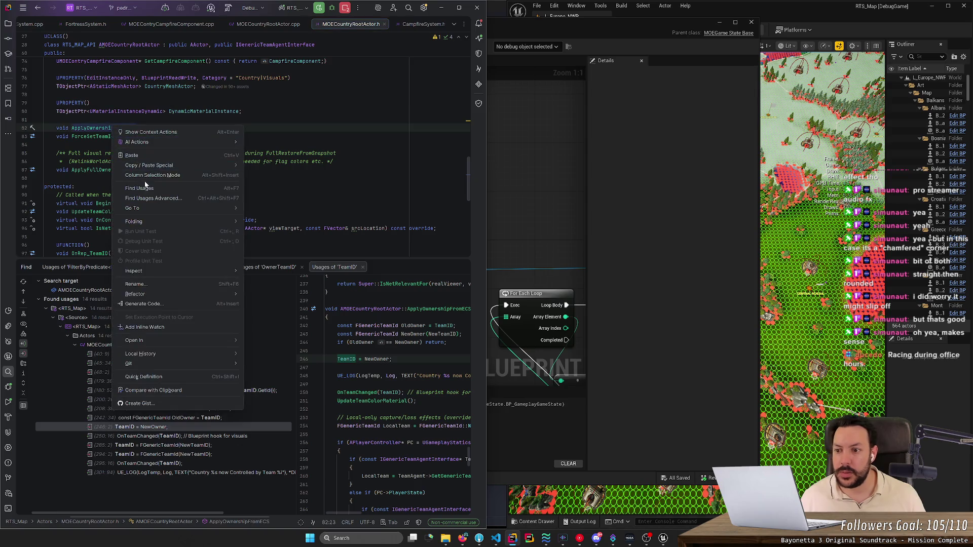
# Step: Find the callers of ApplyOwnershipFromECS and trace NewOwnerTeamID in CampfireSystem.cpp
pyautogui.click(142, 188)
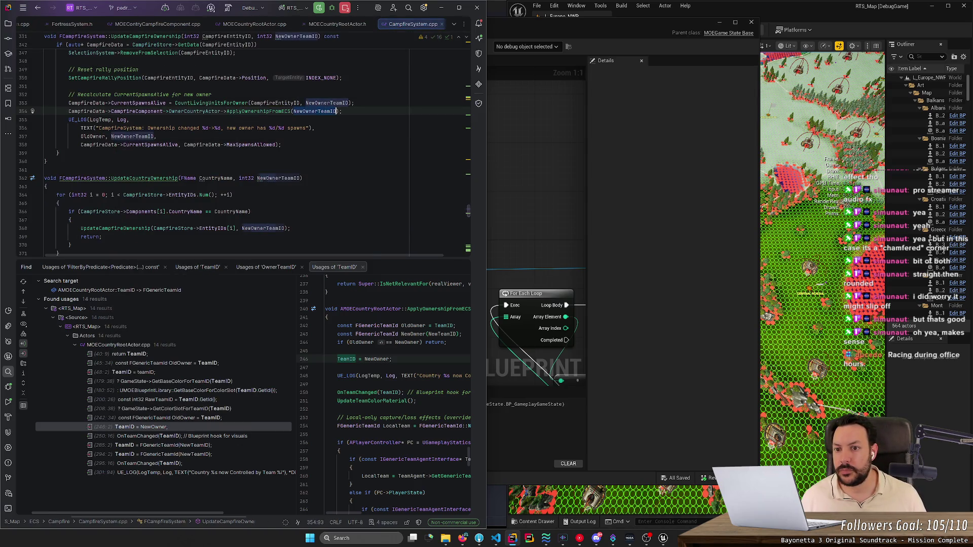
pyautogui.doubleClick(325, 111)
pyautogui.scroll(5, 324, 111)
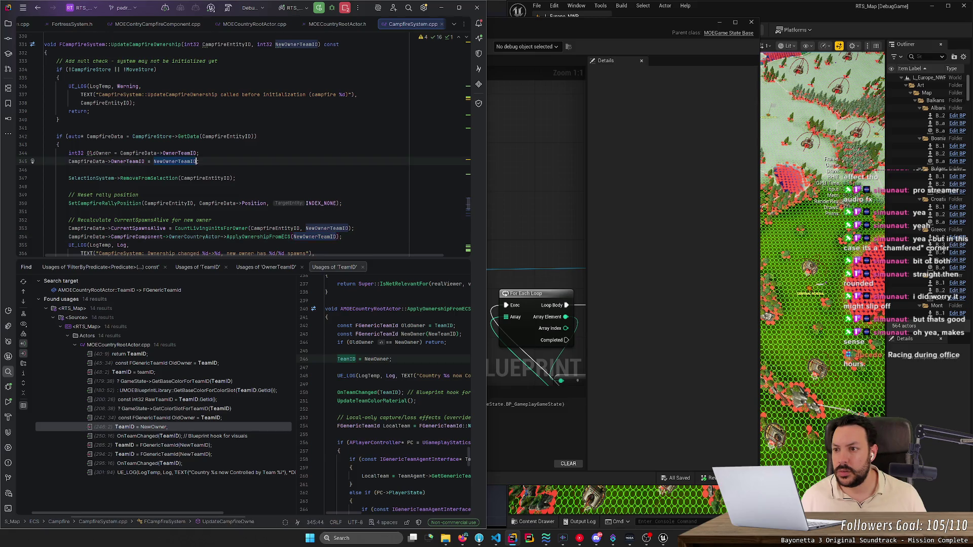
pyautogui.doubleClick(175, 161)
pyautogui.scroll(5, 151, 94)
# Step: List usages of UpdateCampfireOwnership and follow the ECSManager.cpp call to its ECSManager.h declaration
pyautogui.keyDown('ctrl'); pyautogui.click(151, 94); pyautogui.keyUp('ctrl')
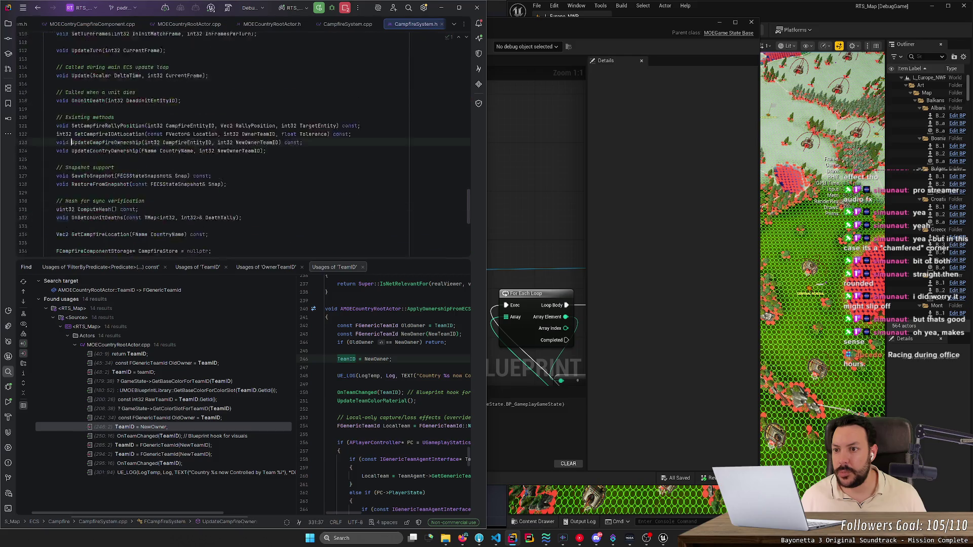
pyautogui.rightClick(115, 112)
pyautogui.click(152, 173)
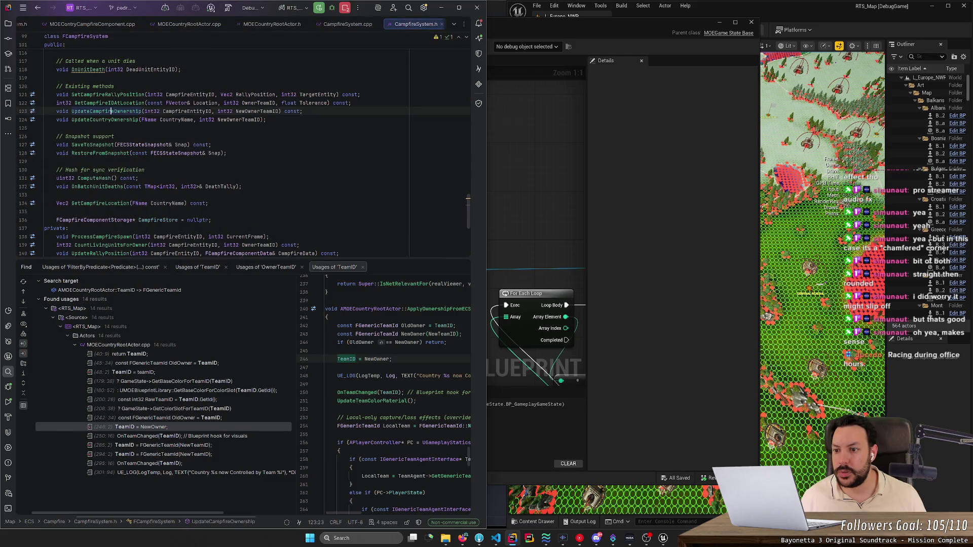
pyautogui.doubleClick(89, 373)
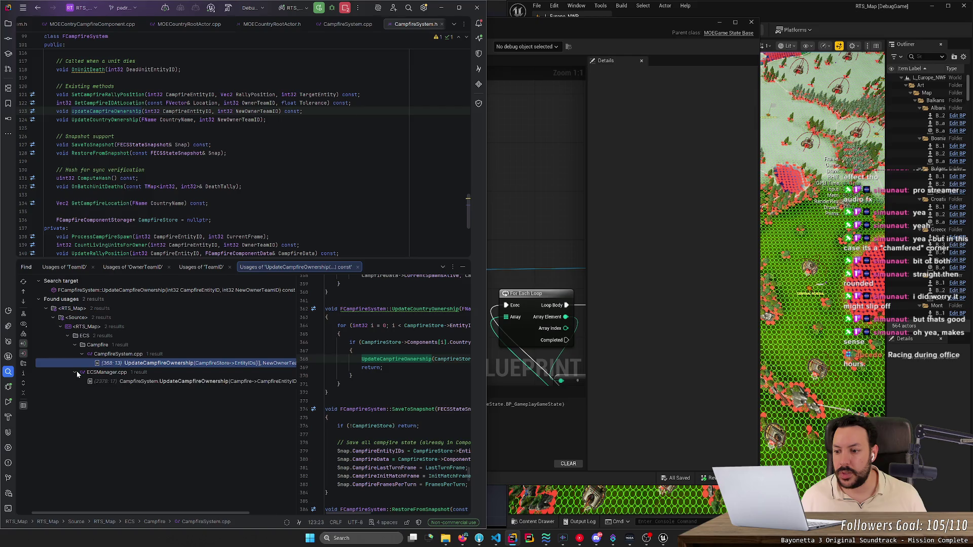
pyautogui.doubleClick(141, 382)
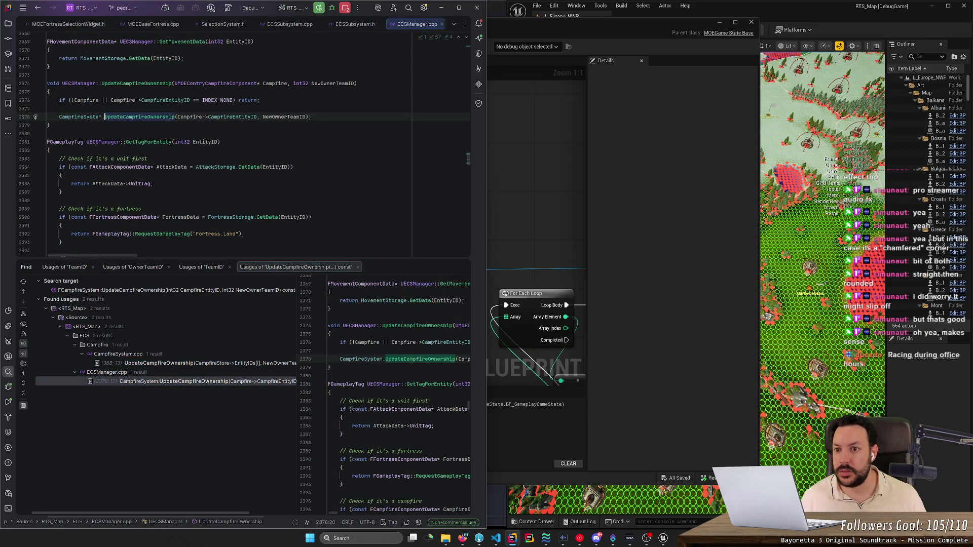
pyautogui.doubleClick(285, 116)
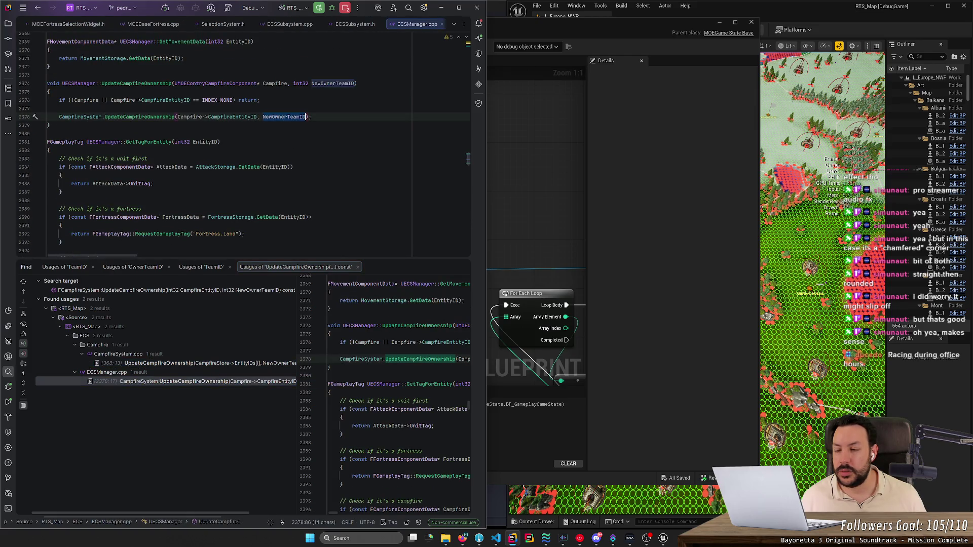
pyautogui.keyDown('ctrl'); pyautogui.click(137, 84); pyautogui.keyUp('ctrl')
pyautogui.rightClick(123, 127)
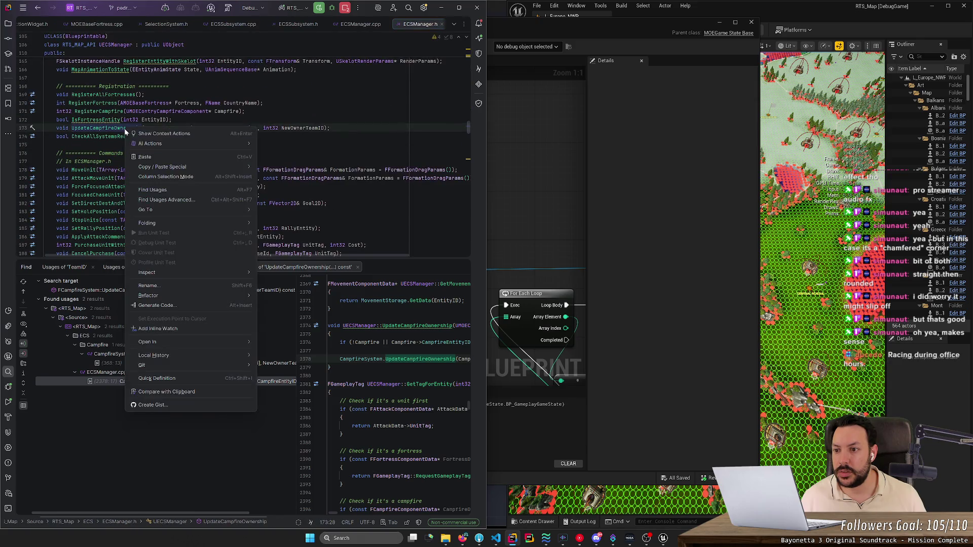
# Step: Jump to the MOECountryRootActor.cpp caller and trace the teamID passed to the campfire update
pyautogui.click(152, 177)
pyautogui.scroll(3, 289, 152)
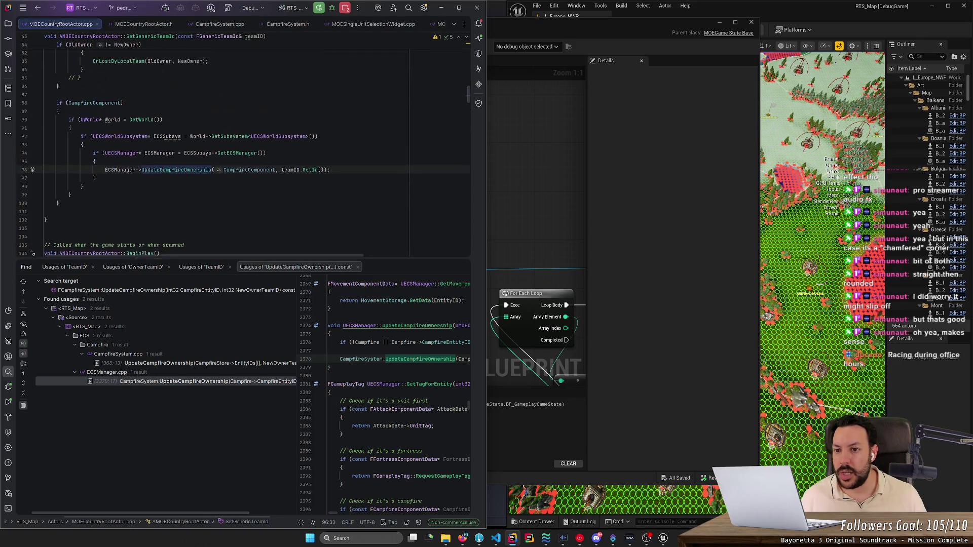
pyautogui.doubleClick(290, 184)
pyautogui.scroll(3, 290, 185)
pyautogui.scroll(-2, 290, 202)
pyautogui.keyDown('ctrl'); pyautogui.click(290, 211); pyautogui.keyUp('ctrl')
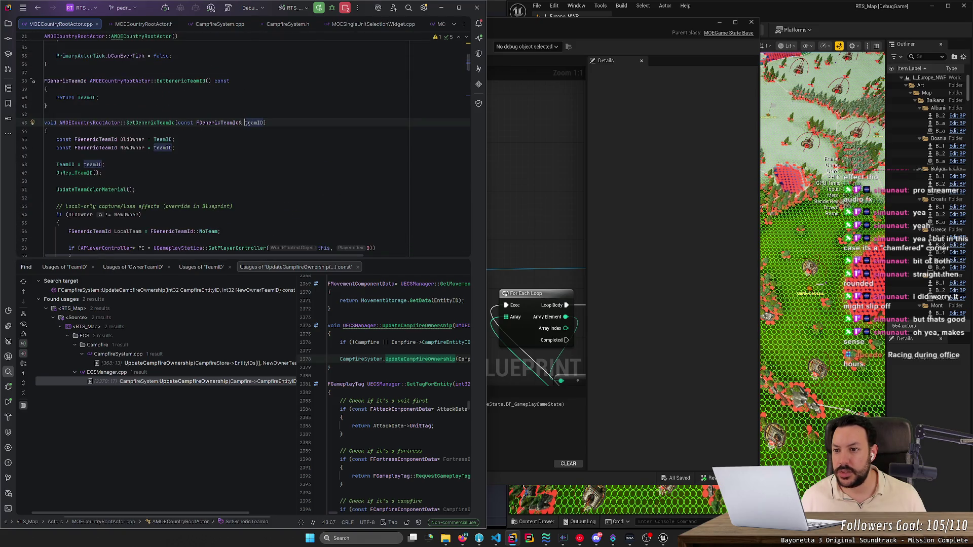
# Step: Search usages of SetGenericTeamId, close FunctionalAITest.cpp, and run Find in Files on SetGenericTeamId
pyautogui.click(157, 122)
pyautogui.rightClick(157, 123)
pyautogui.click(201, 188)
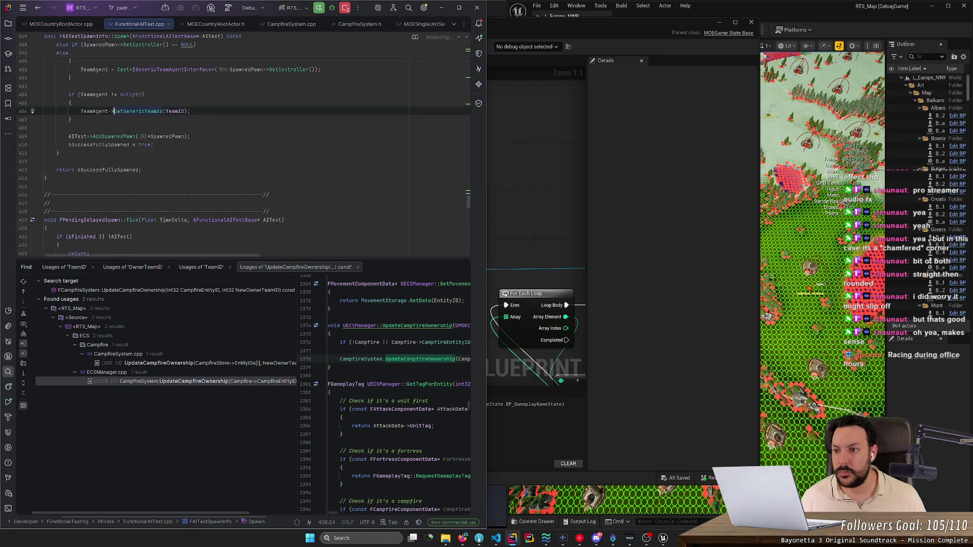
pyautogui.middleClick(148, 26)
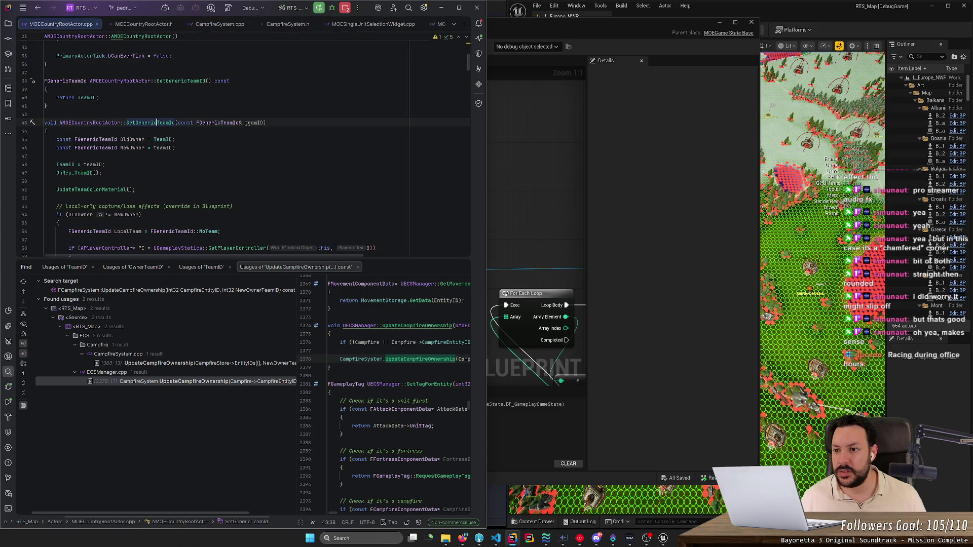
pyautogui.doubleClick(163, 123)
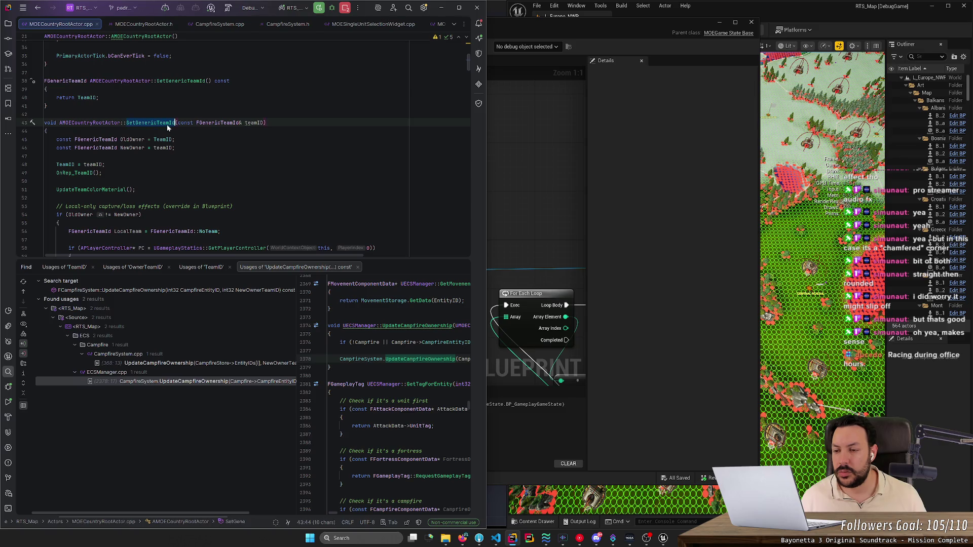
pyautogui.hotkey('ctrl', 'shift', 'f')
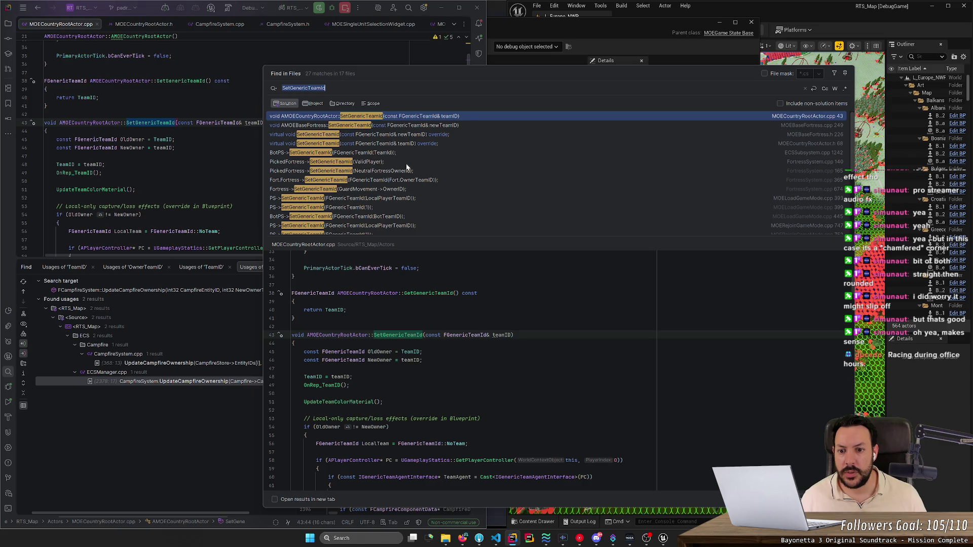
# Step: Preview the team 1 fallback in MOELoadGameMode.cpp, then open AMOEPlayerController::SetGenericTeamId
pyautogui.scroll(-2, 407, 167)
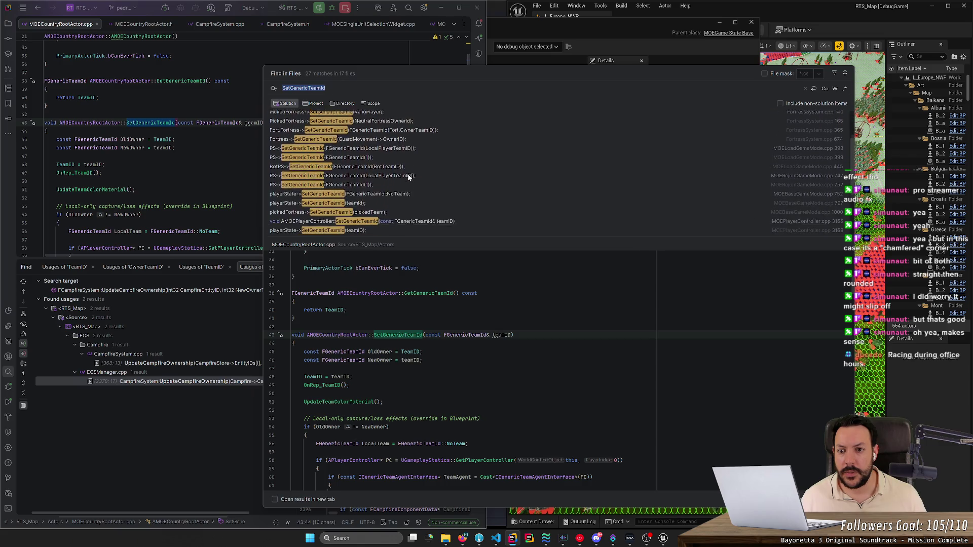
pyautogui.click(369, 154)
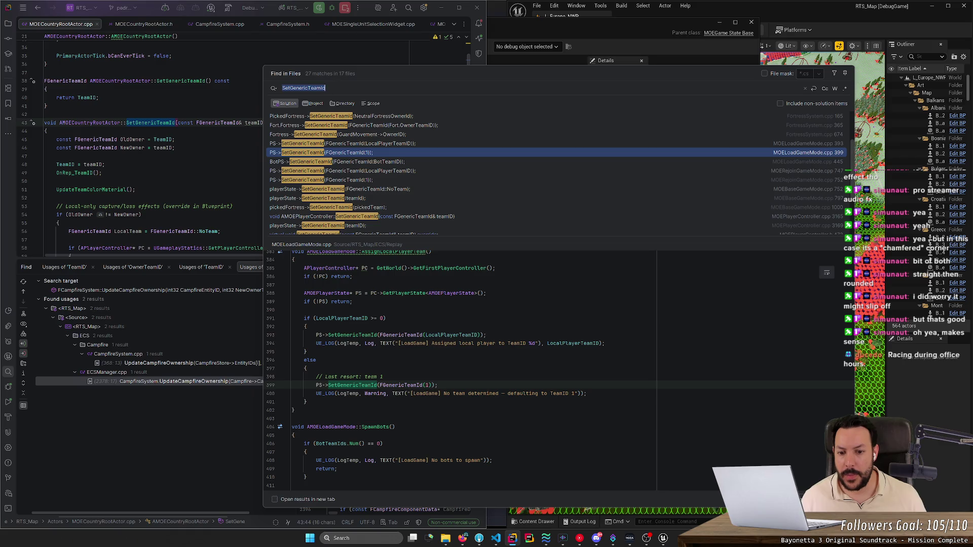
pyautogui.scroll(2, 460, 370)
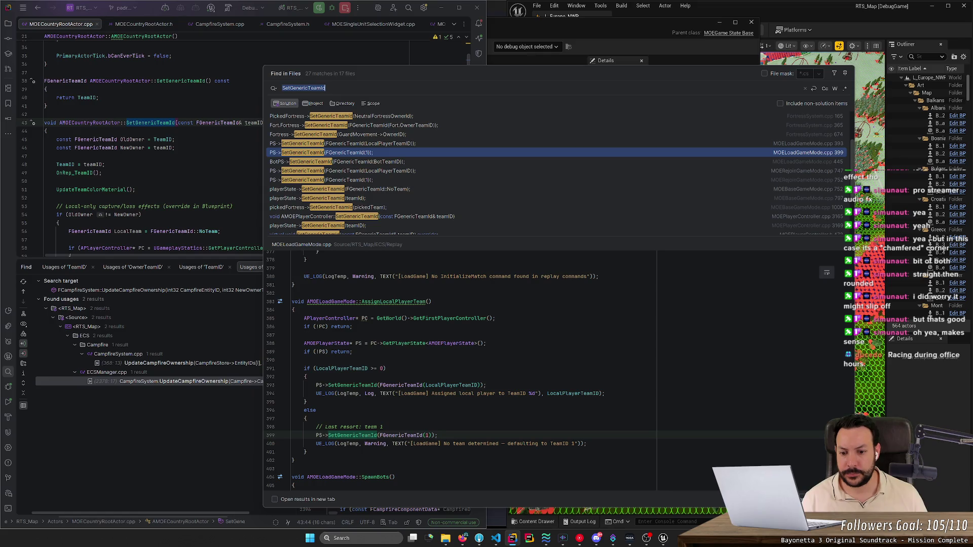
pyautogui.click(368, 368)
pyautogui.scroll(-1, 368, 369)
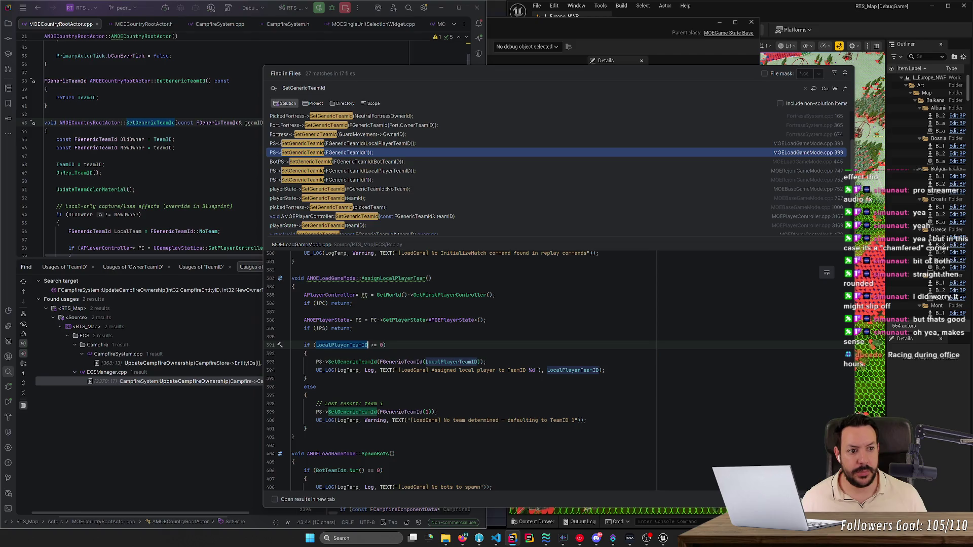
pyautogui.scroll(-3, 437, 172)
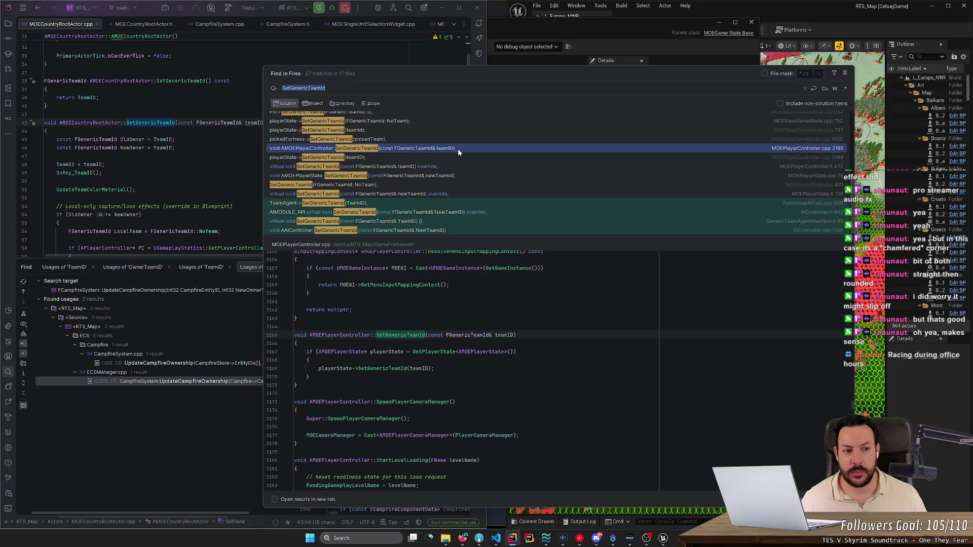
pyautogui.doubleClick(449, 149)
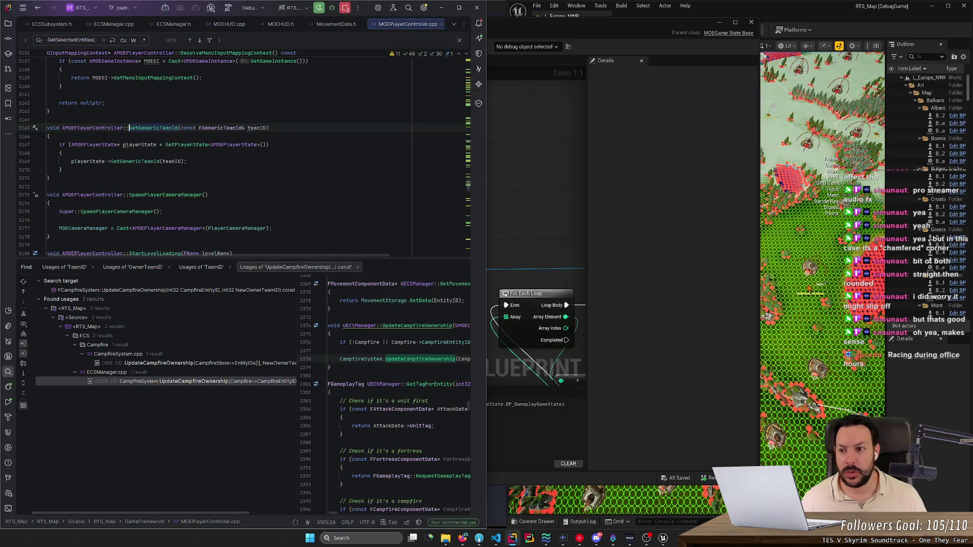
# Step: Follow SetGenericTeamId to another implementation, then close FunctionalAITest.cpp
pyautogui.rightClick(147, 178)
pyautogui.click(167, 242)
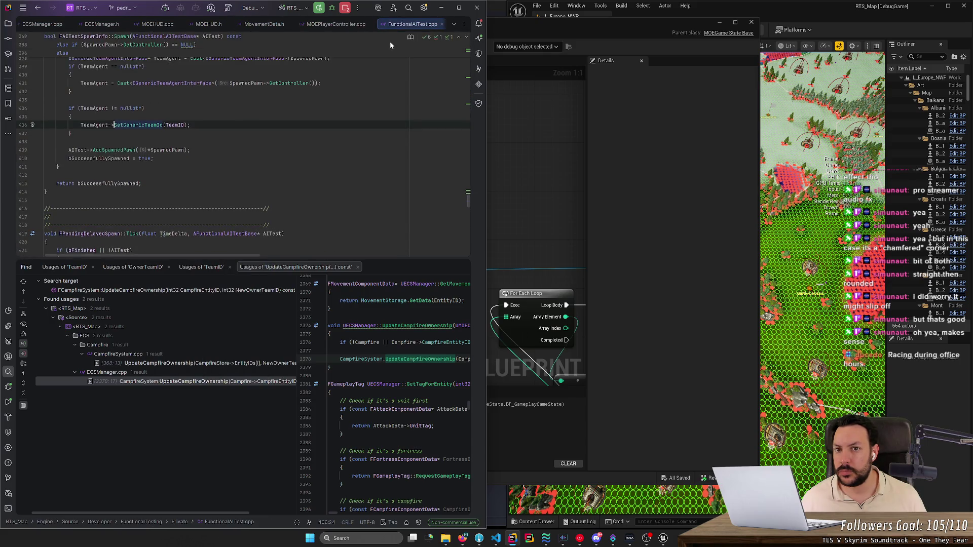
pyautogui.scroll(6, 389, 46)
pyautogui.scroll(3, 243, 145)
pyautogui.scroll(4, 243, 145)
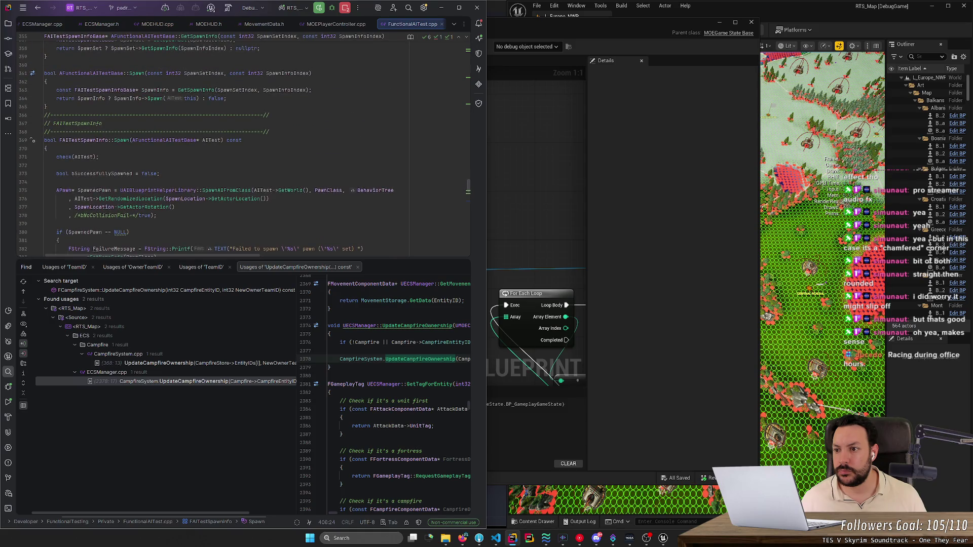
pyautogui.middleClick(400, 27)
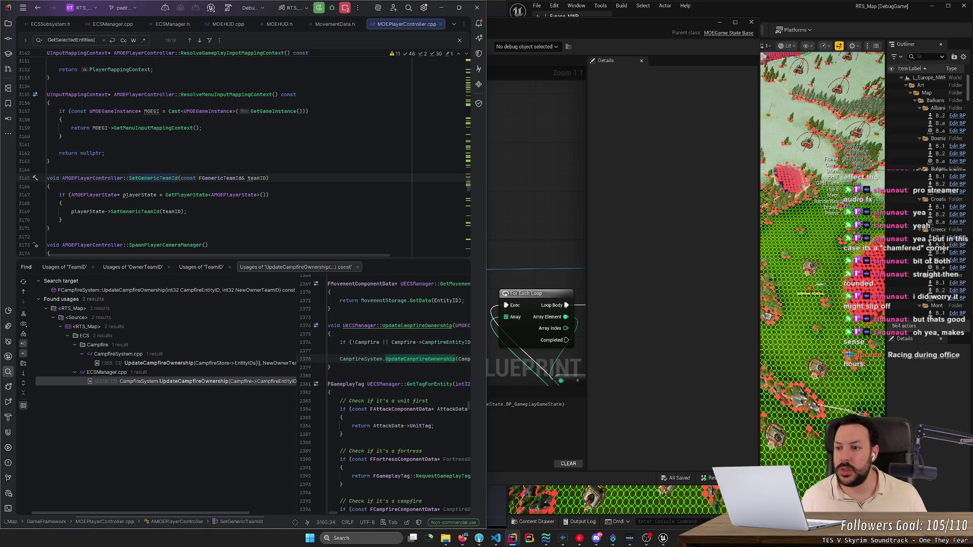
# Step: Run Find Usages on the playerState SetGenericTeamId call in MOEPlayerController.cpp
pyautogui.doubleClick(136, 212)
pyautogui.rightClick(140, 209)
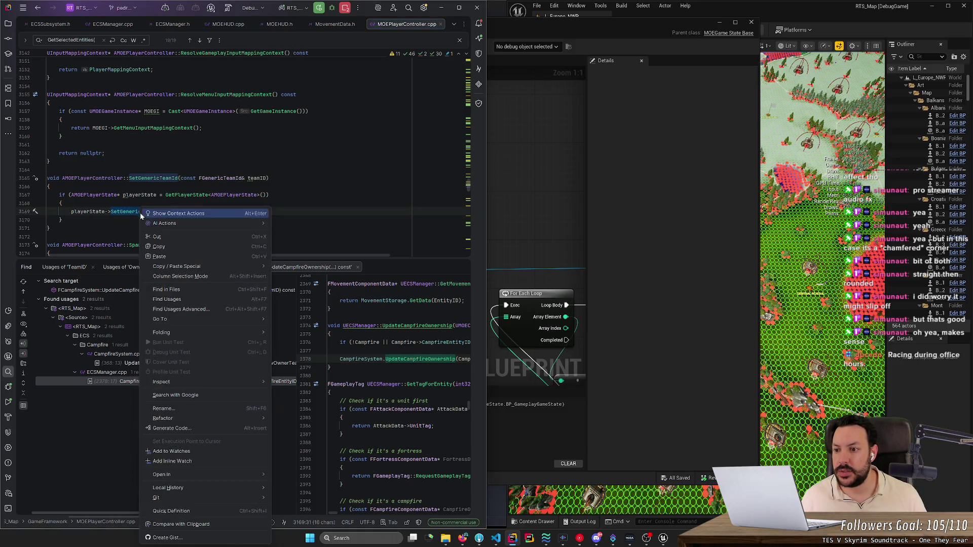
pyautogui.click(172, 289)
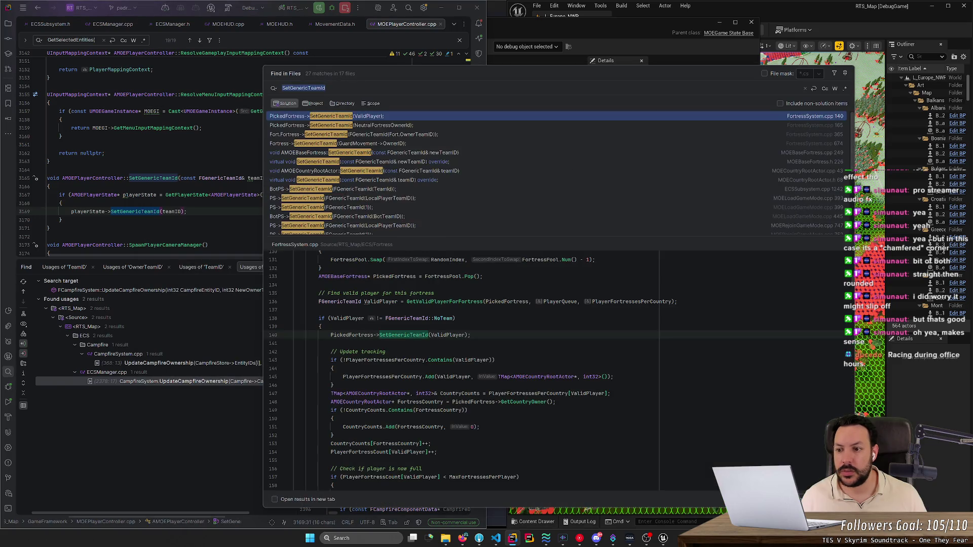
pyautogui.rightClick(144, 212)
pyautogui.click(172, 290)
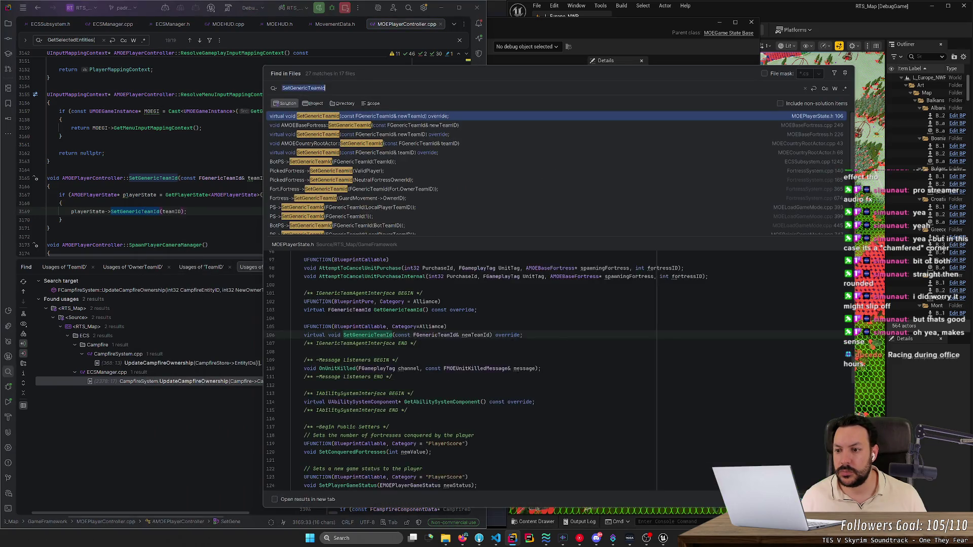
pyautogui.rightClick(141, 214)
pyautogui.click(196, 298)
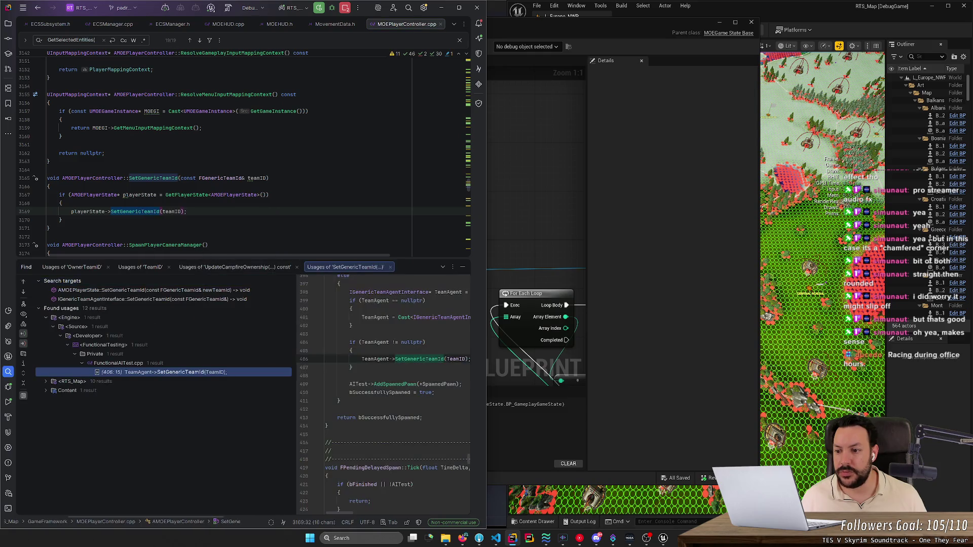
# Step: Expand the RTS_Map, ECS and GameFramework usage groups and open the MOEPlayerController.cpp usage
pyautogui.click(46, 382)
pyautogui.click(68, 409)
pyautogui.click(79, 421)
pyautogui.click(76, 427)
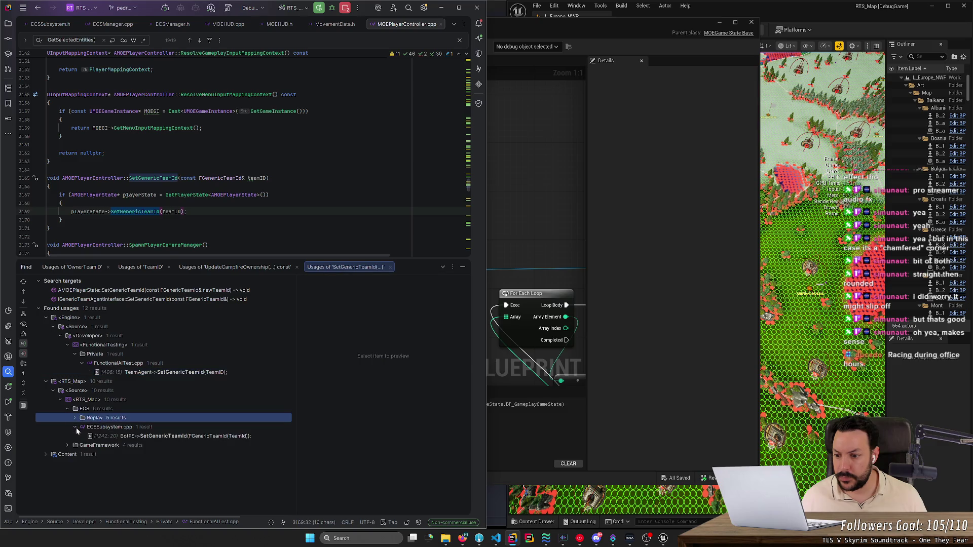
pyautogui.click(67, 446)
pyautogui.click(75, 472)
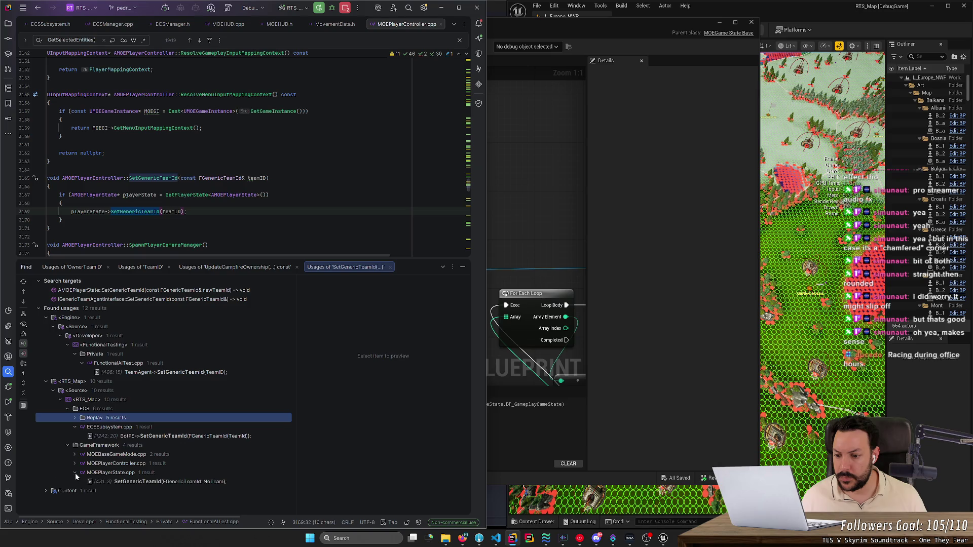
pyautogui.click(75, 464)
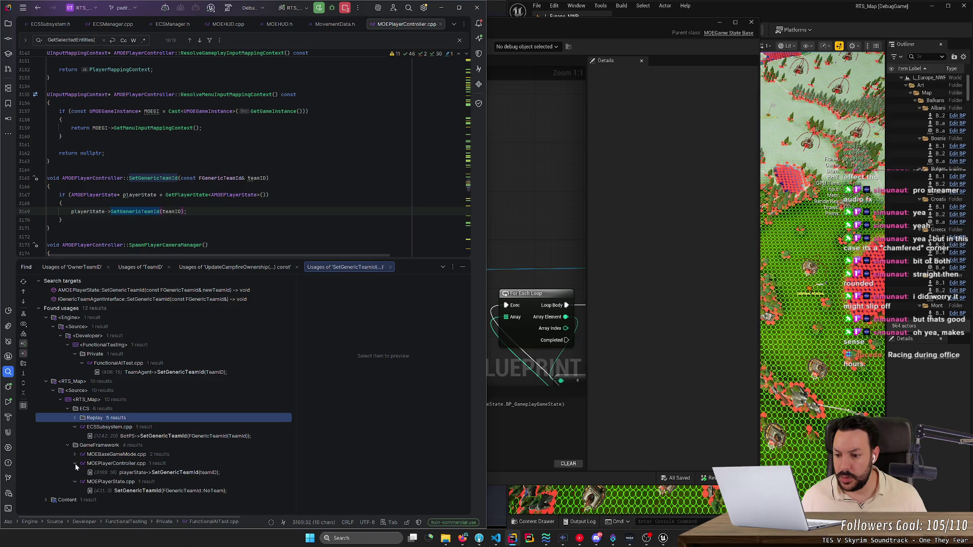
pyautogui.click(75, 455)
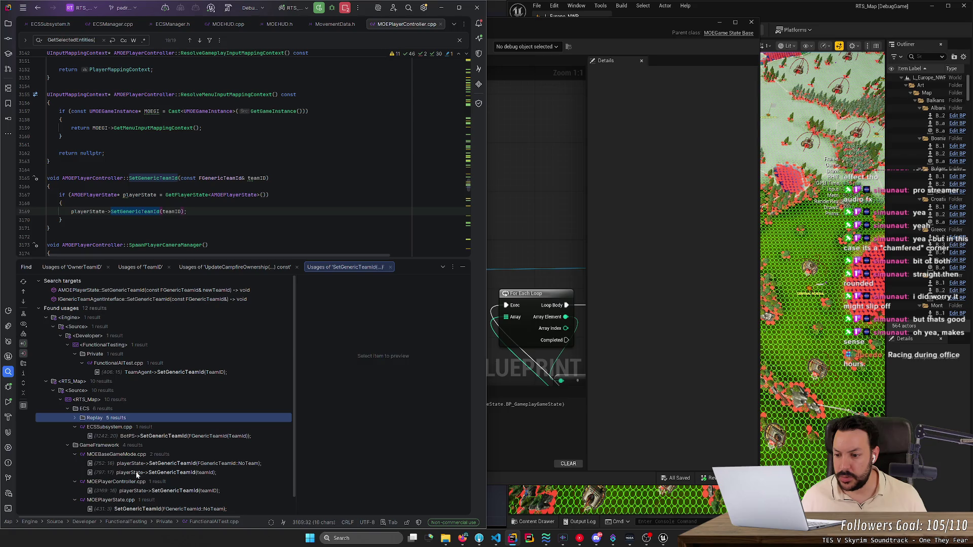
pyautogui.click(175, 492)
pyautogui.doubleClick(175, 491)
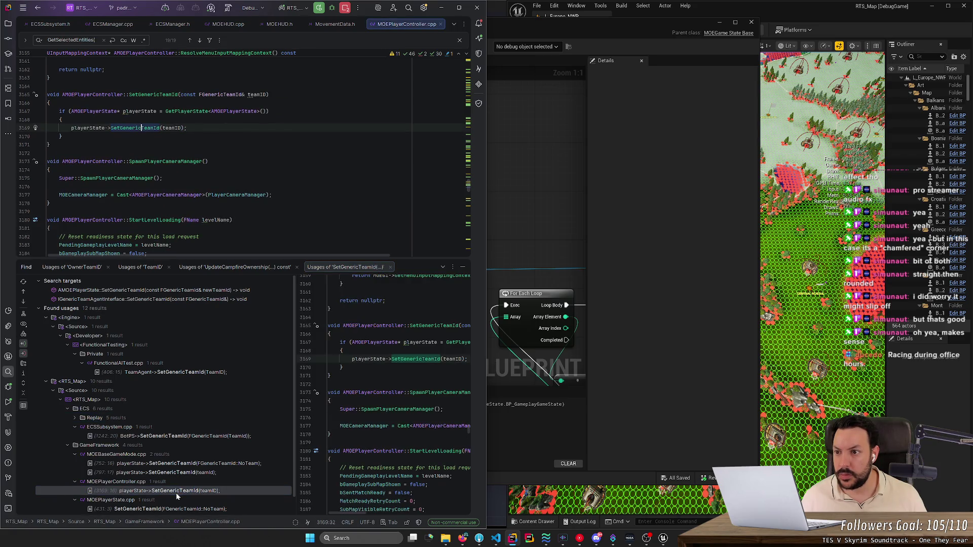
# Step: Open the MOEBaseGameMode.cpp line 797 usage, inspect teamId, ExpectedPlayers and BotIndex, then start a project-wide search
pyautogui.doubleClick(177, 474)
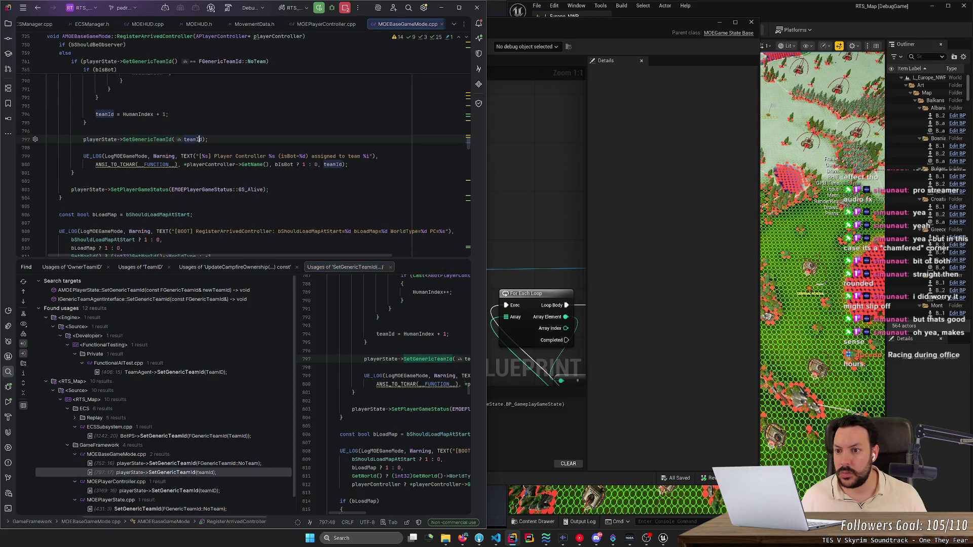
pyautogui.doubleClick(193, 173)
pyautogui.scroll(5, 244, 152)
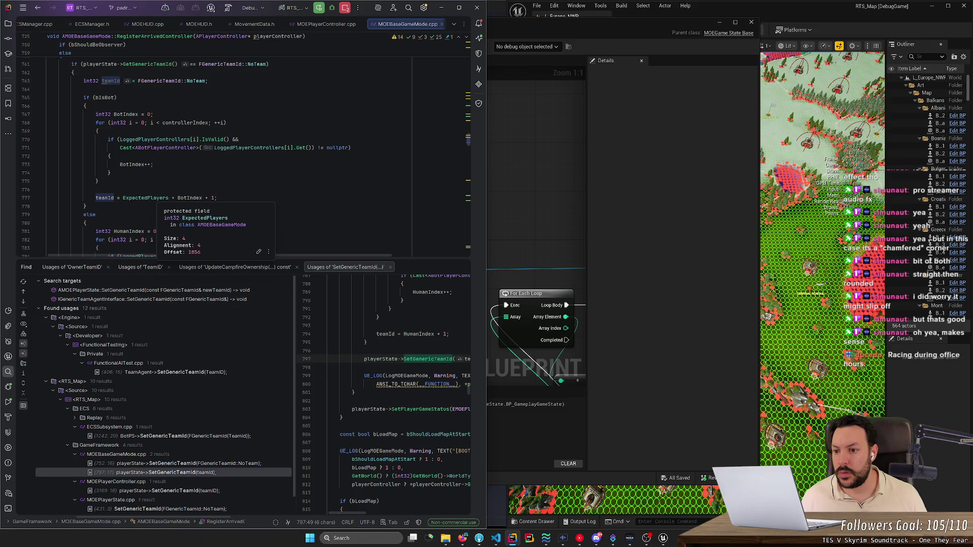
pyautogui.keyDown('ctrl'); pyautogui.click(154, 198); pyautogui.keyUp('ctrl')
pyautogui.hotkey('ctrl', 'alt', 'Left')
pyautogui.doubleClick(190, 197)
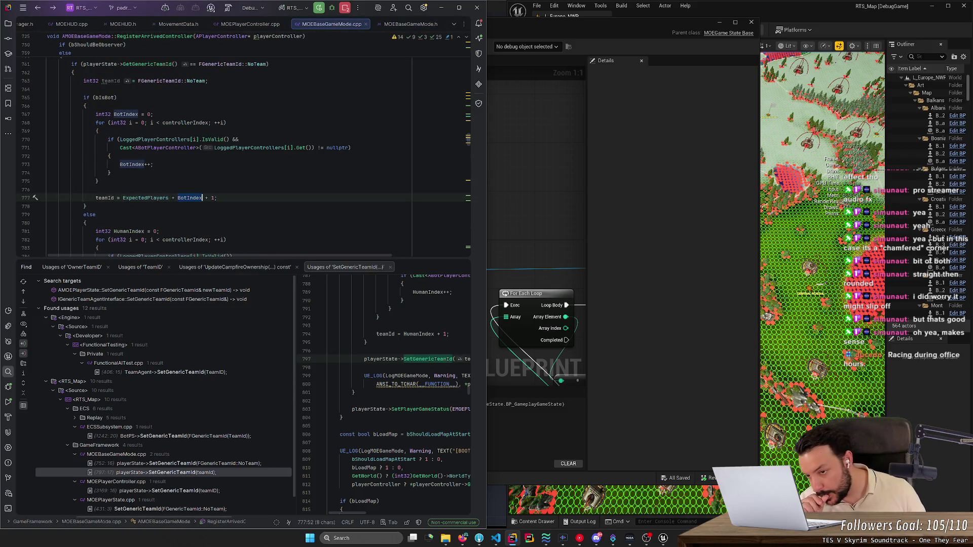
pyautogui.scroll(-7, 190, 198)
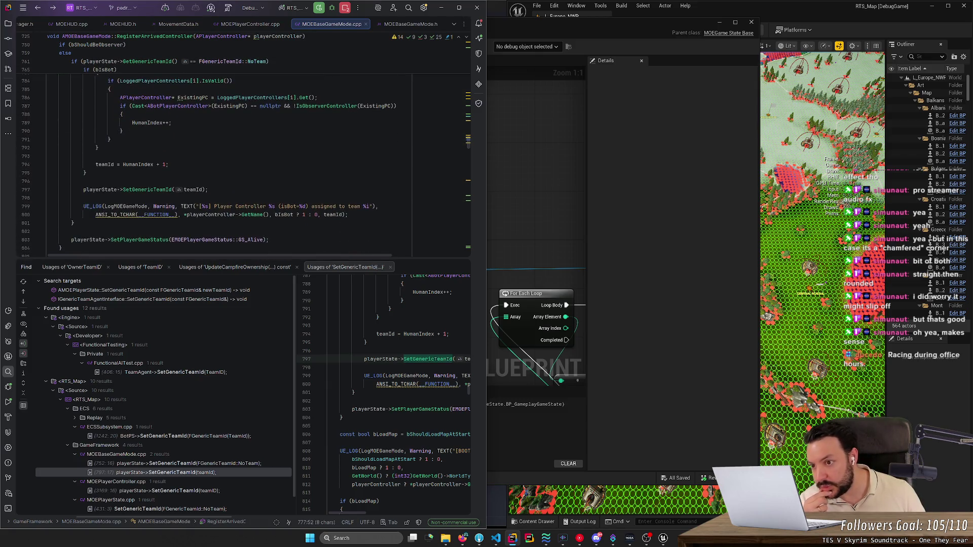
pyautogui.doubleClick(105, 165)
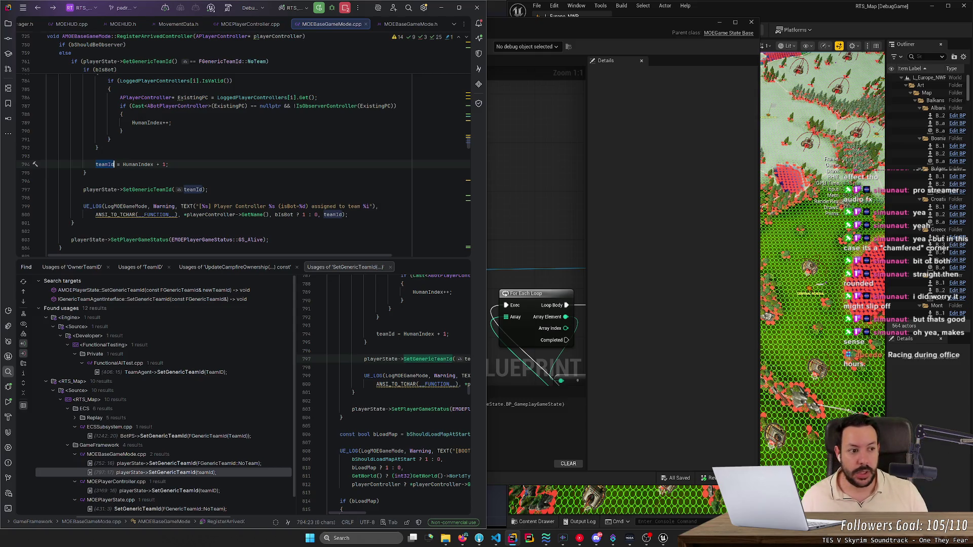
pyautogui.hotkey('ctrl', 'shift', 'f')
pyautogui.press('BackSpace')
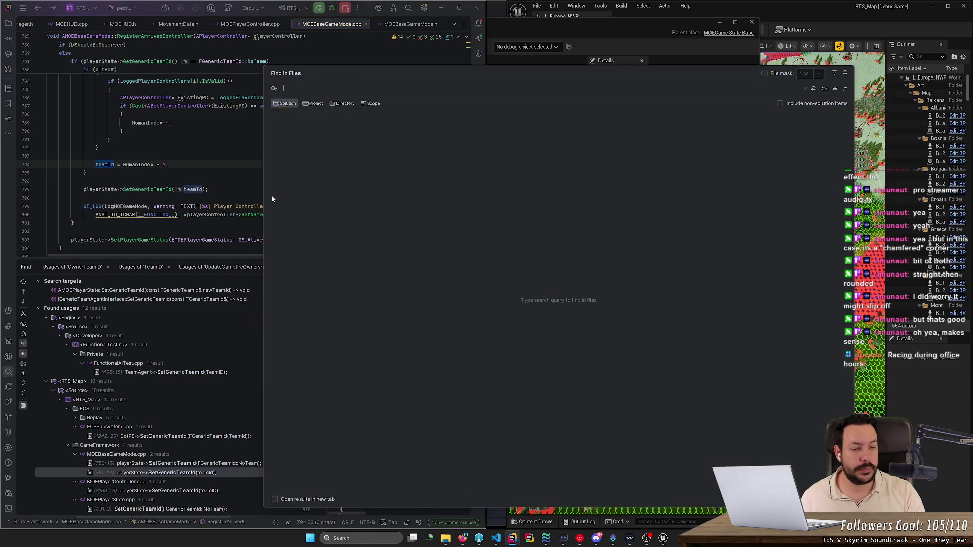
# Step: Search 'Id == -1' and change SelectionSystem.cpp line 727 to 'if (TeamID <= 0)'
pyautogui.write('Id == -1')
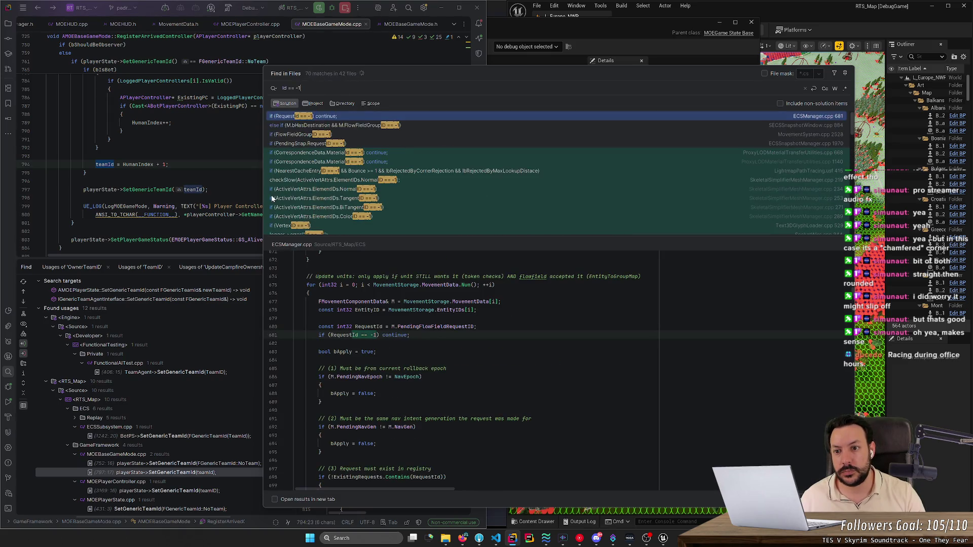
pyautogui.click(318, 147)
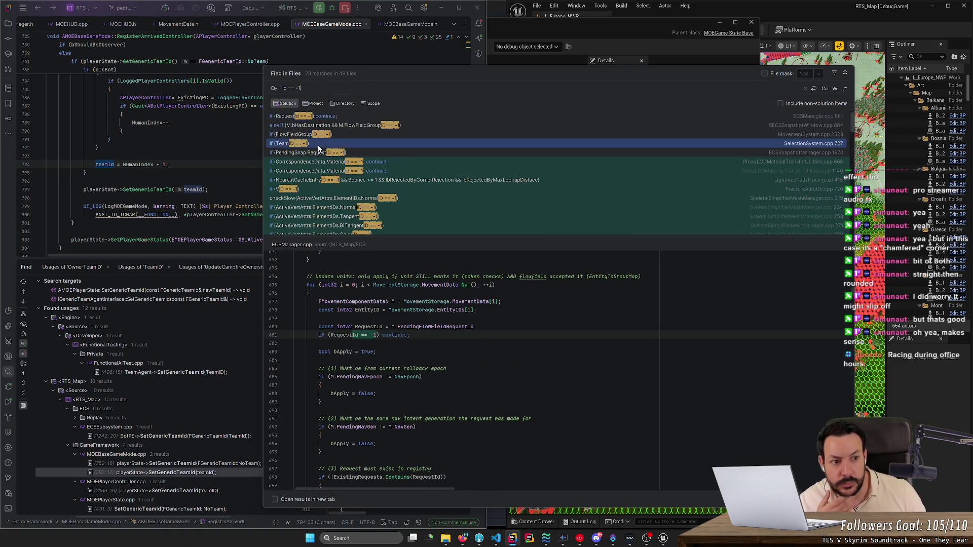
pyautogui.doubleClick(318, 147)
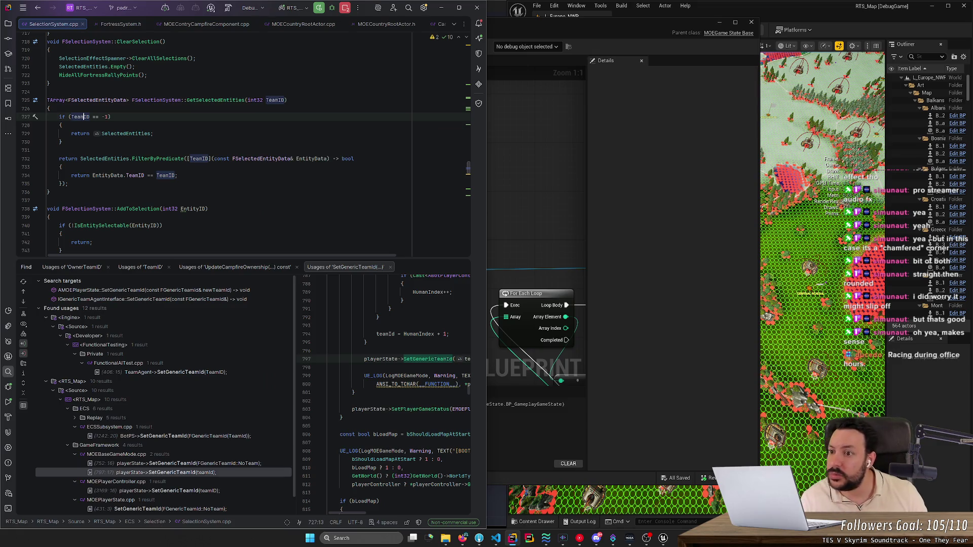
pyautogui.doubleClick(96, 117)
pyautogui.press('BackSpace')
pyautogui.write('<=')
pyautogui.moveTo(104, 117); pyautogui.dragTo(113, 116)
pyautogui.write('0')
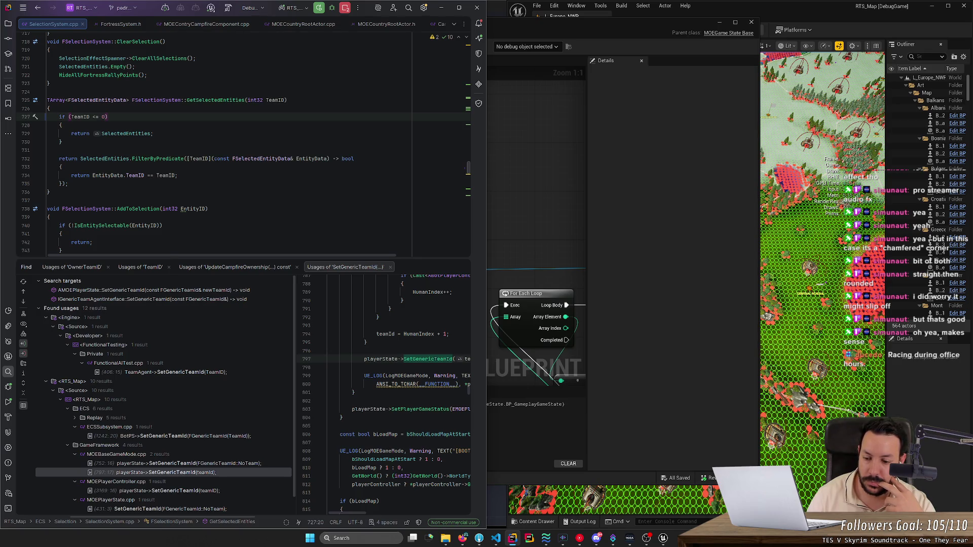
# Step: Open the MOEPlayerState.cpp NoTeam usage, confirm NoTeamId is 255, and close the definition tabs
pyautogui.doubleClick(174, 509)
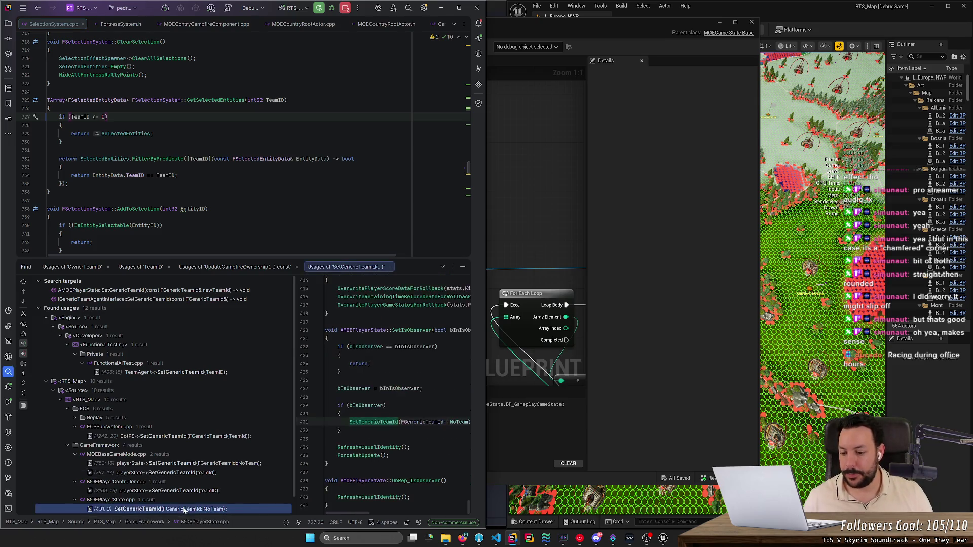
pyautogui.keyDown('ctrl'); pyautogui.click(181, 124); pyautogui.keyUp('ctrl')
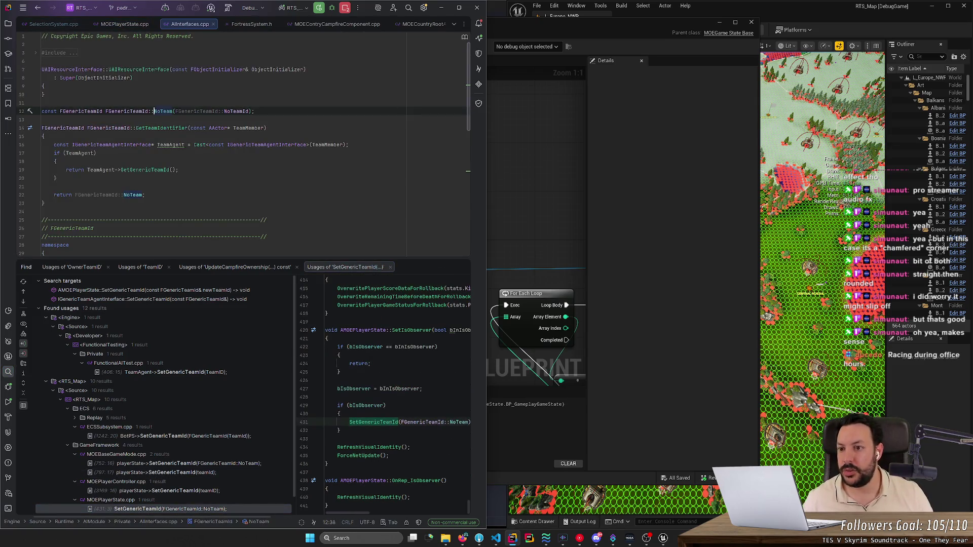
pyautogui.keyDown('ctrl'); pyautogui.click(236, 112); pyautogui.keyUp('ctrl')
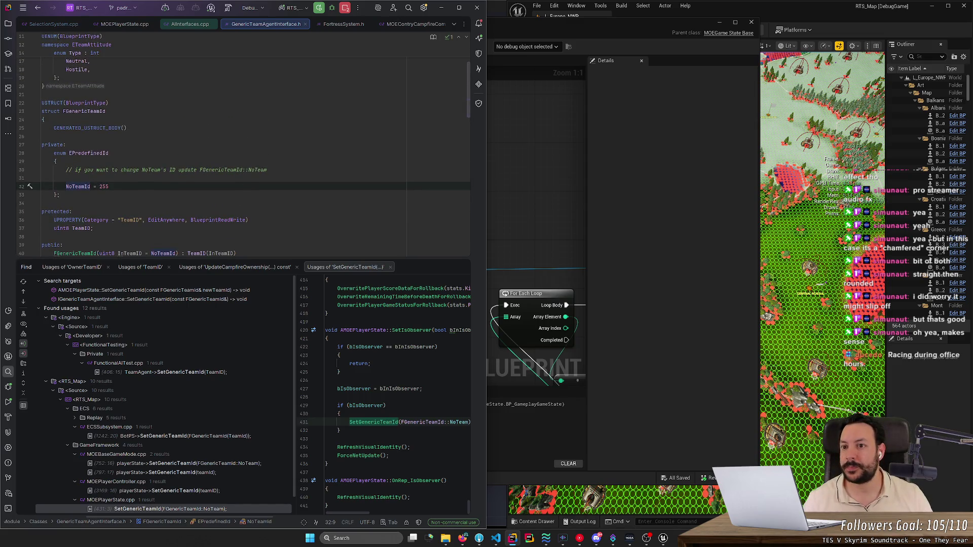
pyautogui.middleClick(207, 25)
pyautogui.middleClick(207, 25)
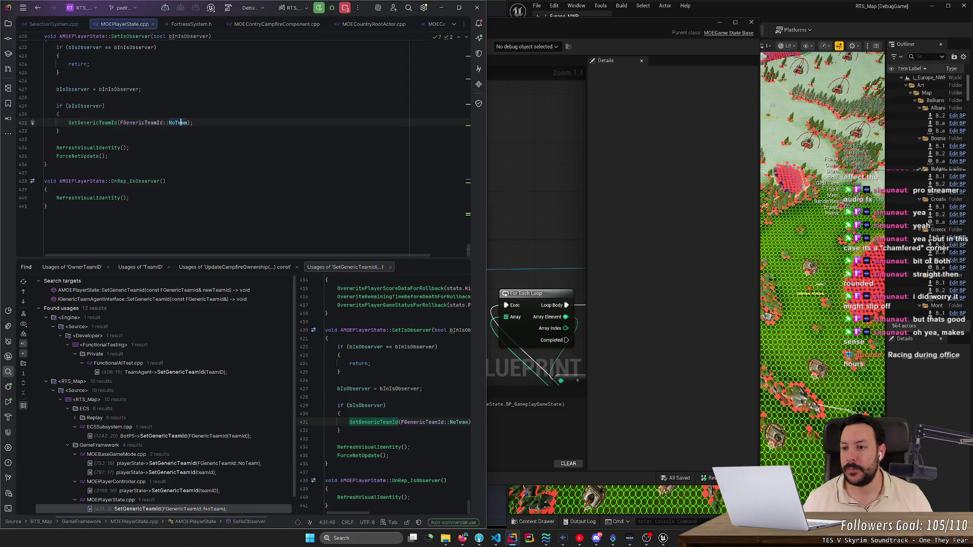
pyautogui.scroll(5, 243, 142)
pyautogui.scroll(-1, 243, 147)
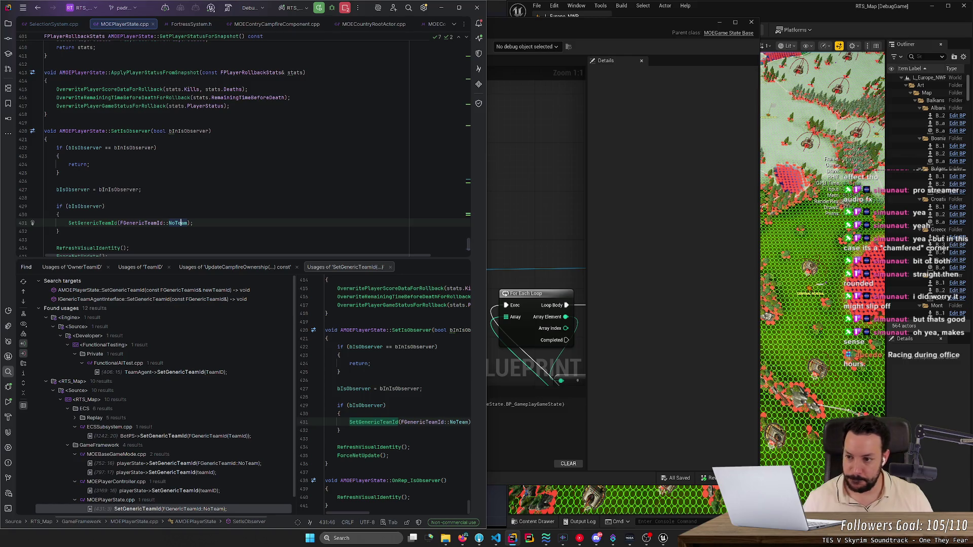
# Step: Recheck the NoTeam definition, return to SelectionSystem.cpp, and bring the Unreal Blueprint editor forward
pyautogui.hotkey('ctrl', 'b')
pyautogui.hotkey('ctrl', 'alt', 'Left')
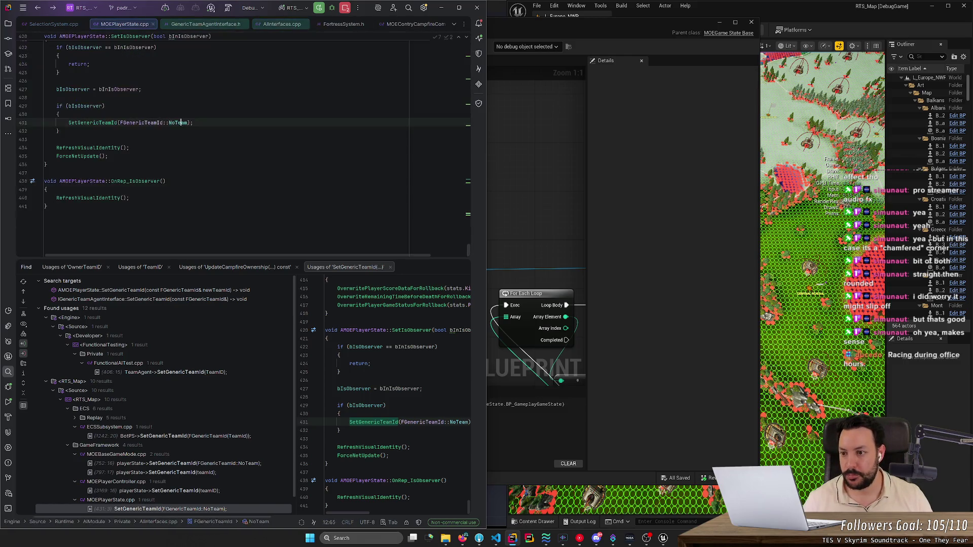
pyautogui.hotkey('ctrl', 'alt', 'Left')
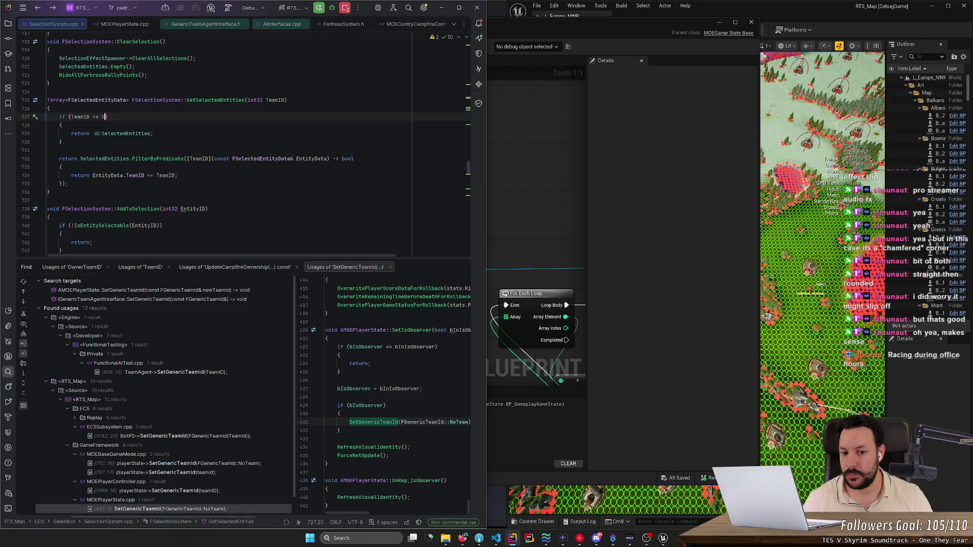
pyautogui.click(537, 180)
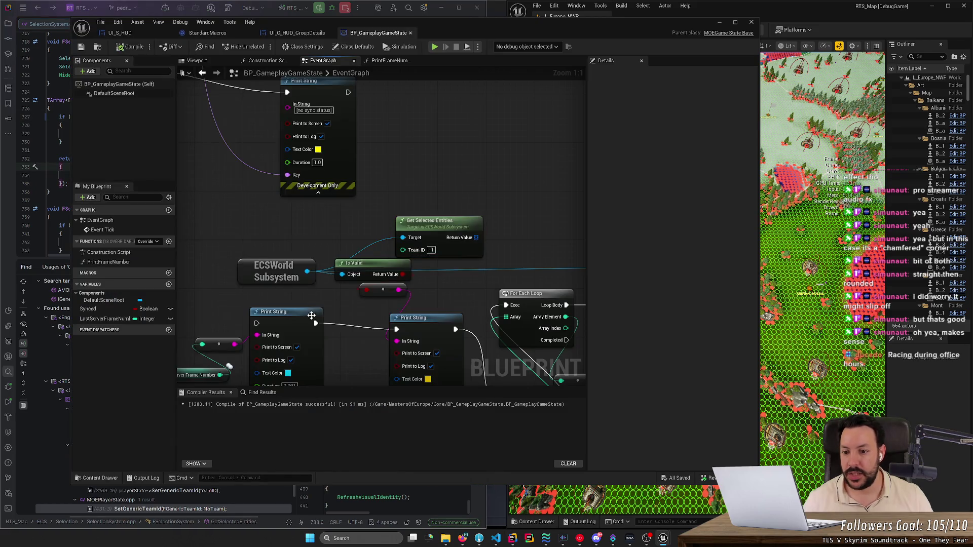
# Step: Check the -1 Team ID on Get Selected Entities in BP_GameplayGameState, then switch to Fork
pyautogui.scroll(-2, 257, 373)
pyautogui.scroll(2, 258, 373)
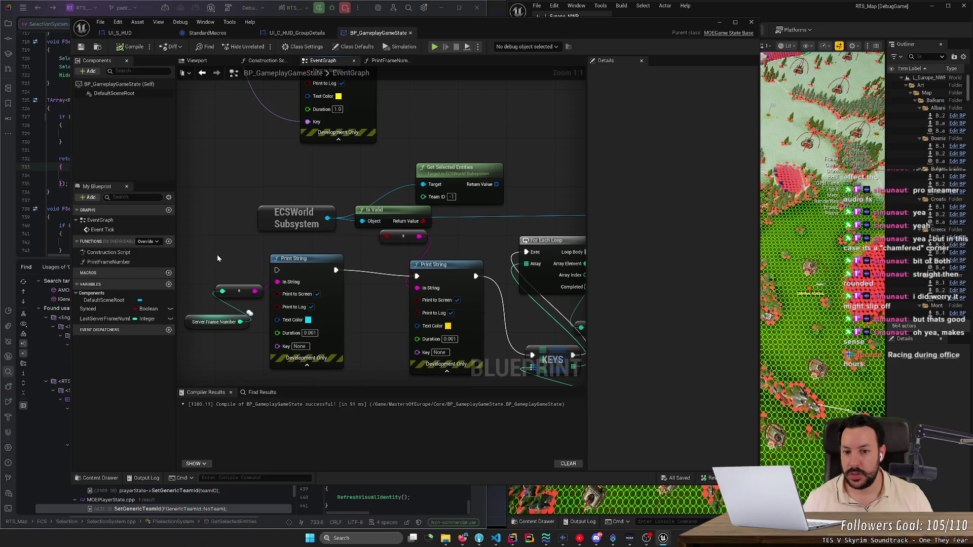
pyautogui.click(451, 197)
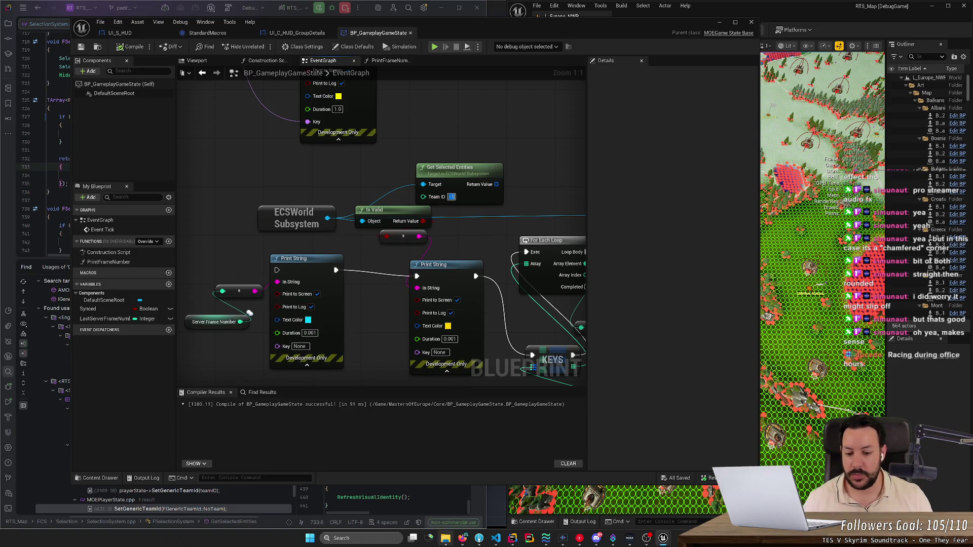
pyautogui.moveTo(447, 540)
pyautogui.click(440, 499)
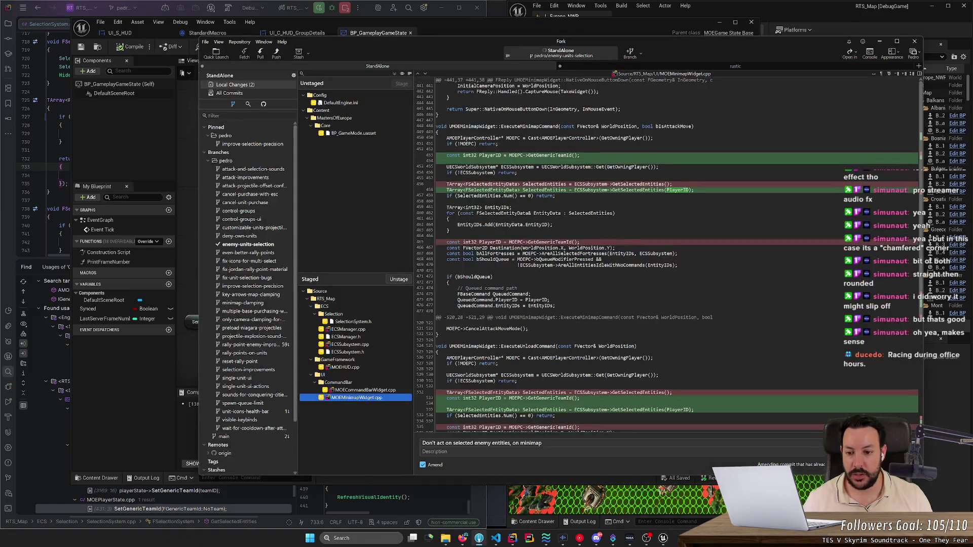
# Step: Review the SelectionSystem.cpp diff, discard the HUD .uasset changes, and minimize Fork
pyautogui.click(370, 225)
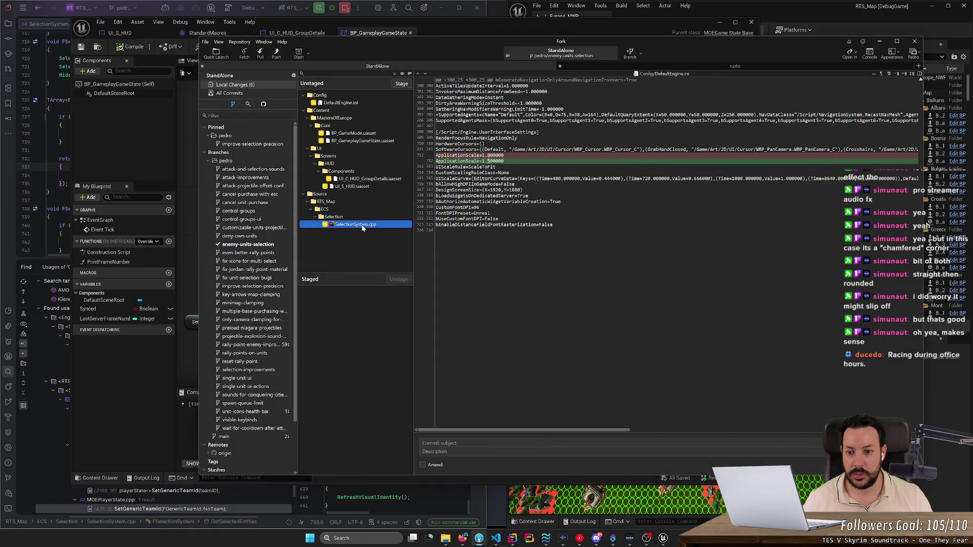
pyautogui.click(373, 179)
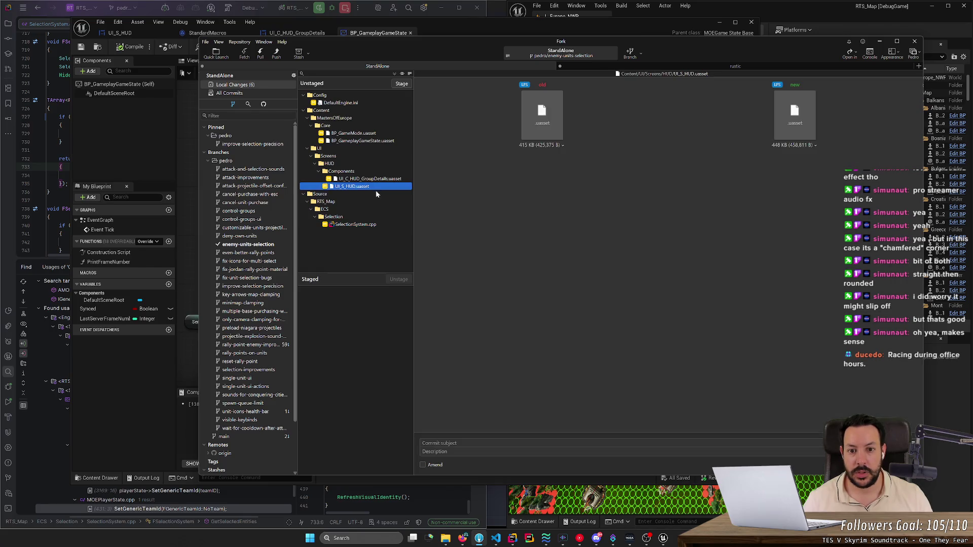
pyautogui.press('Delete')
pyautogui.press('Escape')
pyautogui.press('Delete')
pyautogui.press('Return')
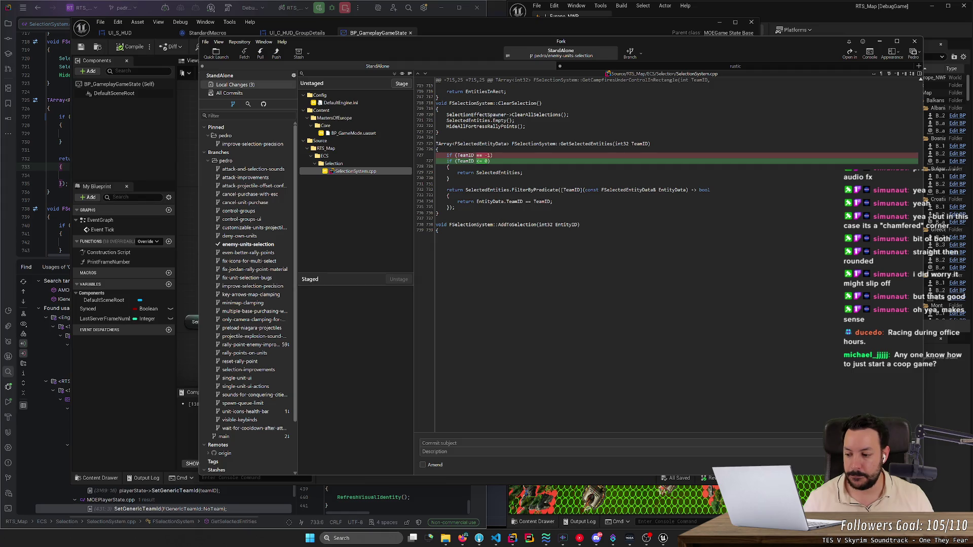
pyautogui.click(880, 42)
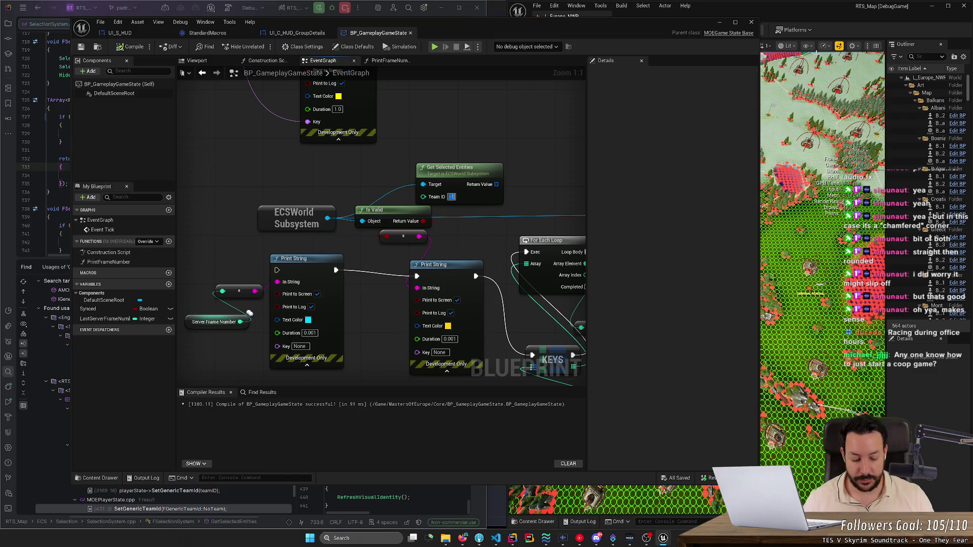
# Step: Confirm Team ID -1 on Get Selected Entities and minimize the BP_GameplayGameState Blueprint editor
pyautogui.click(745, 180)
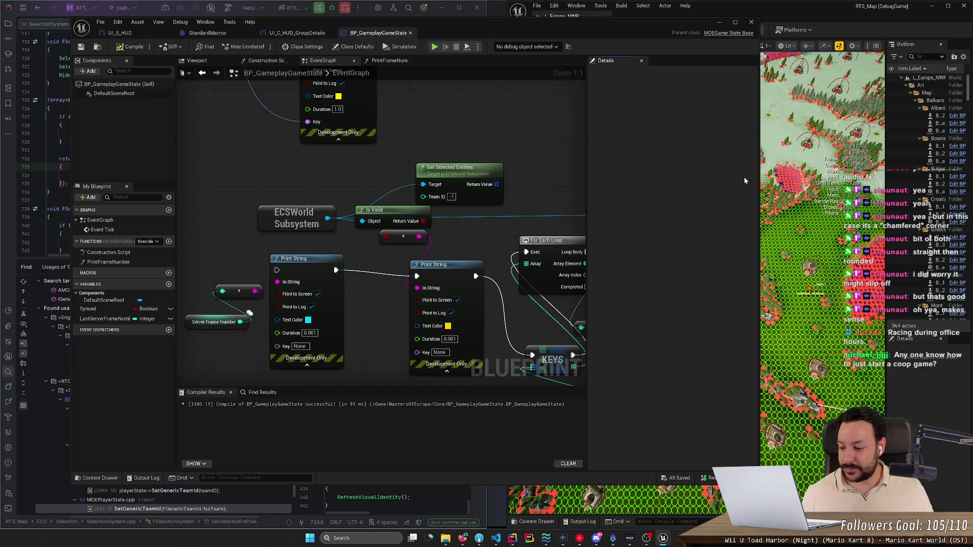
pyautogui.click(720, 22)
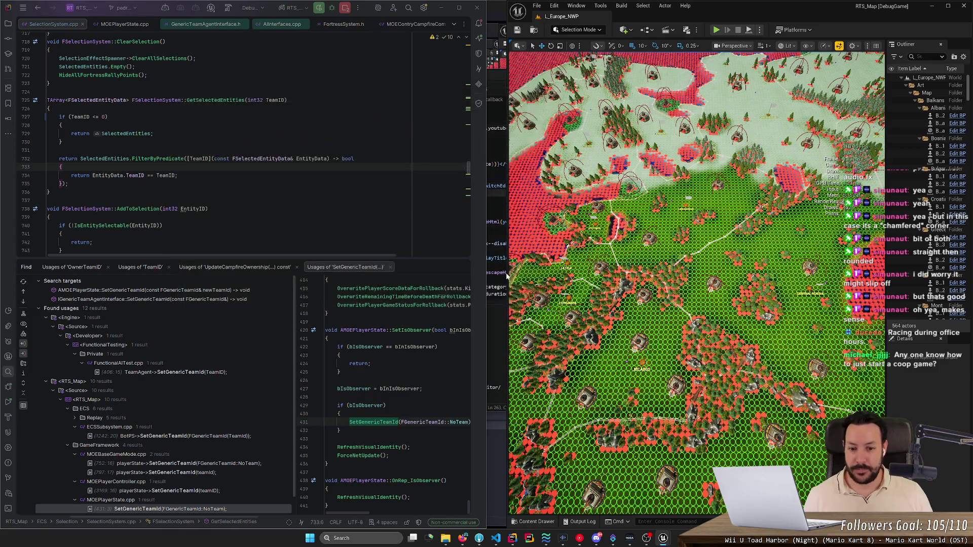
# Step: Scroll through Rider's code after GetSelectedEntities and bring up HacknPlan task #176 'Campfire selection widget'
pyautogui.moveTo(663, 542)
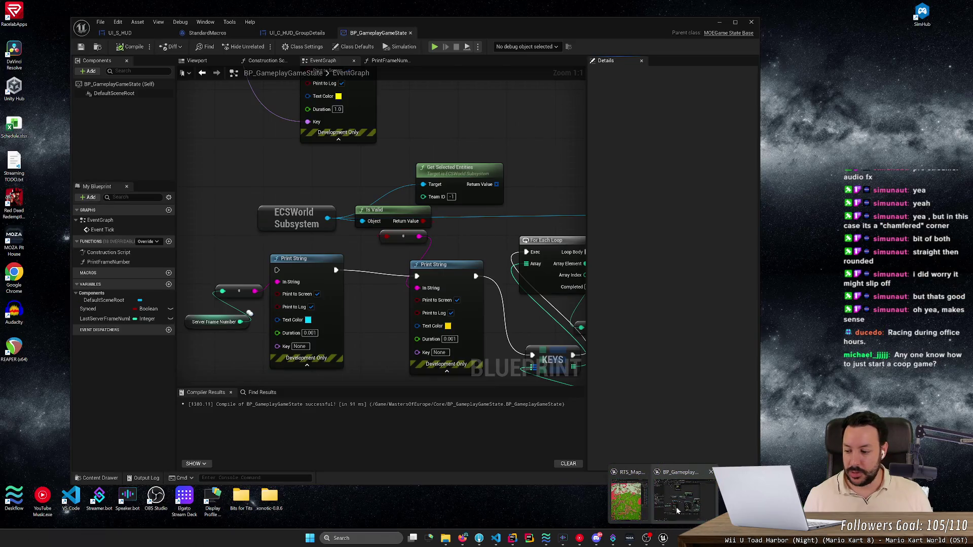
pyautogui.click(681, 504)
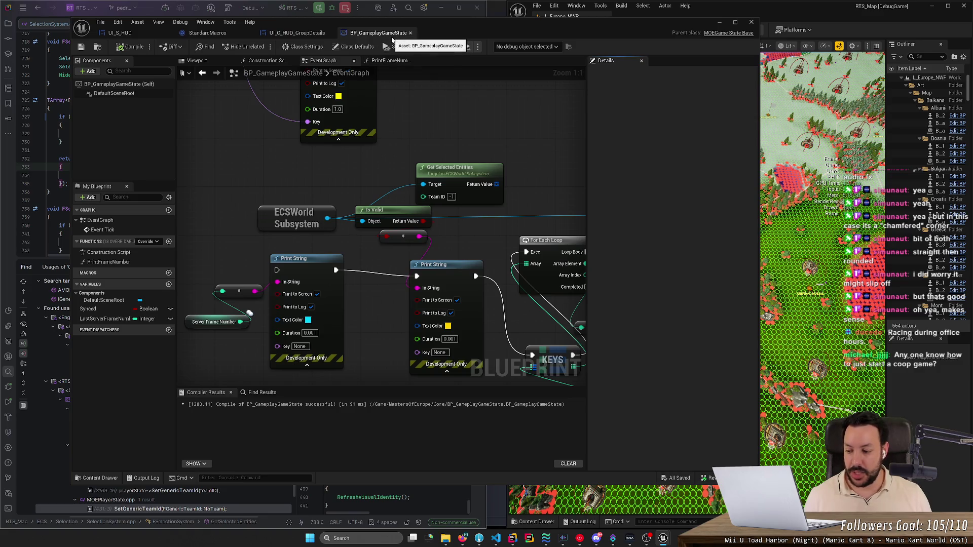
pyautogui.click(719, 22)
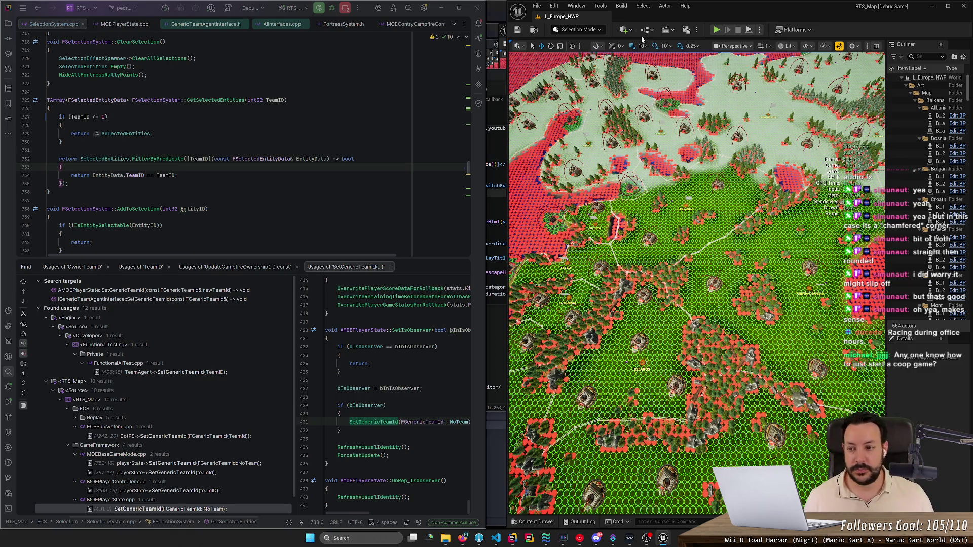
pyautogui.scroll(-5, 243, 144)
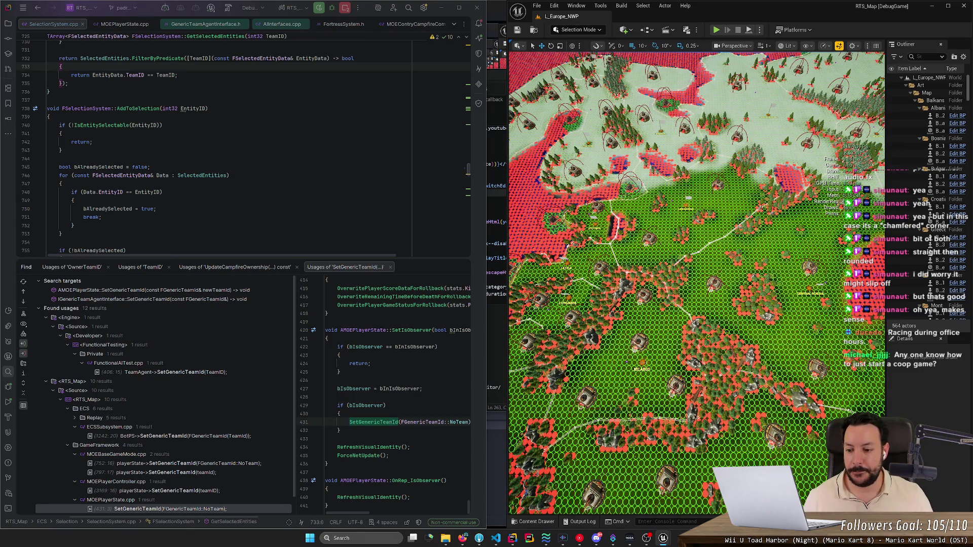
pyautogui.click(462, 539)
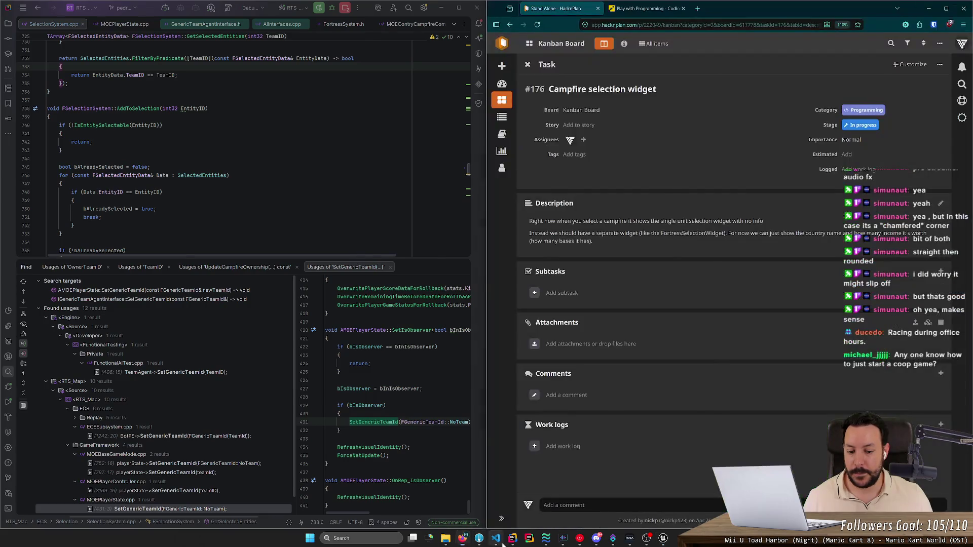
# Step: Hide VS Code, bring up Fork, and discard the BP_GameMode.uasset change
pyautogui.click(501, 542)
pyautogui.click(499, 540)
pyautogui.moveTo(617, 541)
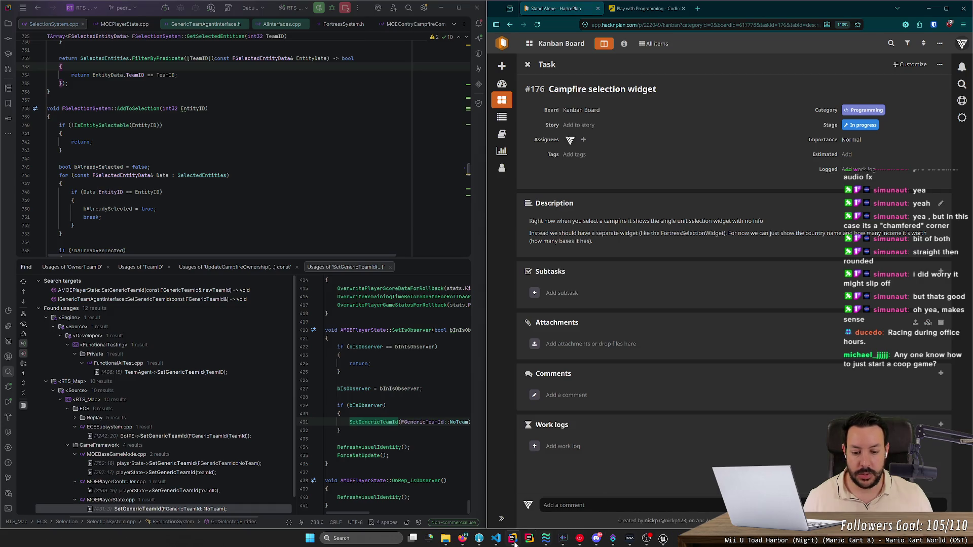
pyautogui.click(485, 542)
pyautogui.click(353, 133)
pyautogui.press('Delete')
pyautogui.press('Return')
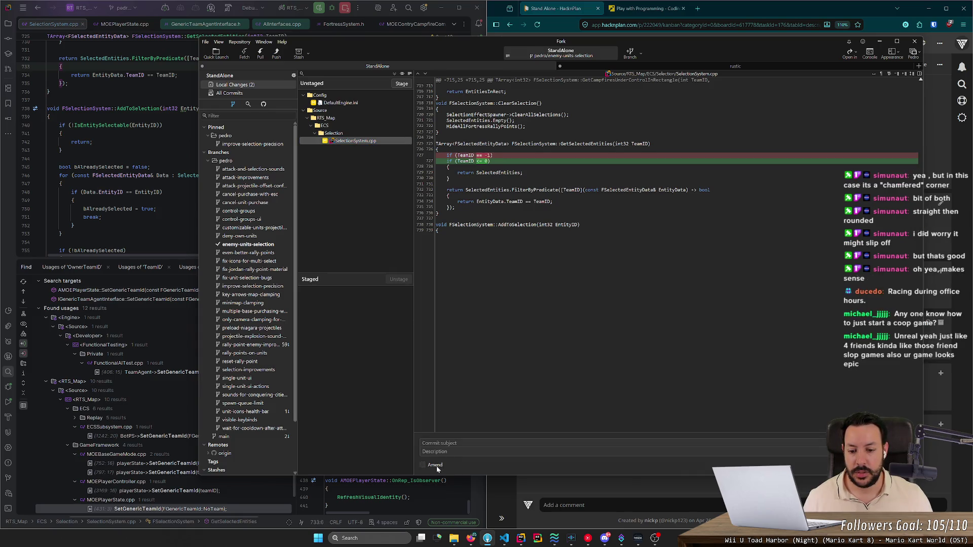
# Step: Amend the previous commit to include the SelectionSystem.cpp change
pyautogui.click(435, 465)
pyautogui.doubleClick(380, 141)
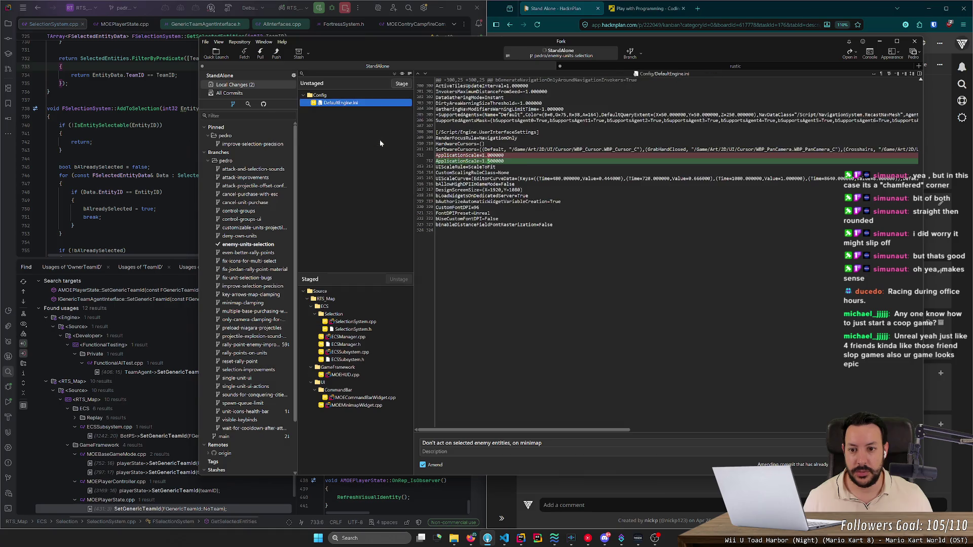
pyautogui.hotkey('ctrl', 'Return')
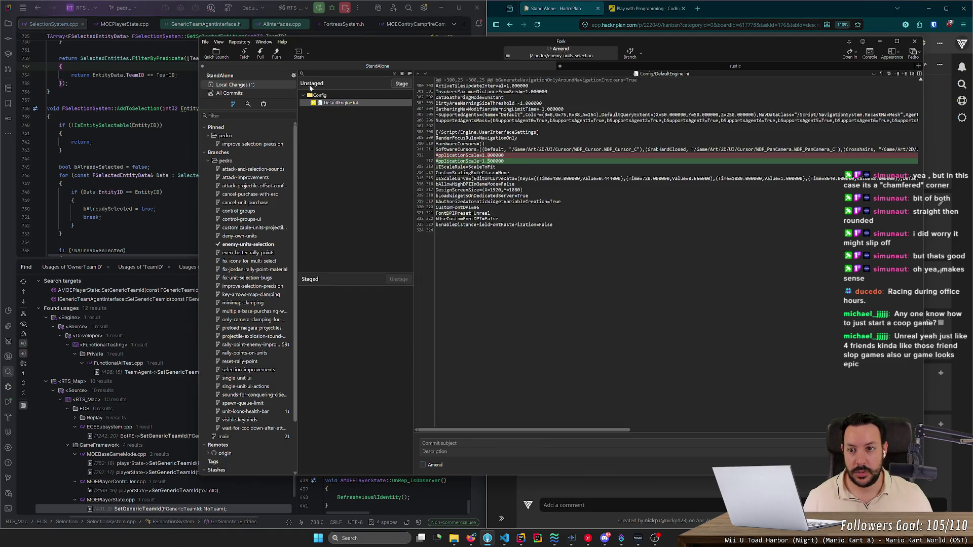
# Step: Push the pedro/enemy-units-selection branch to origin and minimize Fork
pyautogui.hotkey('ctrl', 'shift', 'p')
pyautogui.click(611, 282)
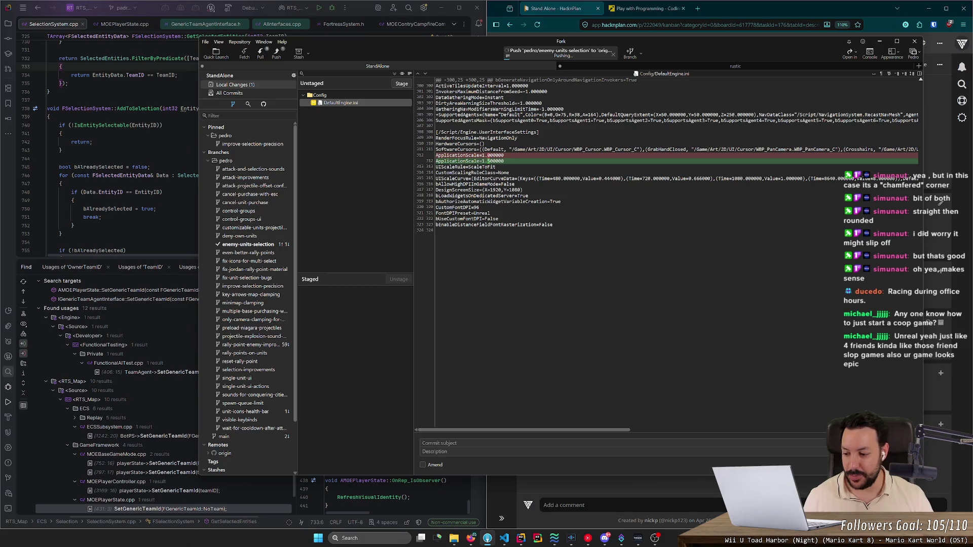
pyautogui.click(880, 41)
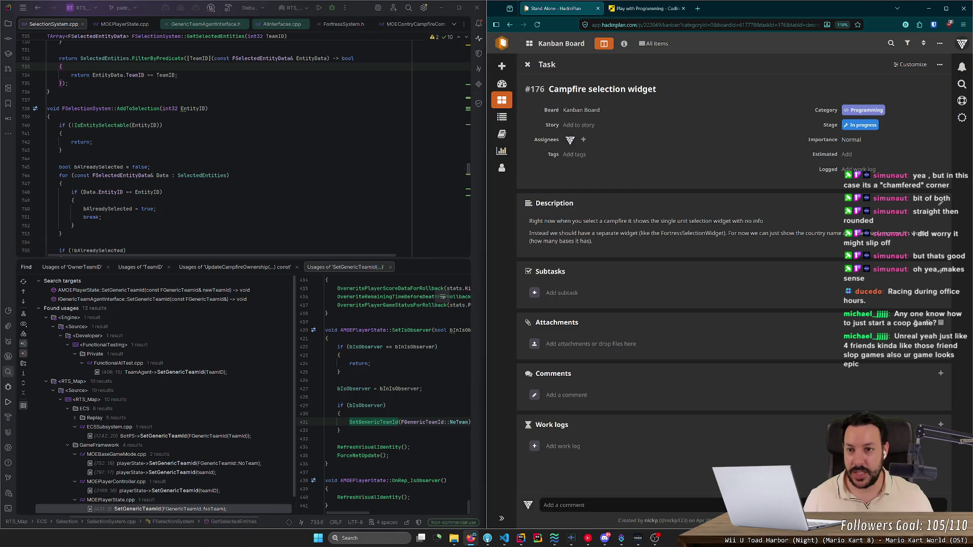
# Step: Build the game project from Rider's toolbar so Unreal Editor relaunches
pyautogui.click(321, 8)
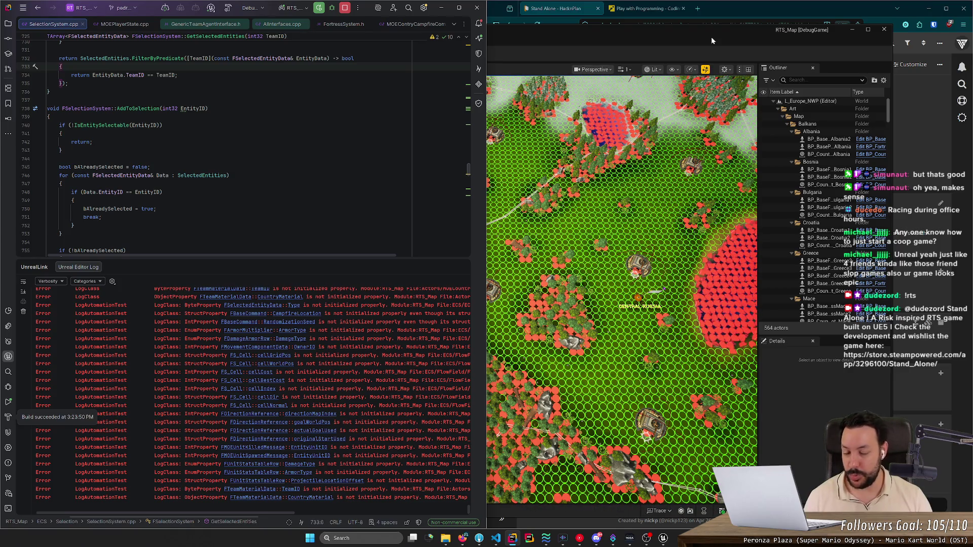
# Step: Move and shrink the Unreal level editor window, then launch the Epic Games Launcher from the tray
pyautogui.click(713, 38)
pyautogui.moveTo(714, 38)
pyautogui.mouseDown()
pyautogui.moveTo(762, 69)
pyautogui.moveTo(783, 141)
pyautogui.mouseUp()
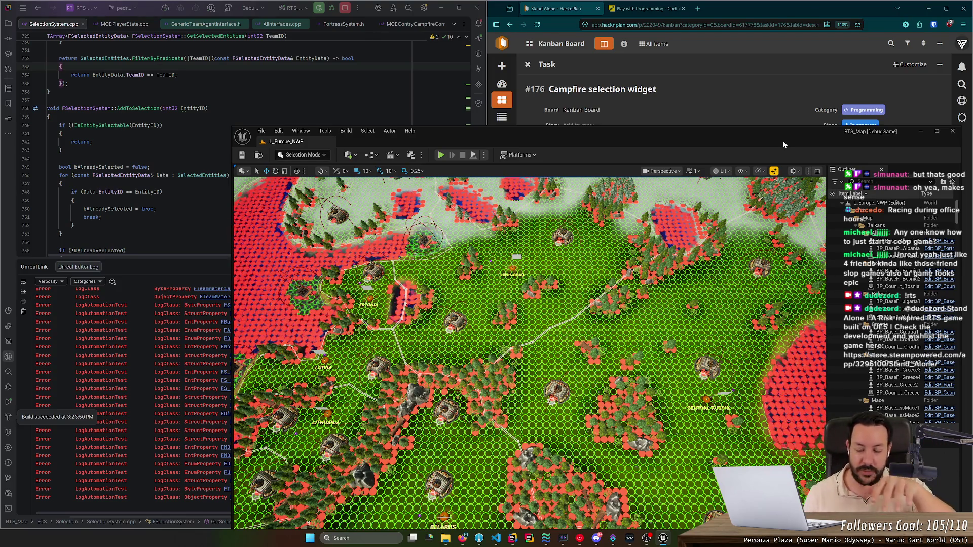
pyautogui.moveTo(857, 136)
pyautogui.mouseDown()
pyautogui.moveTo(725, 116)
pyautogui.moveTo(724, 107)
pyautogui.moveTo(719, 218)
pyautogui.moveTo(723, 57)
pyautogui.mouseUp()
pyautogui.moveTo(667, 70)
pyautogui.mouseDown()
pyautogui.moveTo(720, 12)
pyautogui.moveTo(714, 44)
pyautogui.mouseUp()
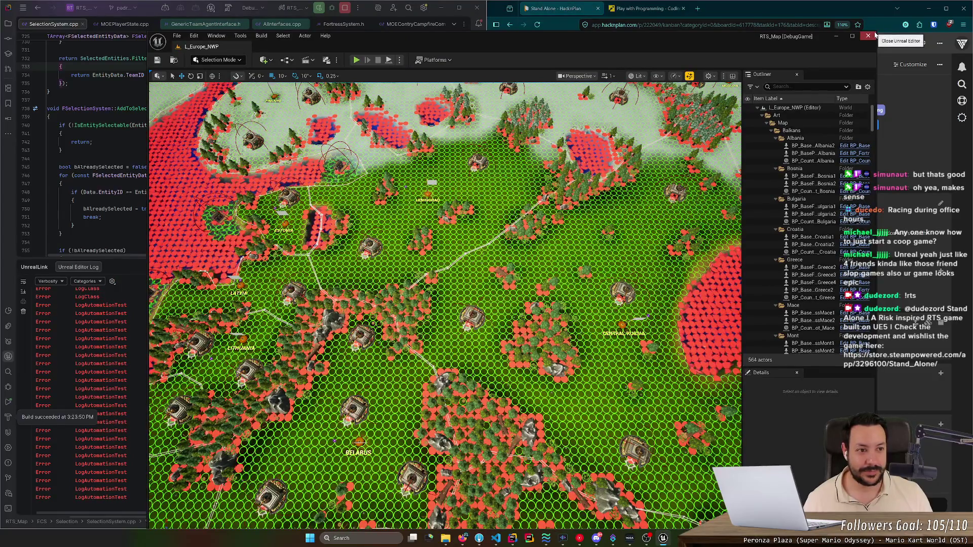
pyautogui.moveTo(876, 32); pyautogui.dragTo(753, 86)
pyautogui.moveTo(670, 94)
pyautogui.mouseDown()
pyautogui.moveTo(671, 218)
pyautogui.moveTo(681, 91)
pyautogui.moveTo(731, 93)
pyautogui.moveTo(719, 94)
pyautogui.mouseUp()
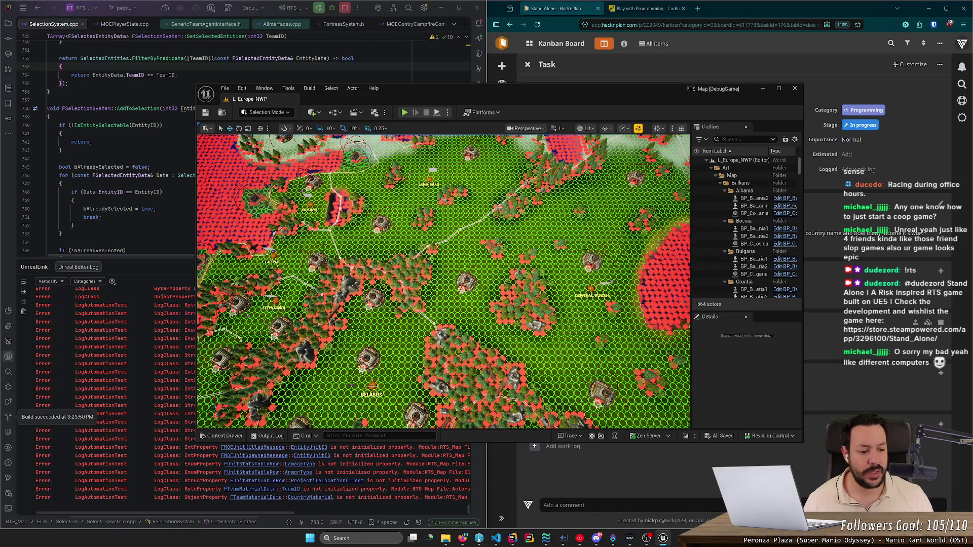
pyautogui.click(714, 538)
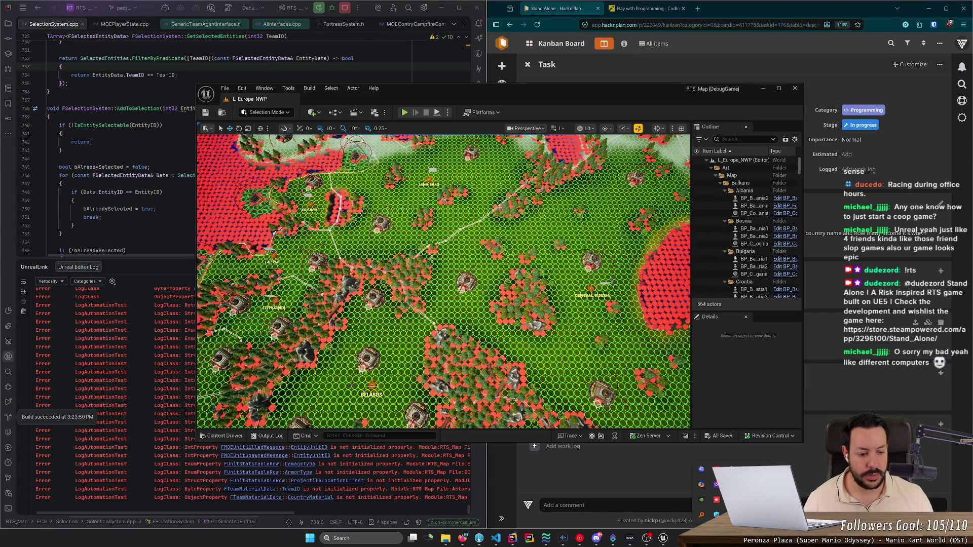
pyautogui.click(717, 499)
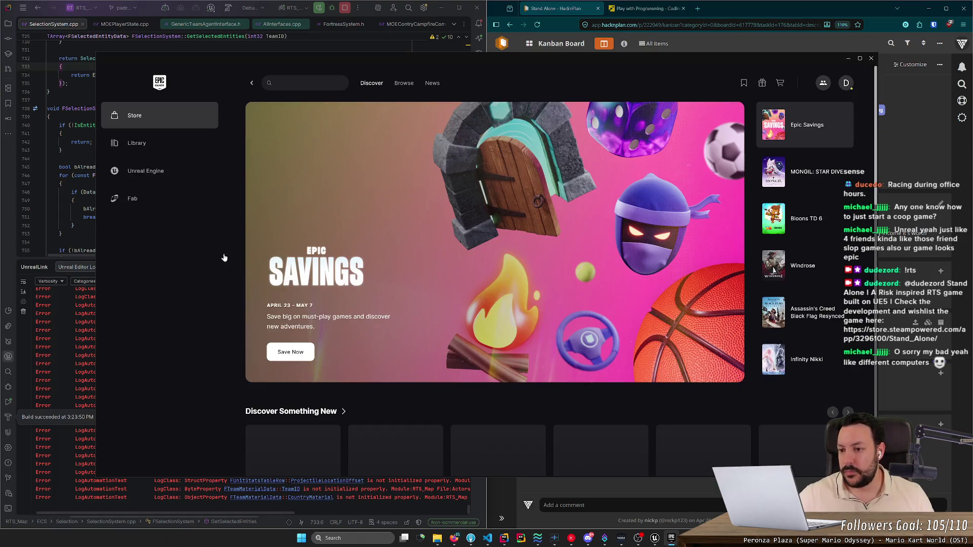
# Step: Go to Library's Unreal Engine section and fix the project file association with the launcher
pyautogui.click(152, 143)
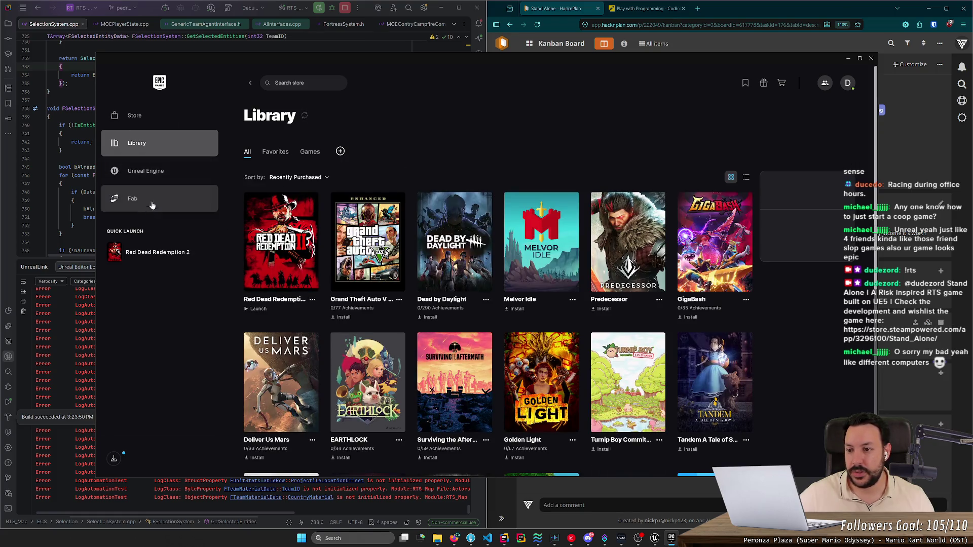
pyautogui.click(171, 179)
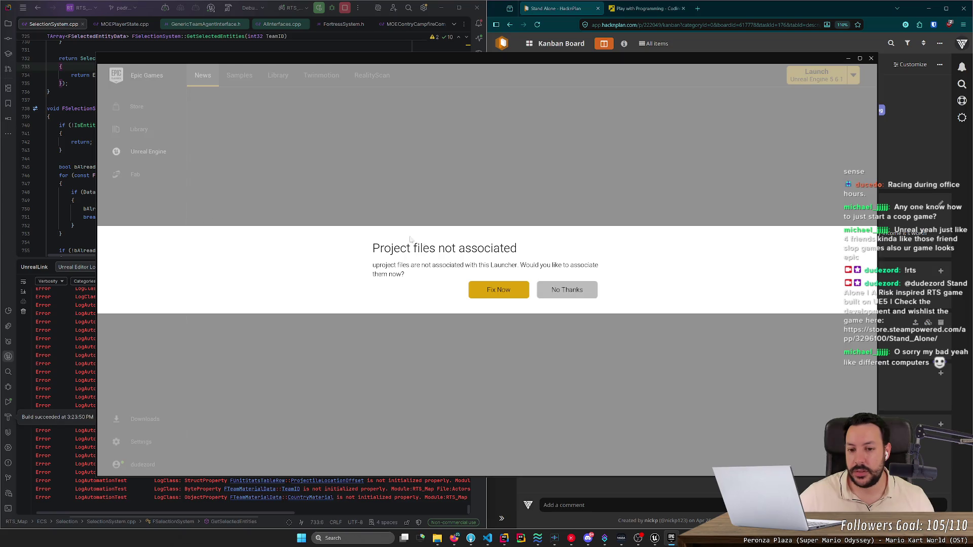
pyautogui.click(499, 289)
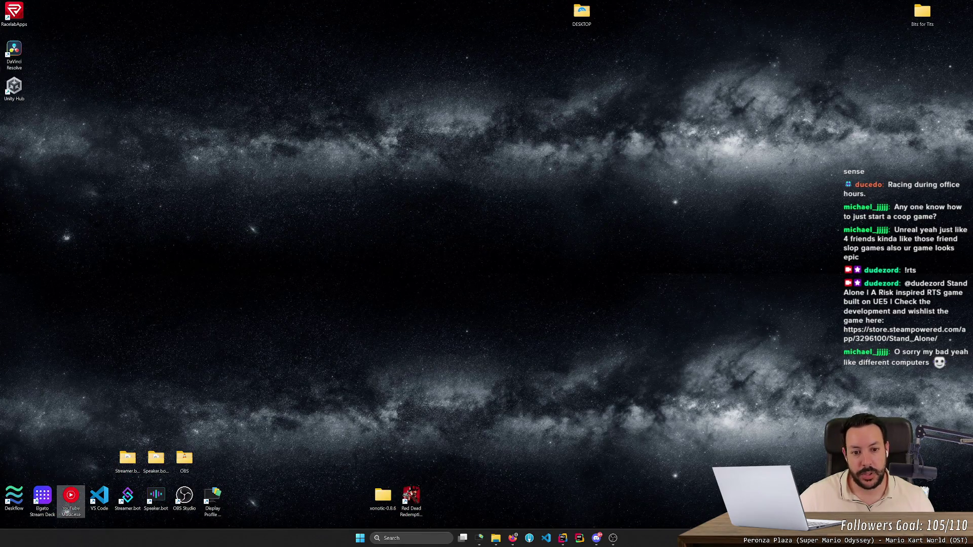
pyautogui.scroll(-10, 669, 309)
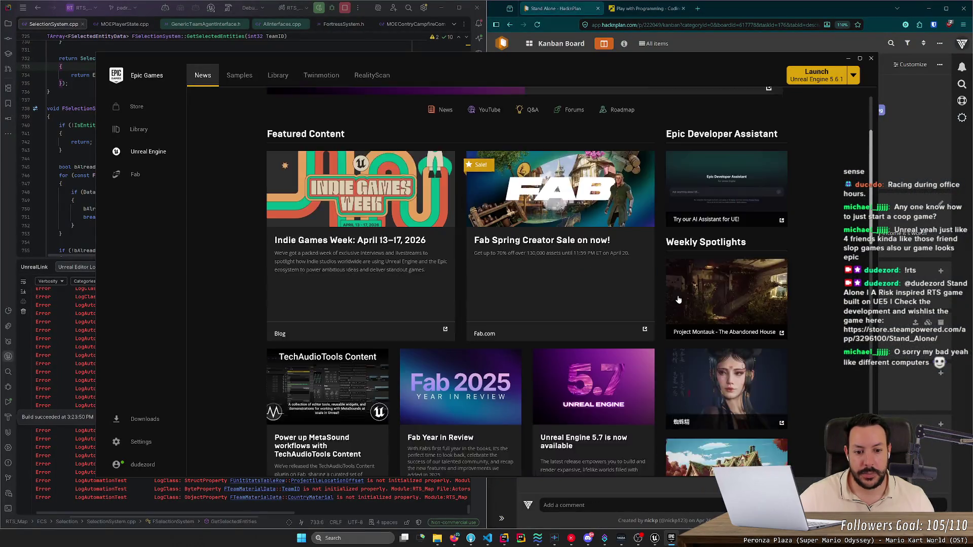
pyautogui.scroll(-2, 666, 323)
pyautogui.scroll(4, 665, 323)
pyautogui.scroll(-6, 669, 324)
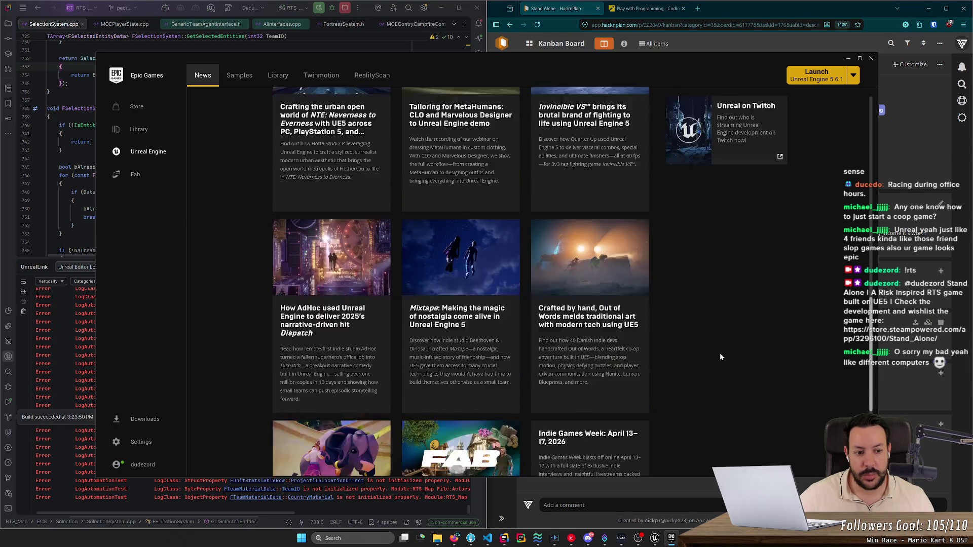
pyautogui.scroll(-1, 435, 295)
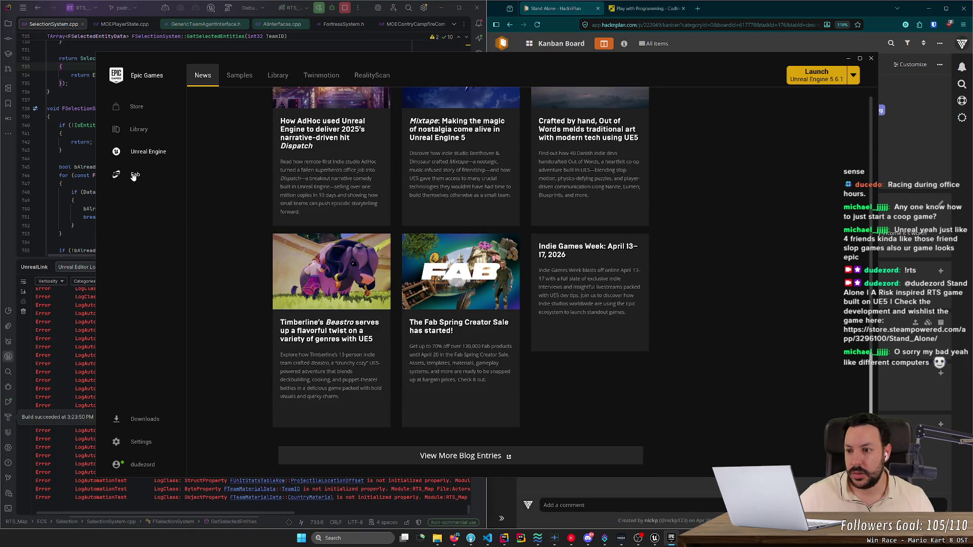
# Step: Browse the Unreal Engine Samples down to UE Game Samples like Lyra Starter Game
pyautogui.click(239, 75)
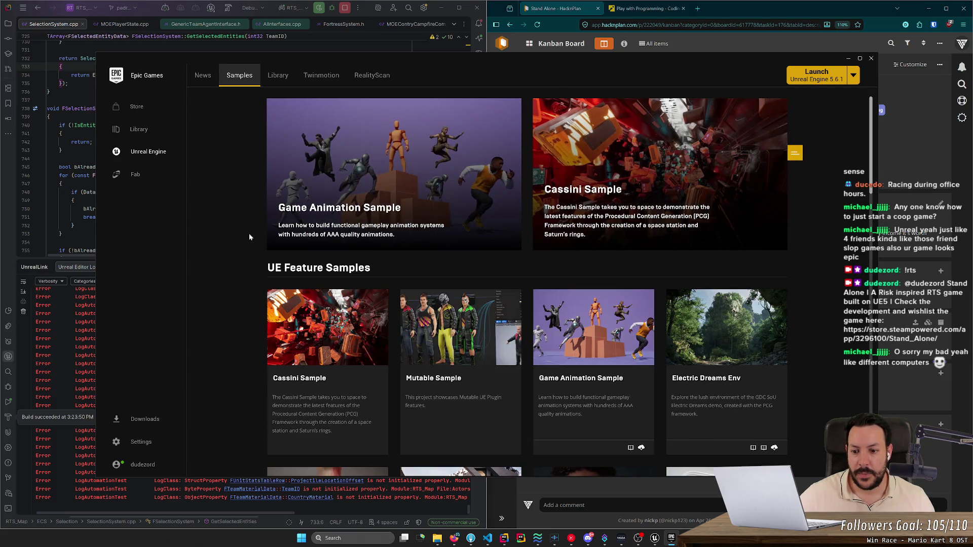
pyautogui.scroll(-3, 249, 236)
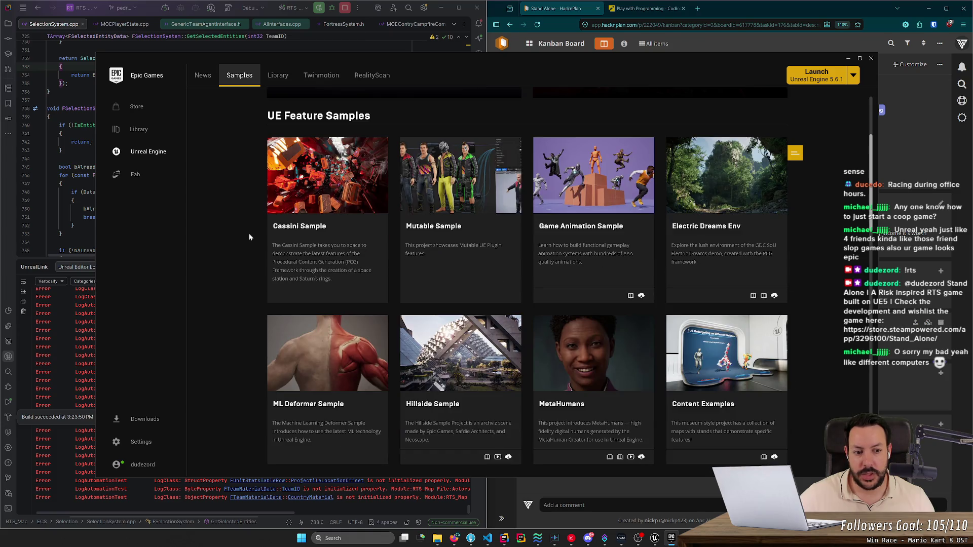
pyautogui.scroll(-4, 249, 236)
pyautogui.scroll(-5, 250, 237)
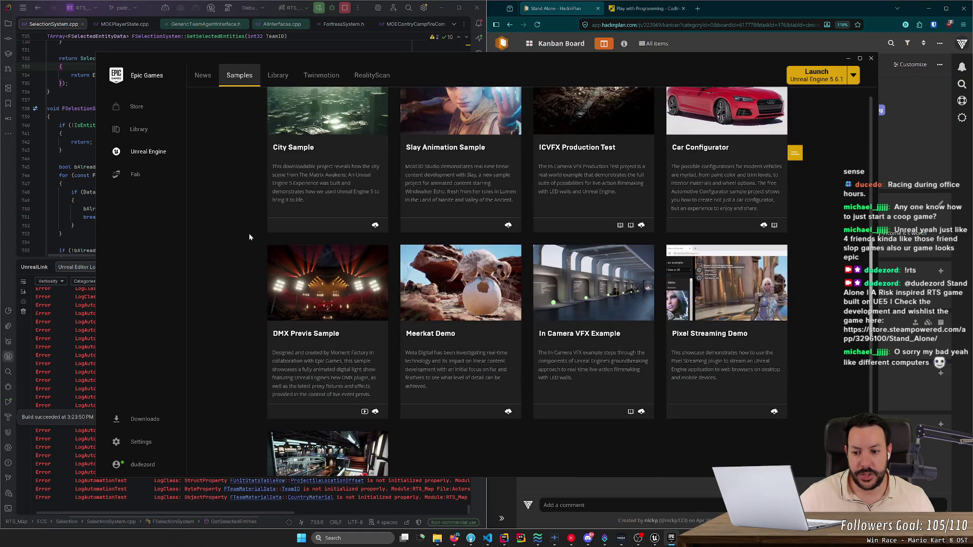
pyautogui.scroll(-4, 249, 237)
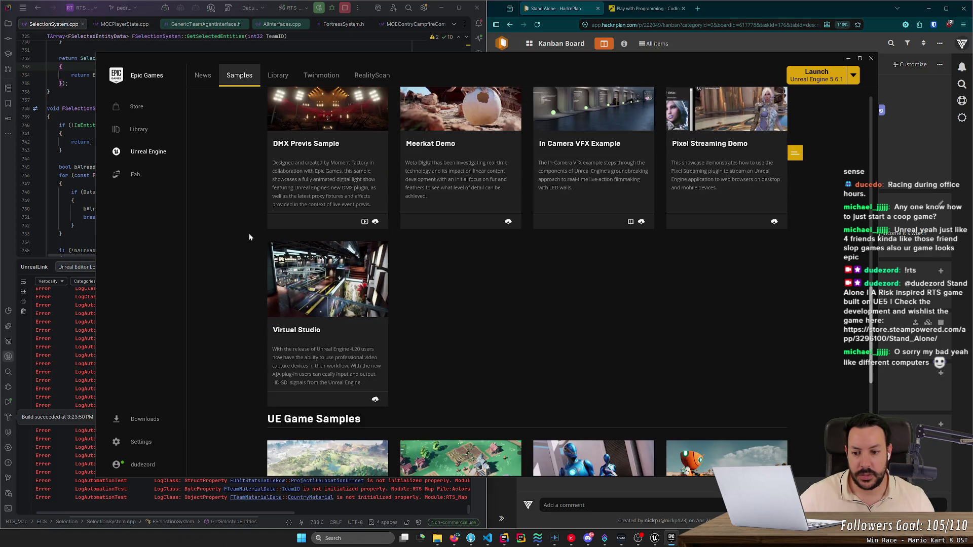
pyautogui.scroll(-5, 250, 237)
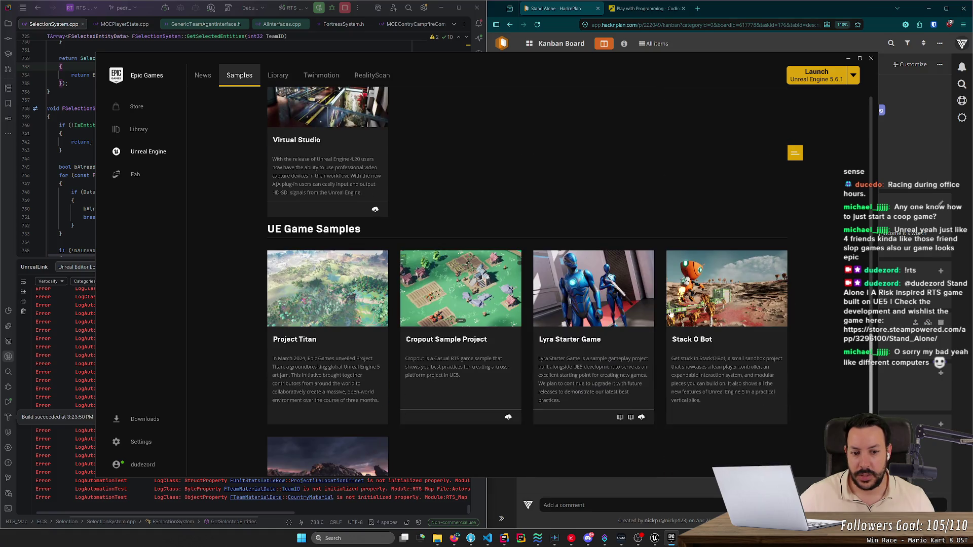